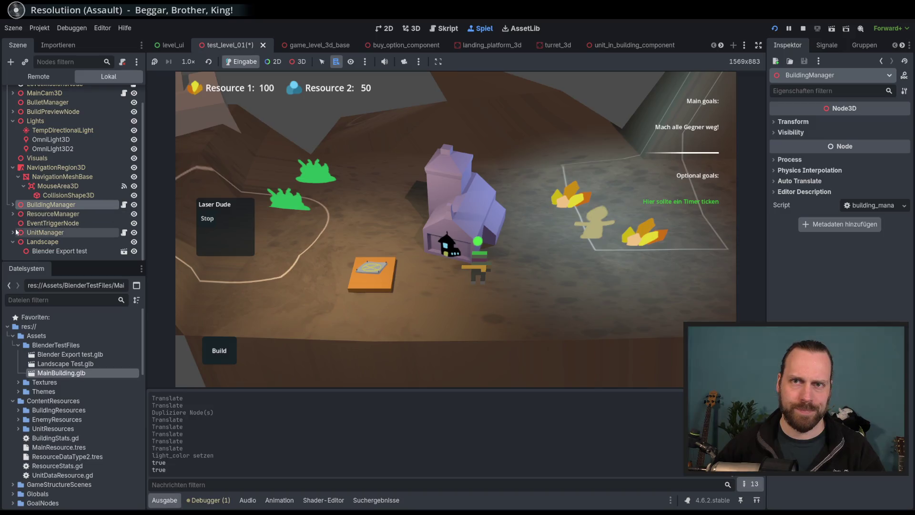
- Open the LaserUnit3D scene from UnitManager > PlayerUnits in its own tab
click(12, 232)
scroll(78, 242, down, 1)
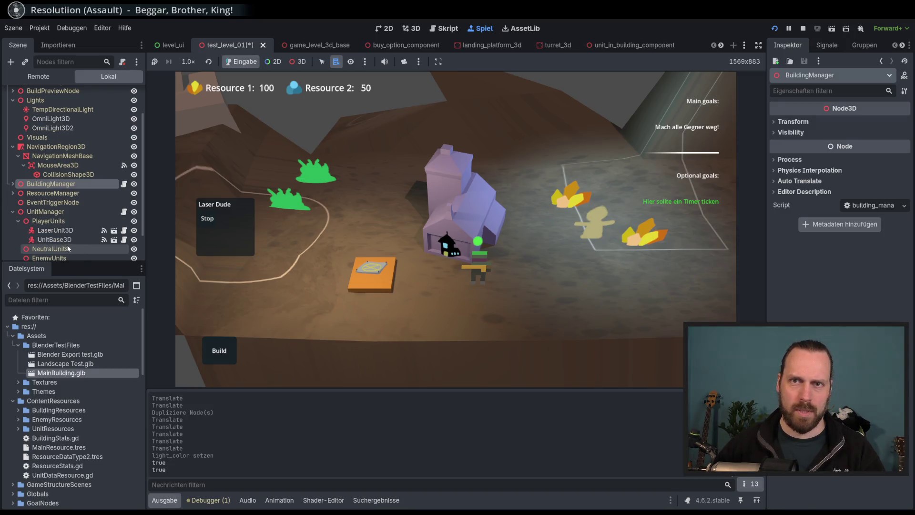
click(54, 230)
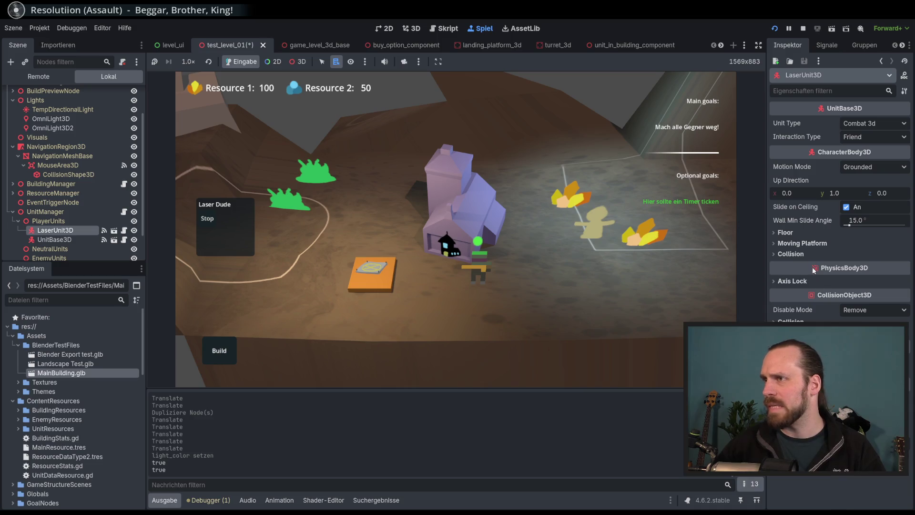
click(114, 233)
- Select MainSprite under Visuals and pick the laser unit in the running game
click(13, 121)
click(52, 140)
click(51, 132)
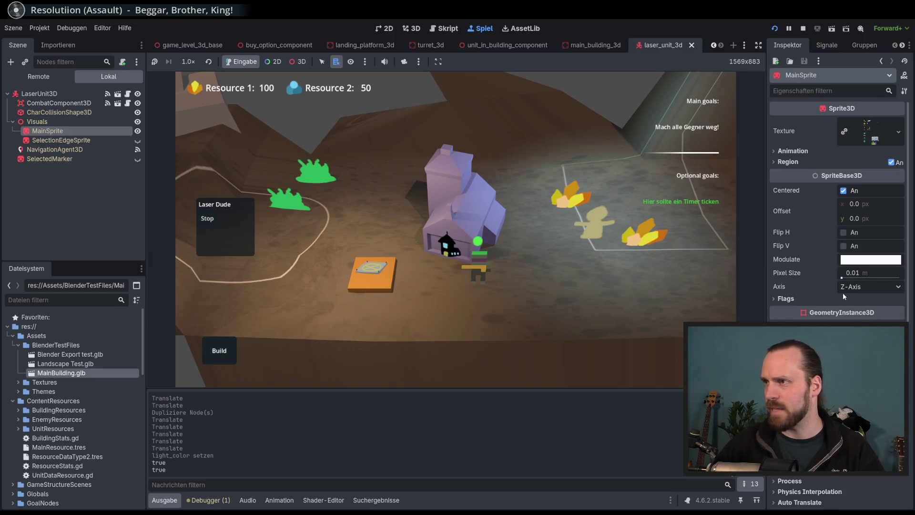
click(479, 265)
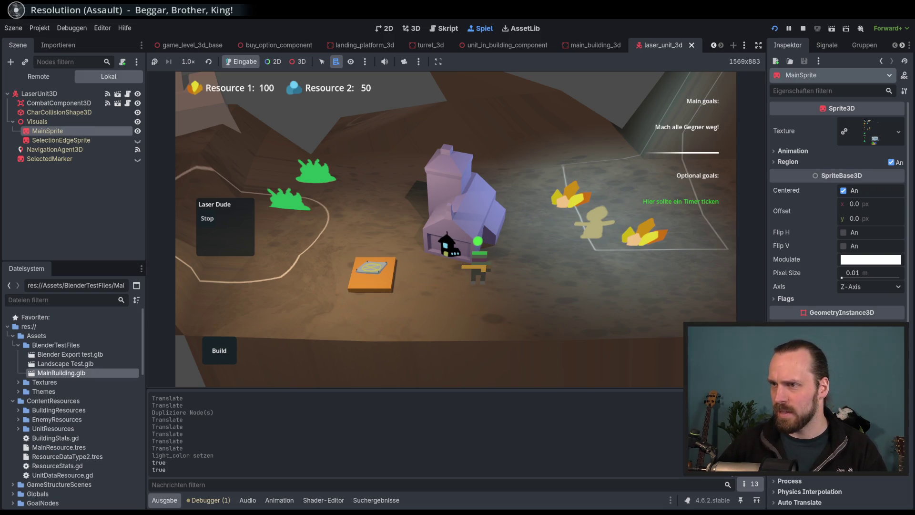
mouse_move(527, 259)
mouse_down()
mouse_move(461, 245)
mouse_move(556, 257)
mouse_move(435, 267)
mouse_move(508, 266)
mouse_move(504, 259)
mouse_move(557, 317)
mouse_move(540, 281)
mouse_move(493, 294)
mouse_move(519, 236)
mouse_move(465, 270)
mouse_up()
- Expand MainSprite's Geometry settings in the Inspector
mouse_move(421, 296)
mouse_down()
mouse_move(596, 245)
mouse_move(534, 308)
mouse_move(479, 329)
mouse_move(505, 322)
mouse_up()
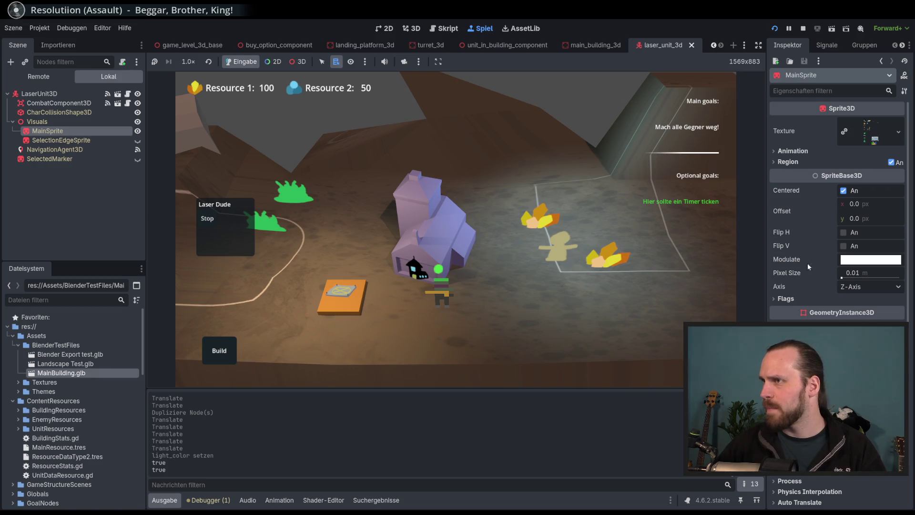
scroll(801, 234, down, 2)
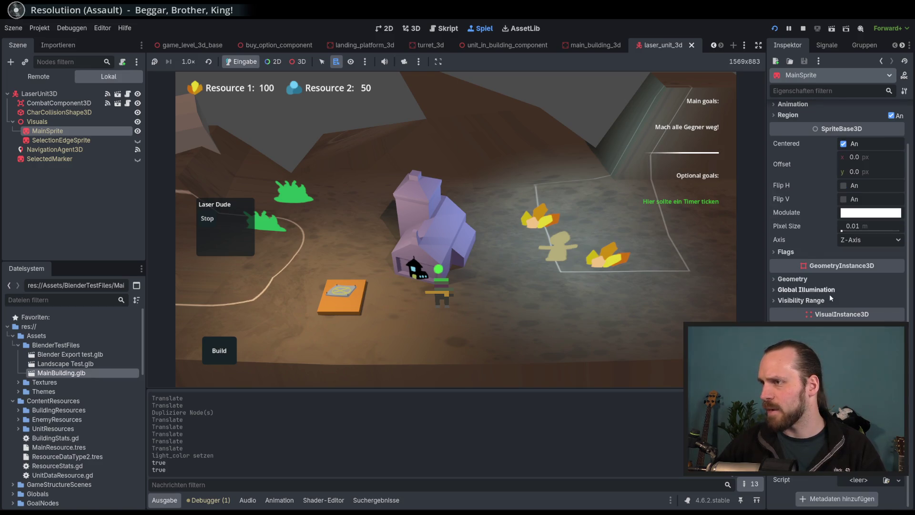
click(799, 280)
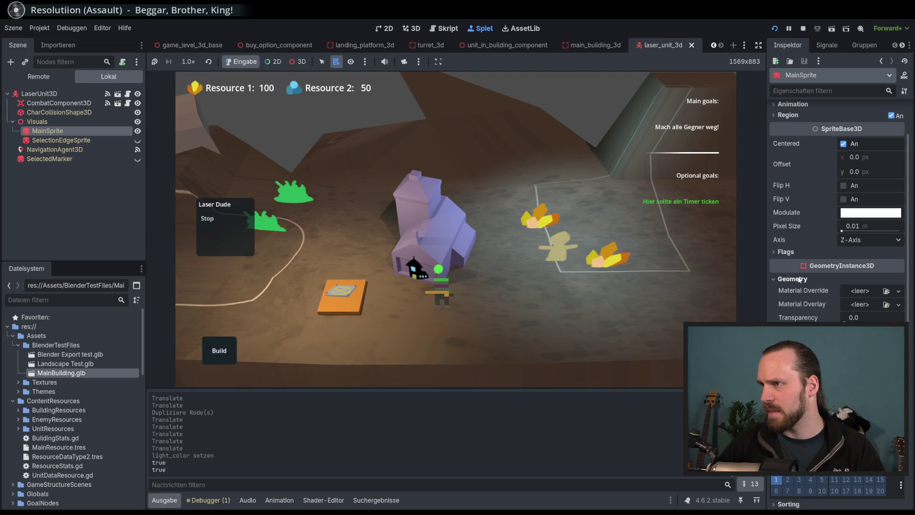
click(55, 139)
click(53, 132)
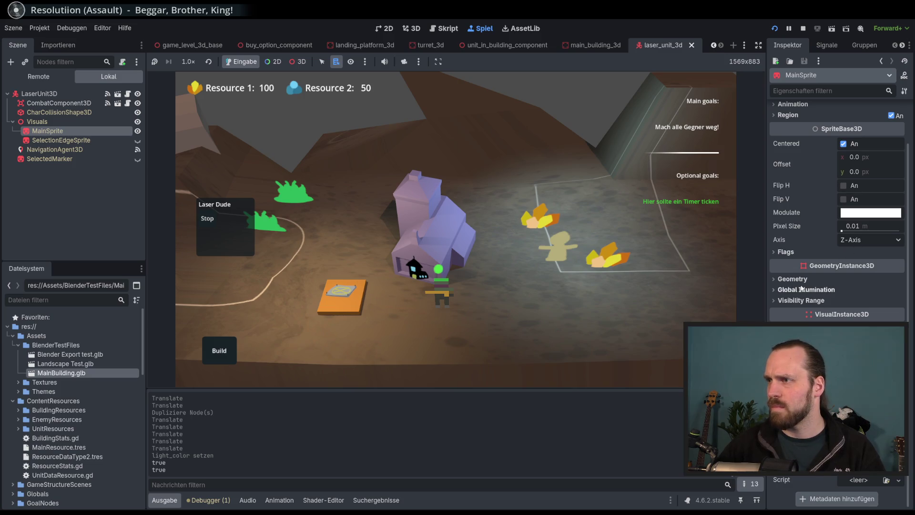
click(815, 290)
click(812, 290)
click(799, 279)
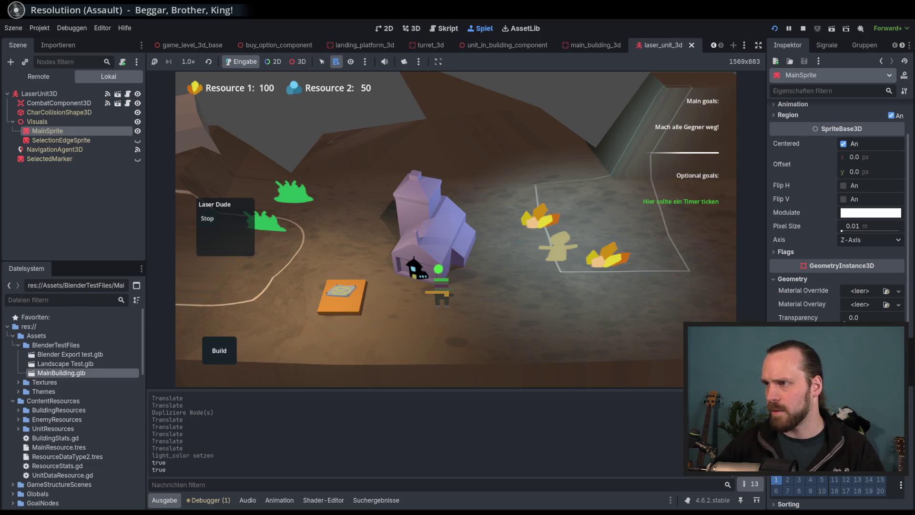
- Try MainSprite Transparency values: 0.36, back to 0.0, then raise it again
mouse_move(846, 320)
mouse_down()
mouse_move(874, 321)
mouse_move(852, 318)
mouse_up()
click(833, 318)
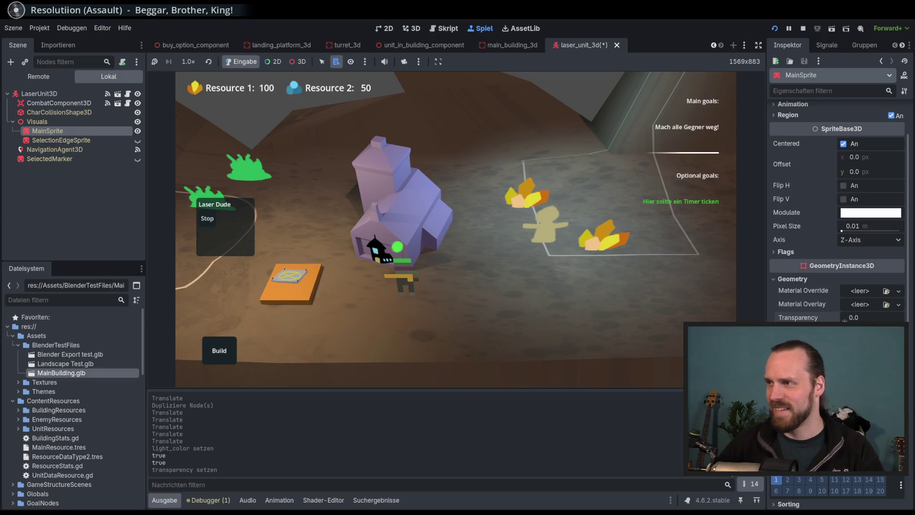
mouse_move(845, 321)
mouse_down()
mouse_move(884, 322)
mouse_move(844, 321)
mouse_up()
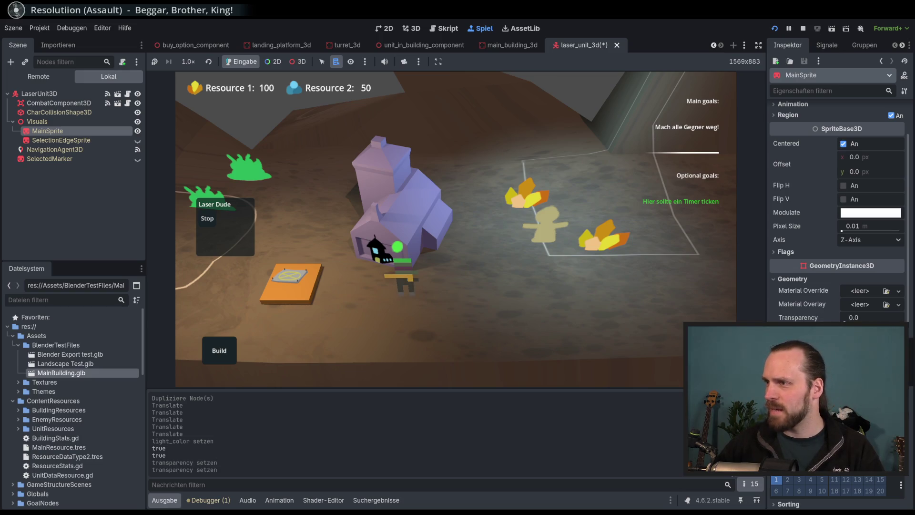
- Cycle MainSprite's Cast Shadow setting and return it to On
click(868, 352)
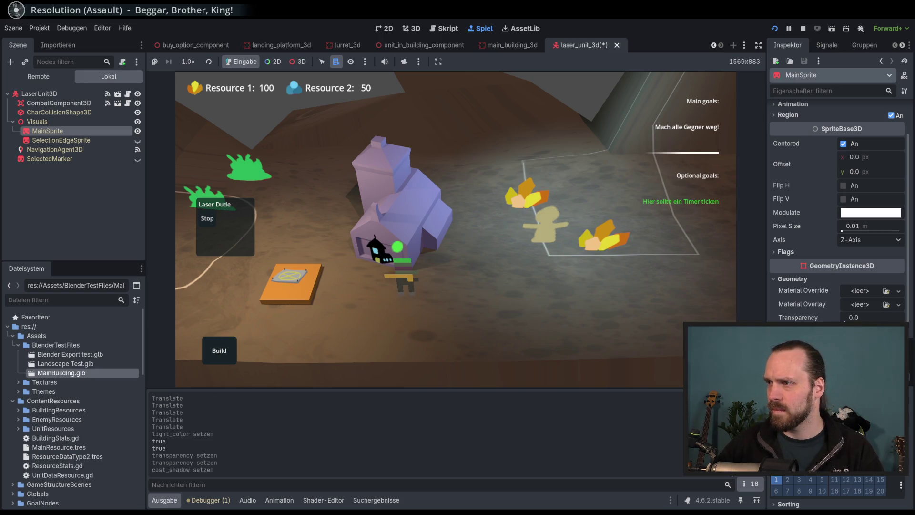
click(868, 353)
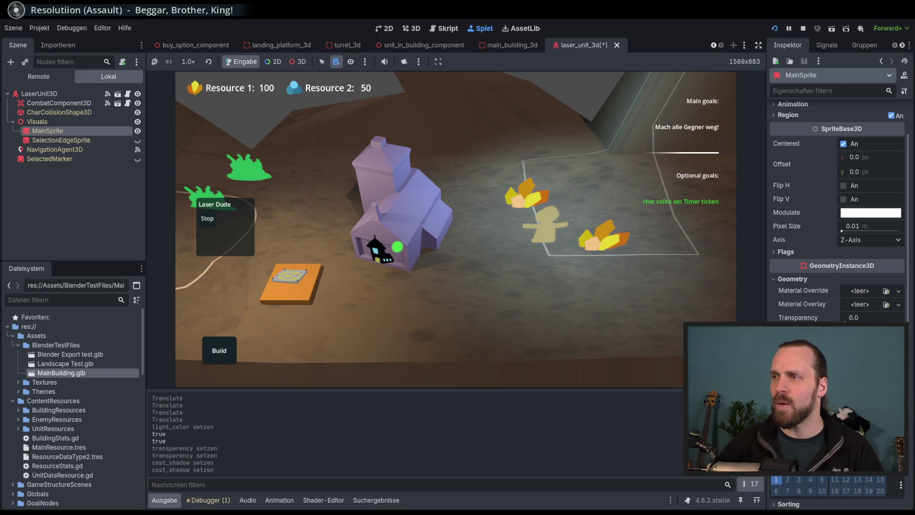
click(867, 353)
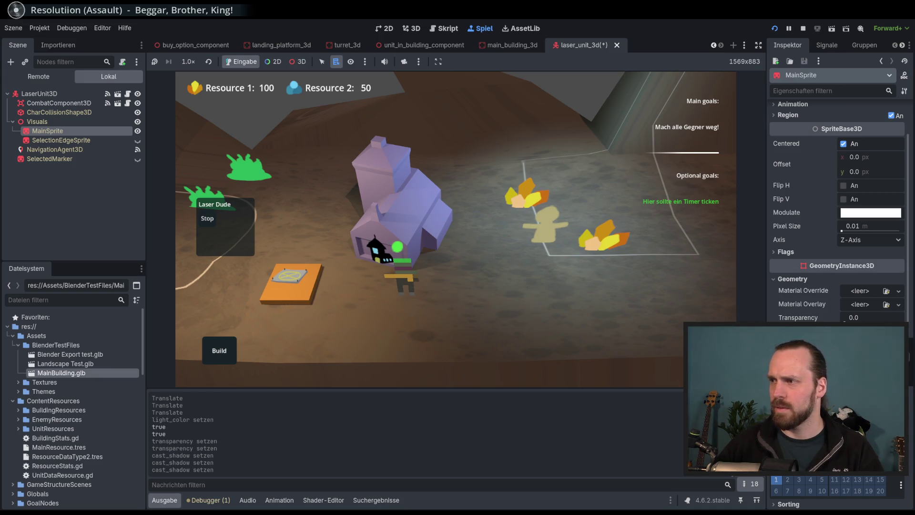
click(867, 353)
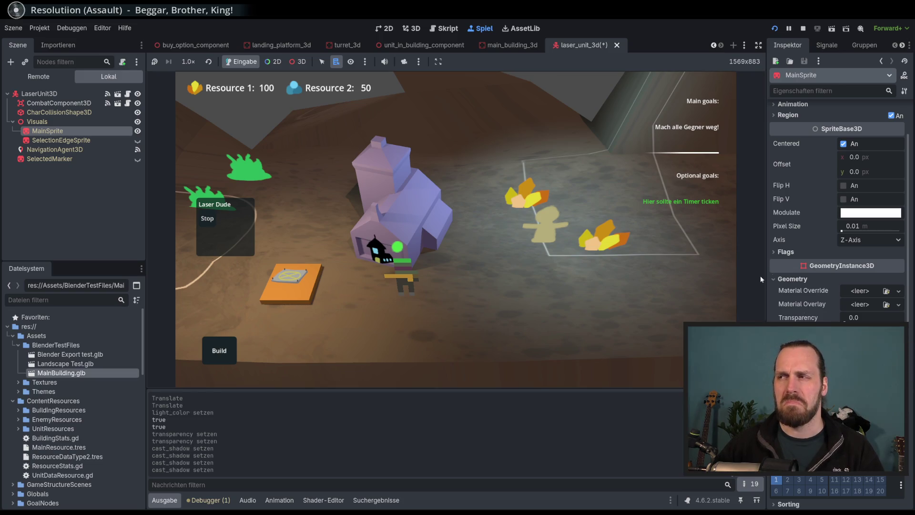
scroll(815, 268, down, 5)
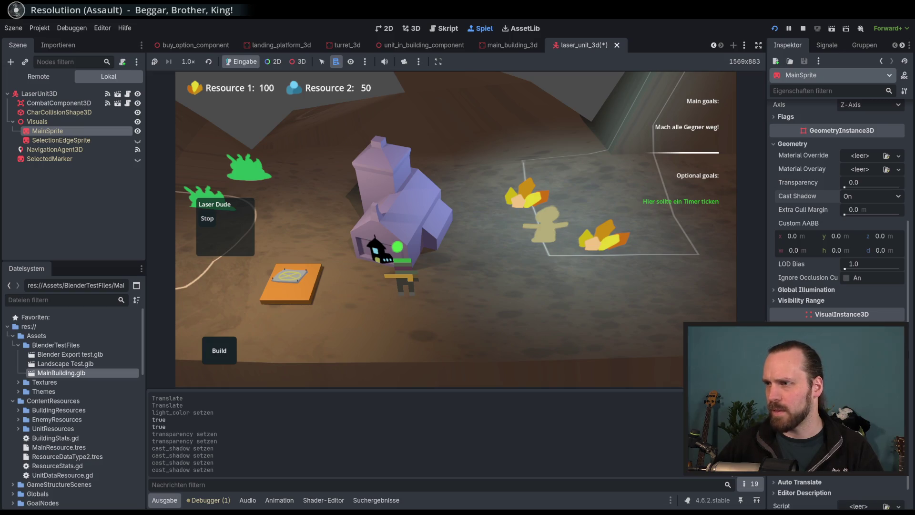
- Try Dynamic GI mode and Lightmap Texel Scale 0.2 and 4.4261, then revert GI to Static
click(830, 290)
drag(850, 319, 845, 318)
click(863, 303)
click(858, 342)
drag(849, 319, 869, 319)
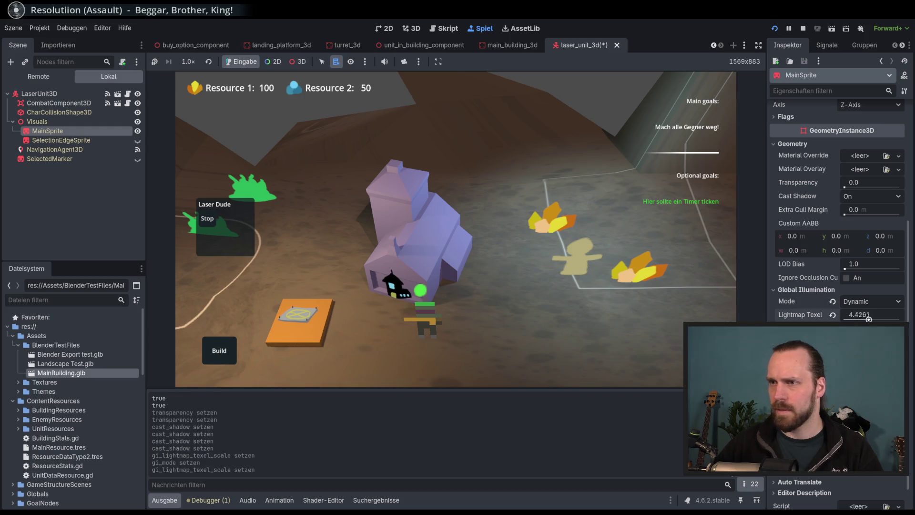
click(832, 301)
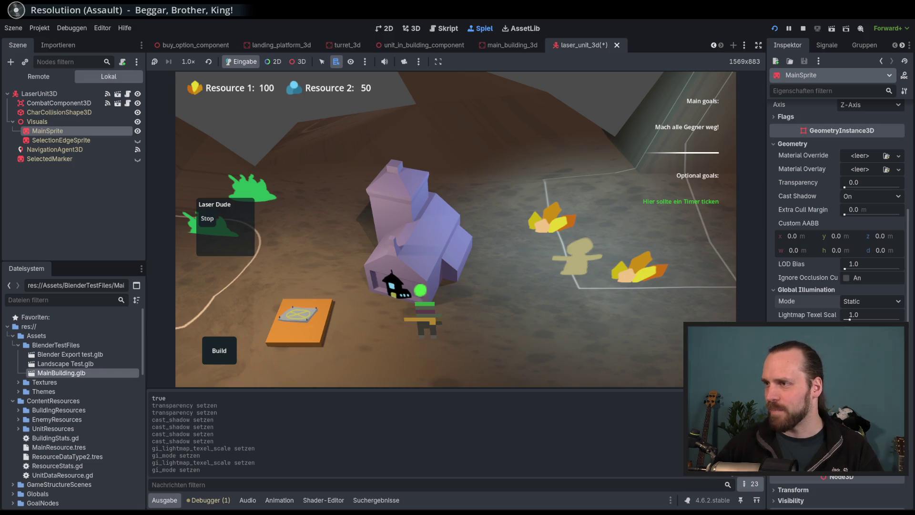
scroll(842, 300, up, 5)
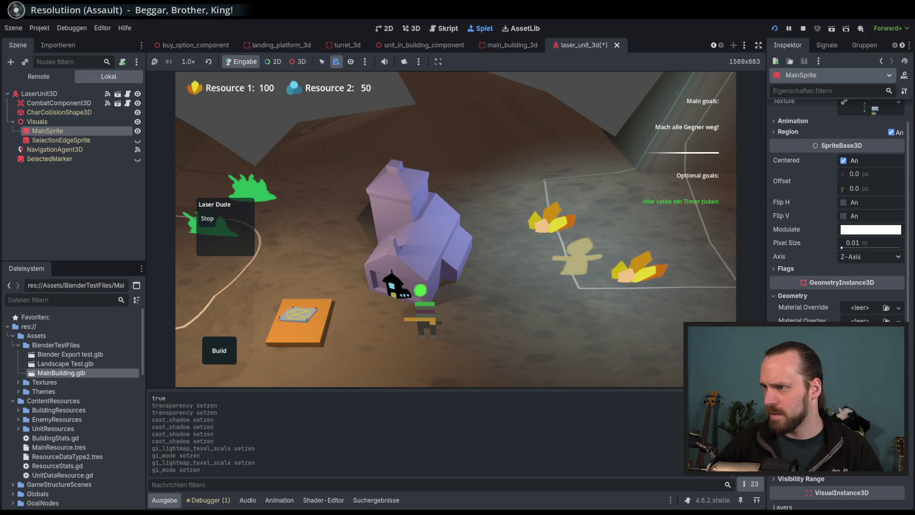
scroll(485, 316, down, 5)
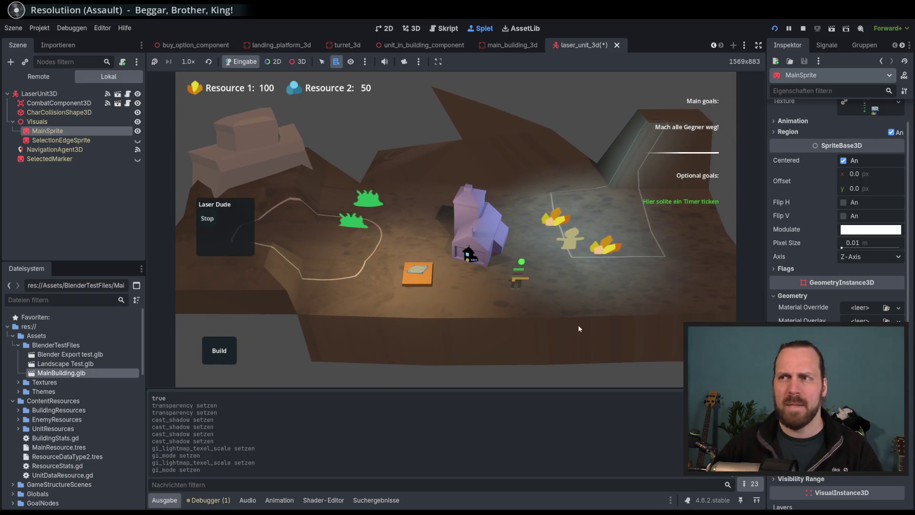
right_click(552, 253)
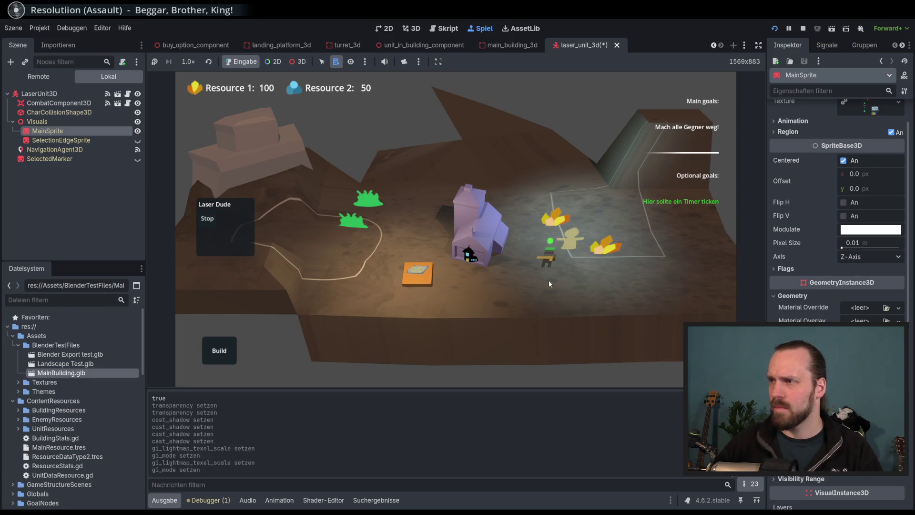
scroll(549, 280, up, 3)
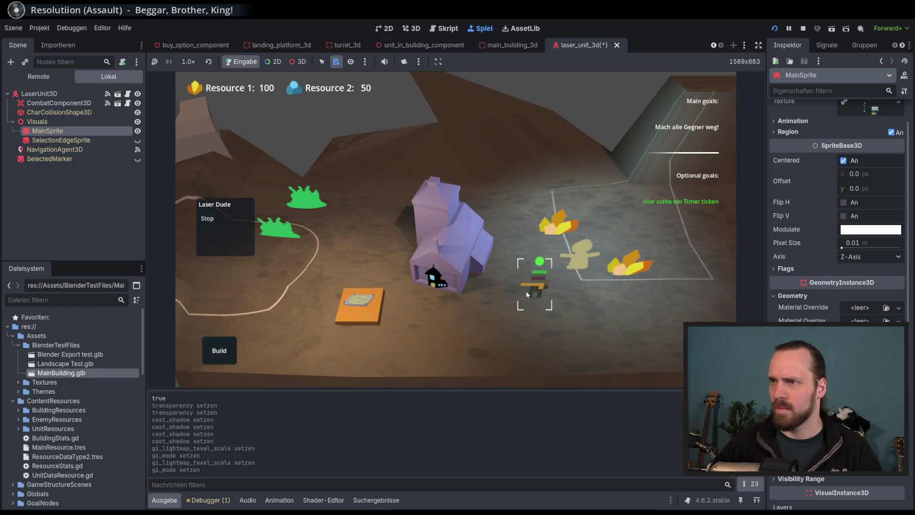
scroll(527, 294, down, 3)
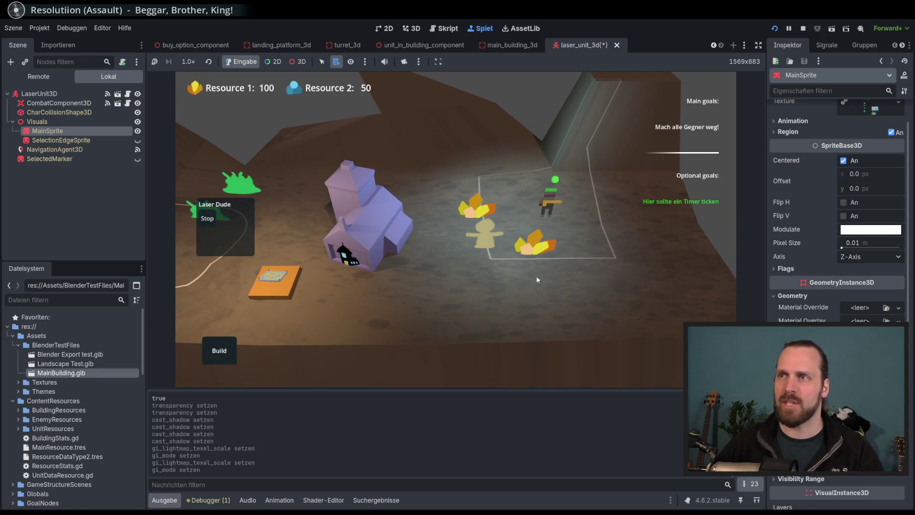
key(a)
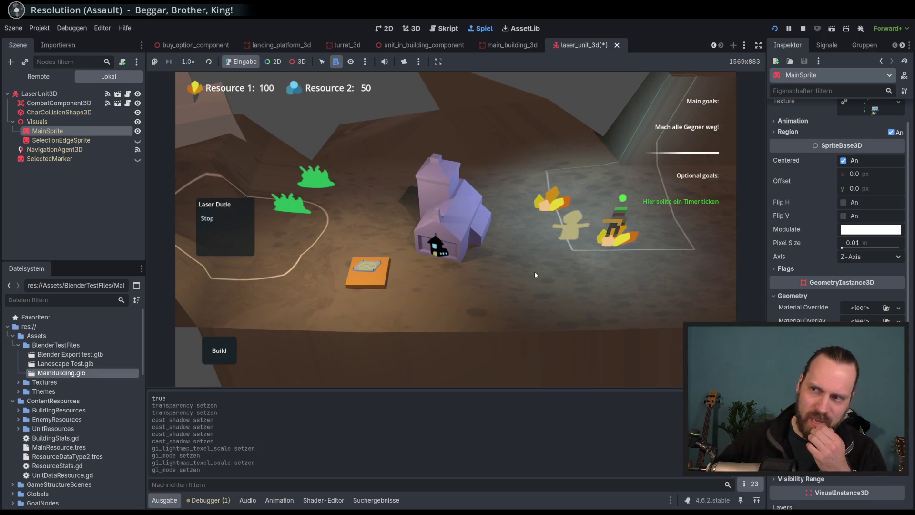
key(d)
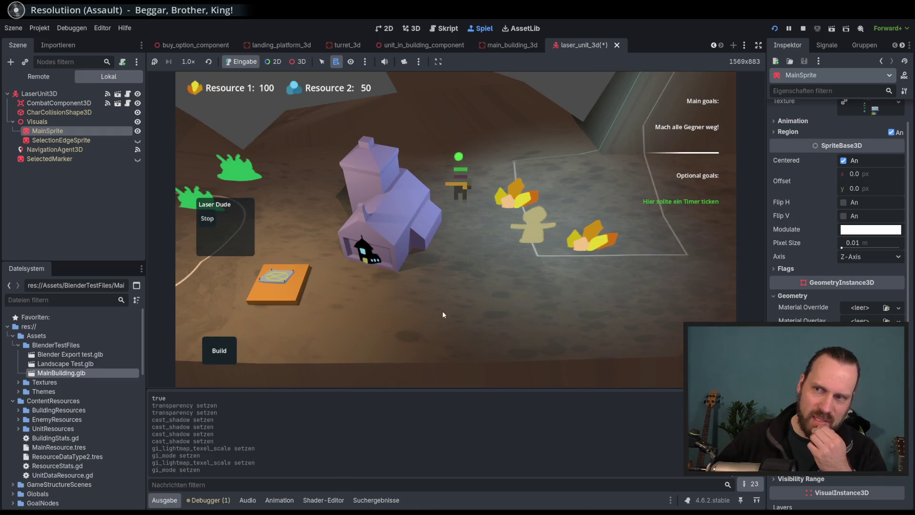
key(a)
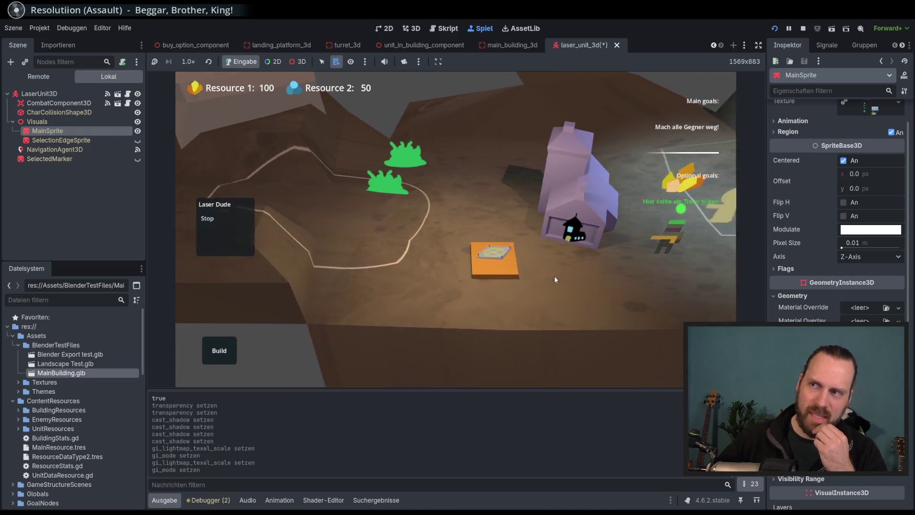
mouse_move(554, 276)
mouse_down()
mouse_move(348, 334)
mouse_move(553, 271)
mouse_move(458, 230)
mouse_move(560, 329)
mouse_move(470, 329)
mouse_move(443, 306)
mouse_move(496, 307)
mouse_move(494, 329)
mouse_move(562, 334)
mouse_move(488, 261)
mouse_move(528, 280)
mouse_up()
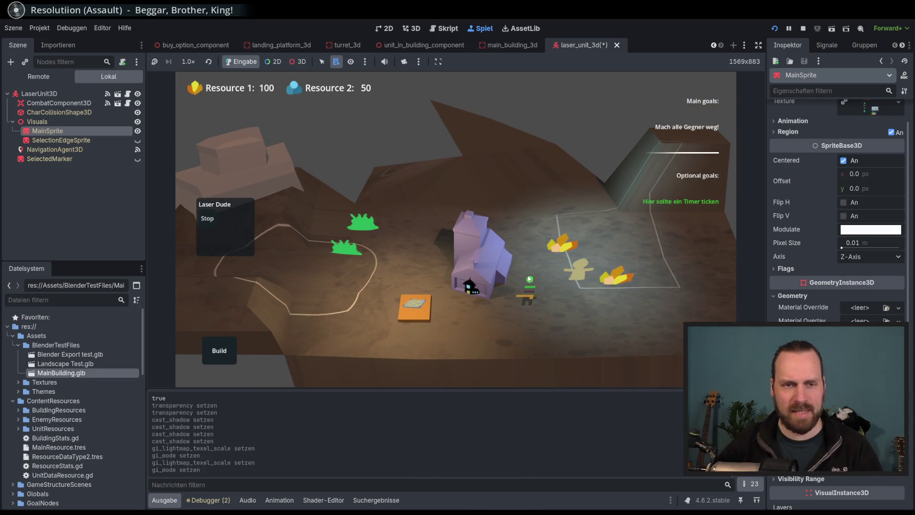
mouse_move(521, 280)
mouse_down()
mouse_move(513, 197)
mouse_move(570, 206)
mouse_move(656, 169)
mouse_move(565, 200)
mouse_move(507, 255)
mouse_move(532, 225)
mouse_move(475, 184)
mouse_move(515, 227)
mouse_move(578, 190)
mouse_move(548, 266)
mouse_move(510, 221)
mouse_up()
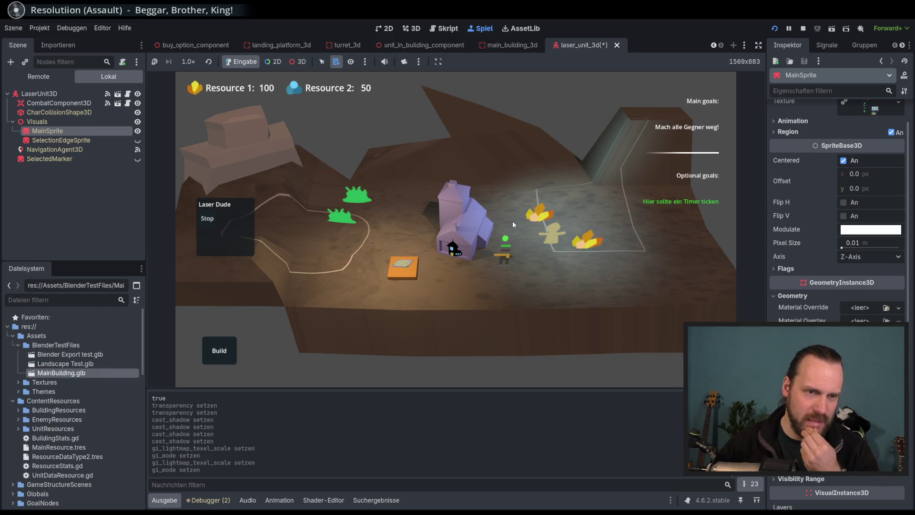
mouse_move(513, 221)
mouse_down()
mouse_move(504, 238)
mouse_move(596, 241)
mouse_move(559, 233)
mouse_move(555, 254)
mouse_up()
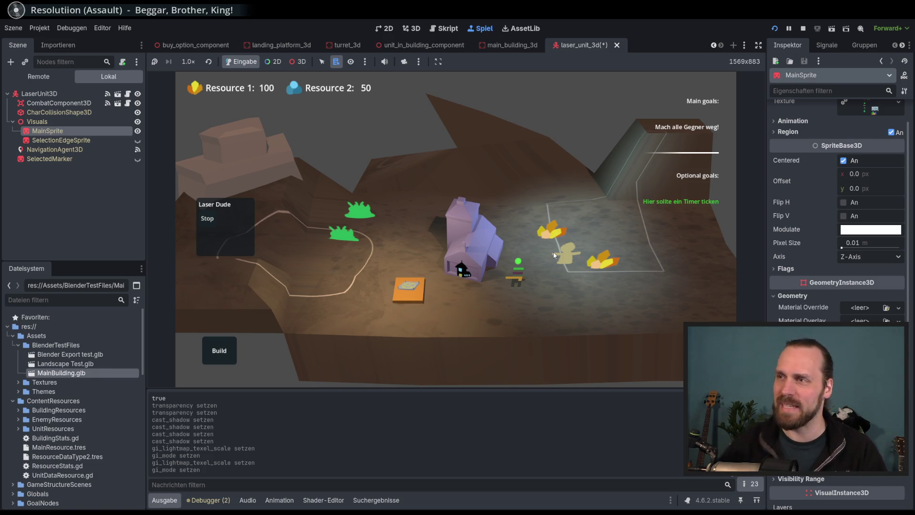
mouse_move(554, 257)
mouse_down()
mouse_move(585, 196)
mouse_move(458, 249)
mouse_move(572, 229)
mouse_move(572, 208)
mouse_move(515, 229)
mouse_move(496, 260)
mouse_move(605, 254)
mouse_move(553, 265)
mouse_move(540, 296)
mouse_move(500, 265)
mouse_move(501, 239)
mouse_move(553, 229)
mouse_move(575, 243)
mouse_move(555, 272)
mouse_up()
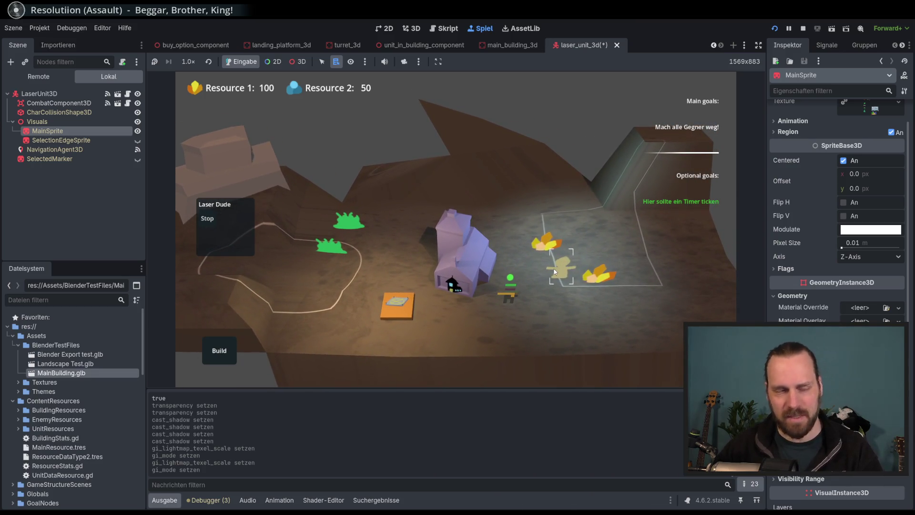
scroll(554, 272, down, 3)
scroll(538, 275, up, 3)
scroll(501, 247, down, 3)
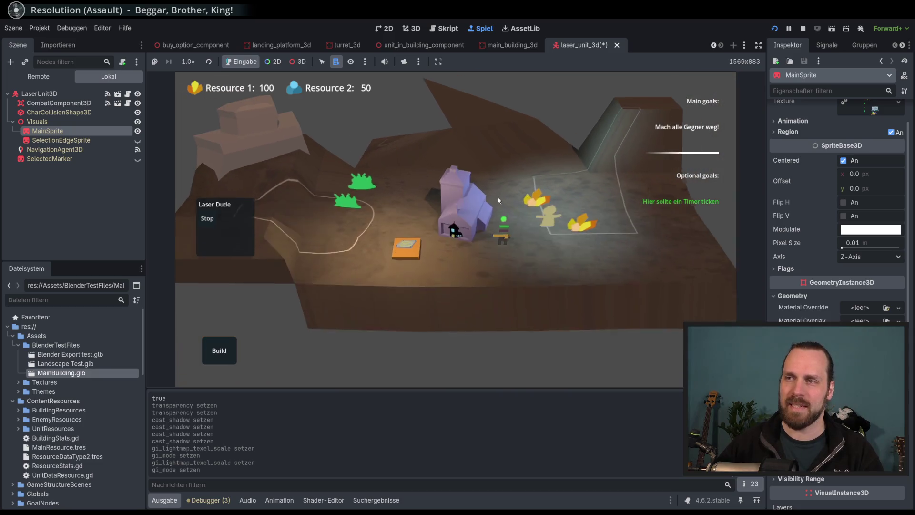
scroll(457, 219, up, 1)
scroll(429, 224, up, 2)
scroll(424, 281, down, 2)
drag(423, 281, 501, 319)
scroll(499, 319, up, 2)
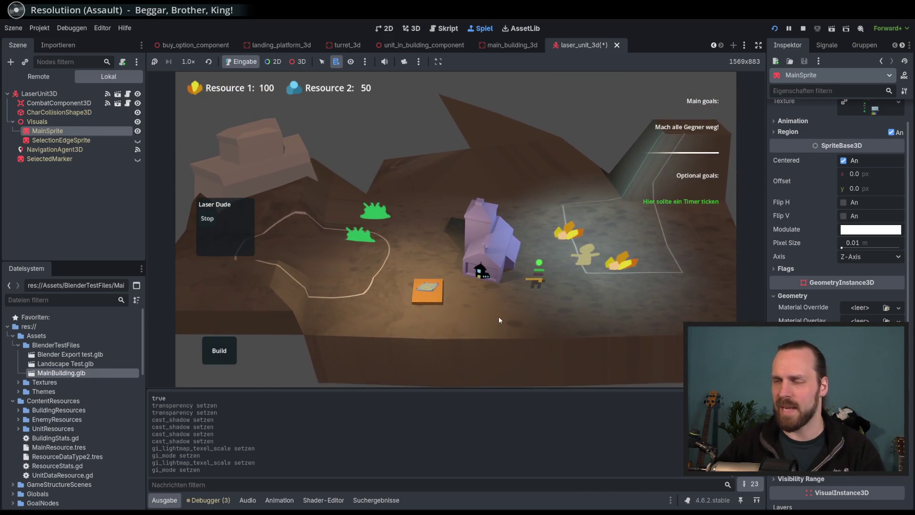
click(817, 28)
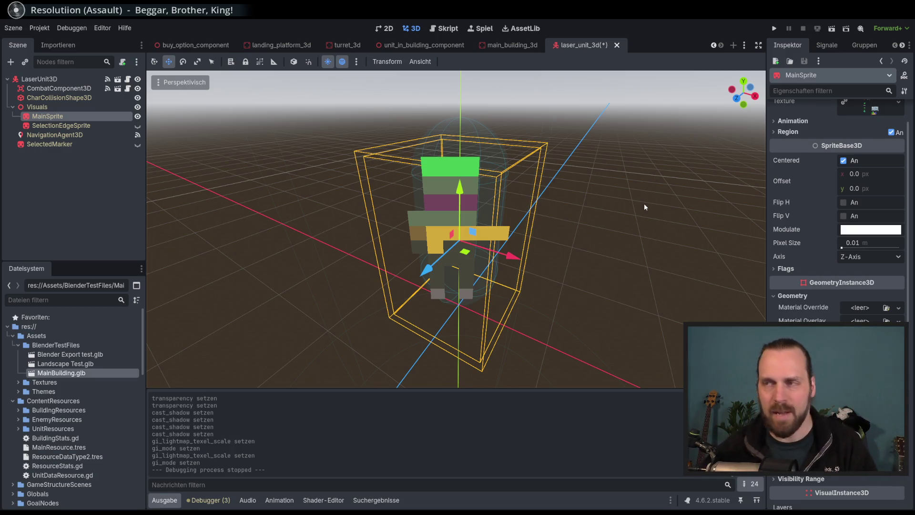
- Save the laser_unit_3d scene with Ctrl+S and zoom out the 3D view
scroll(642, 207, down, 3)
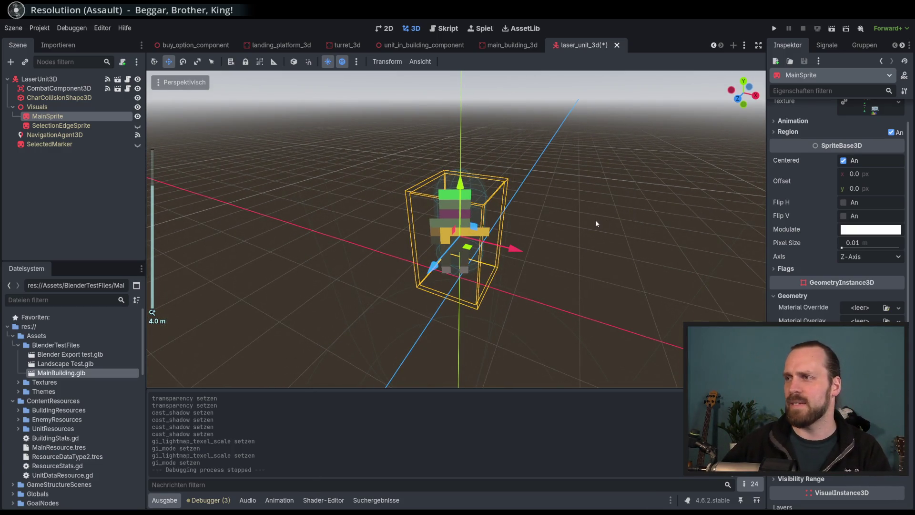
key(ctrl+s)
scroll(591, 231, down, 4)
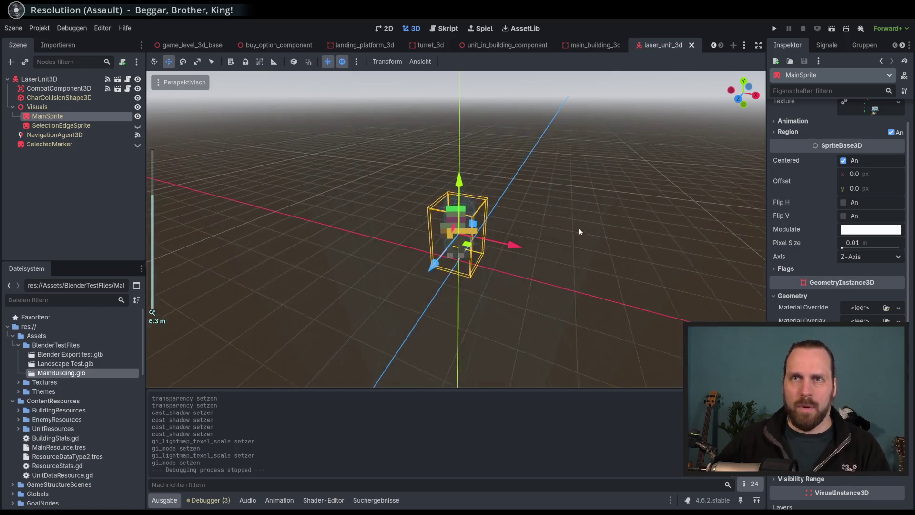
scroll(539, 211, down, 2)
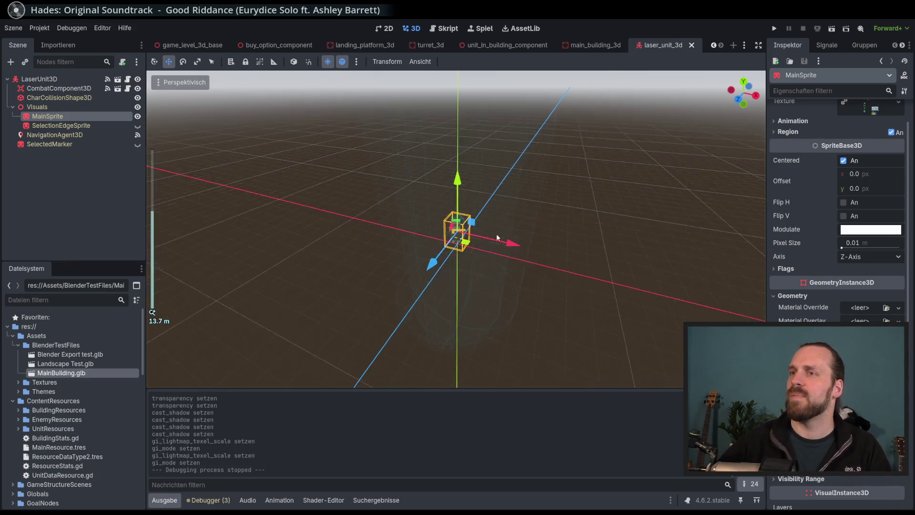
- Orbit and zoom around the laser unit's sprite, then deselect it
scroll(484, 249, up, 2)
scroll(484, 250, up, 5)
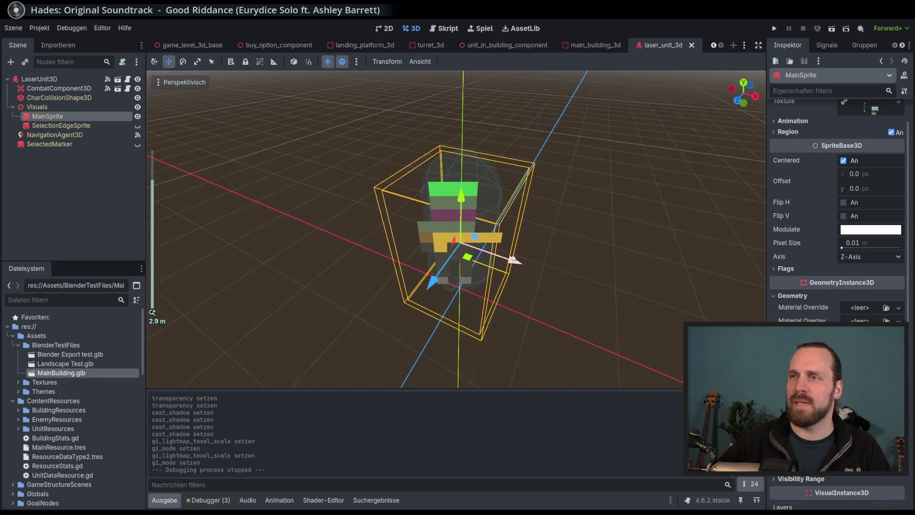
scroll(520, 256, down, 8)
scroll(529, 264, up, 4)
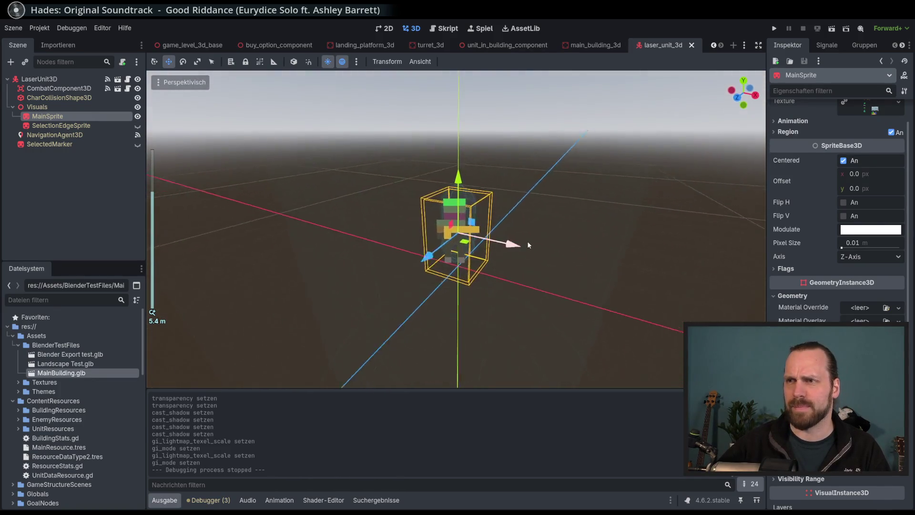
scroll(536, 250, up, 3)
drag(551, 242, 537, 259)
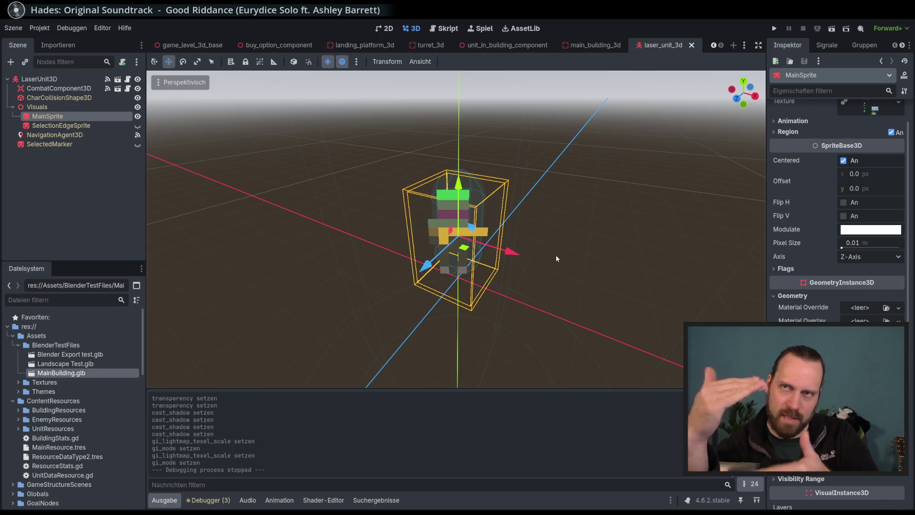
scroll(556, 255, down, 2)
mouse_move(556, 259)
mouse_down()
mouse_move(591, 251)
mouse_move(567, 265)
mouse_up()
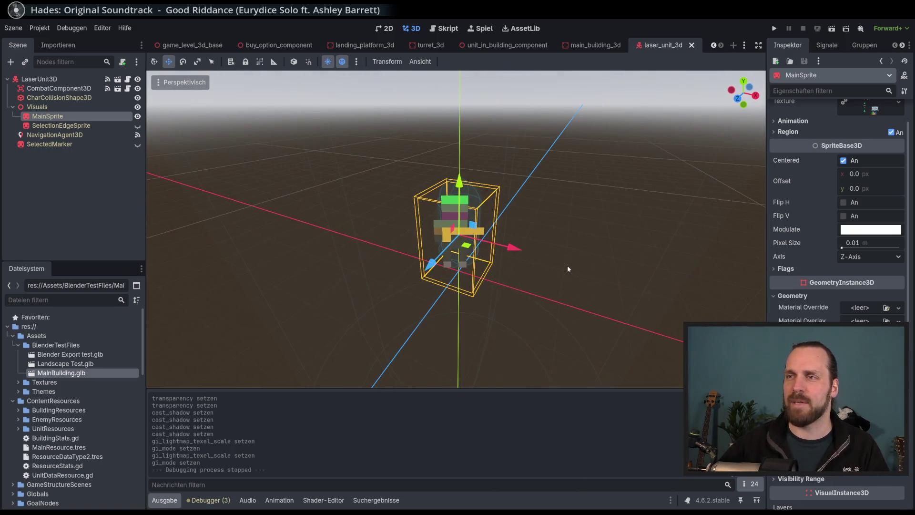
click(575, 272)
scroll(606, 277, down, 3)
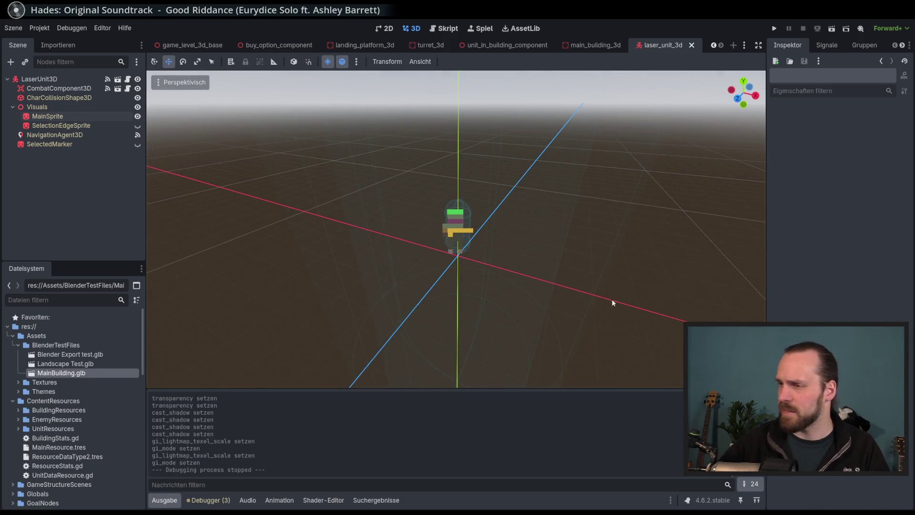
- Switch to Blender and orbit around the house model
key(alt+Tab)
scroll(527, 258, down, 3)
mouse_move(508, 235)
mouse_down()
mouse_move(137, 147)
mouse_move(486, 227)
mouse_move(508, 114)
mouse_up()
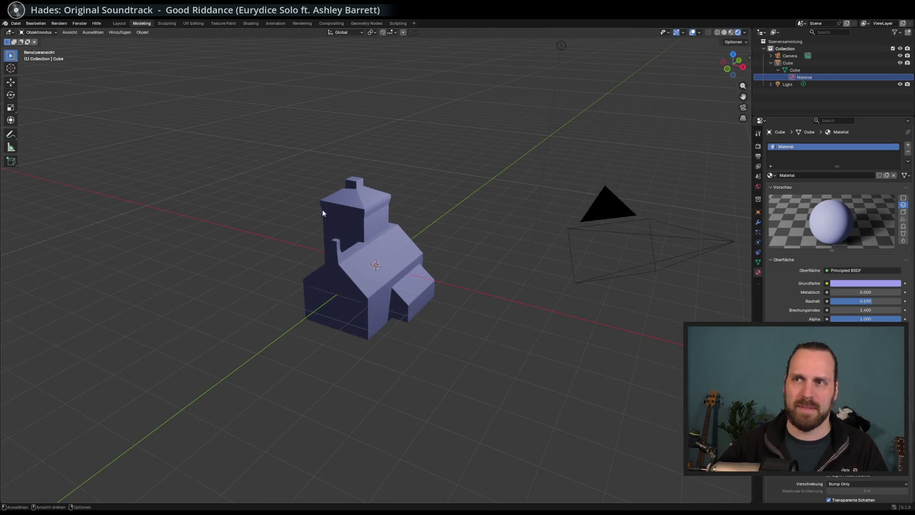
- Move the house model along Z and save MainBuilding.blend
drag(322, 210, 327, 196)
scroll(334, 215, up, 3)
click(11, 82)
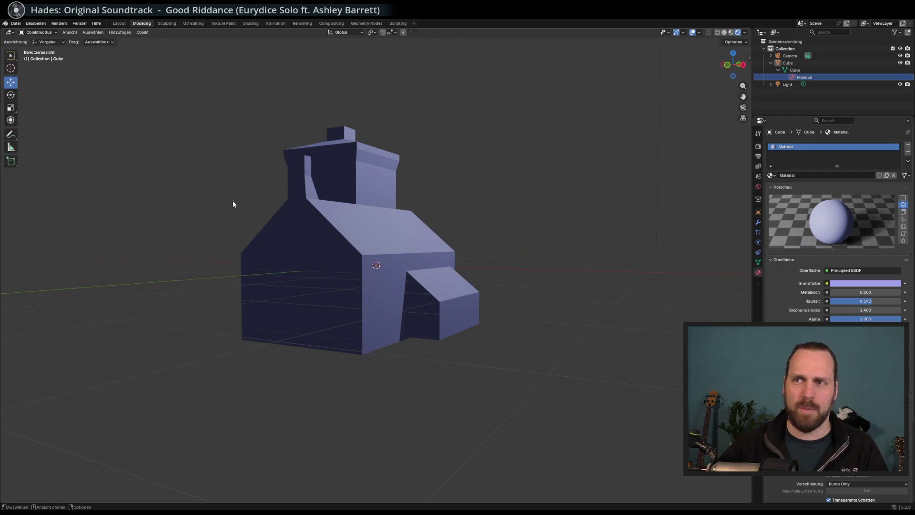
drag(233, 202, 482, 253)
click(795, 69)
mouse_move(375, 241)
mouse_down()
mouse_move(379, 196)
mouse_move(395, 184)
mouse_move(421, 204)
mouse_up()
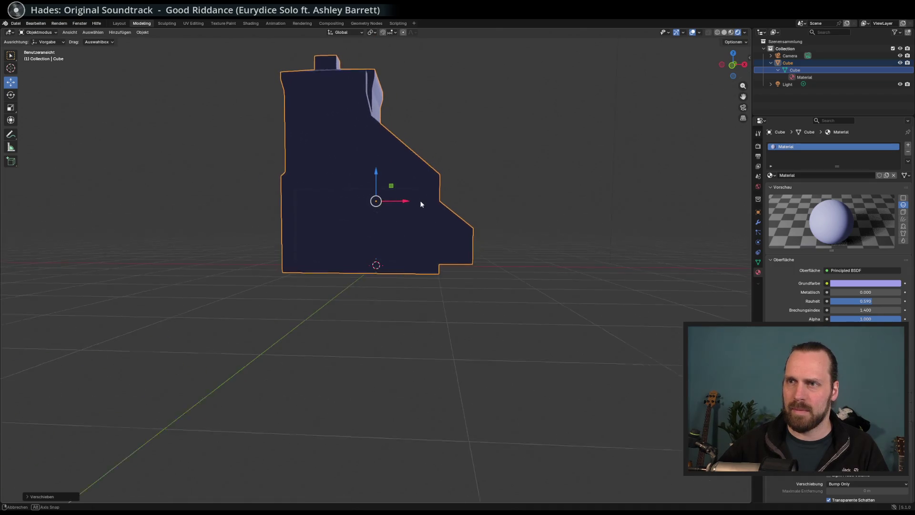
mouse_move(376, 172)
mouse_down()
mouse_move(428, 244)
mouse_move(417, 249)
mouse_move(431, 239)
mouse_up()
key(ctrl+s)
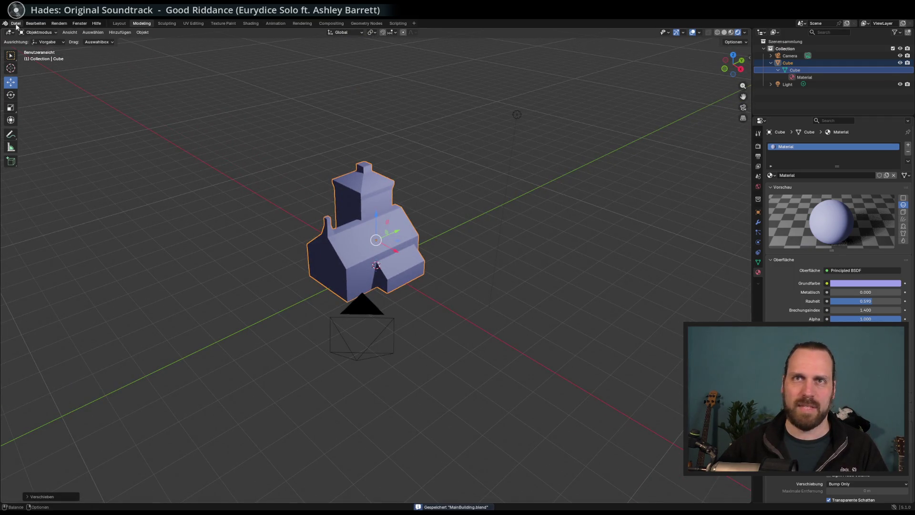
click(16, 24)
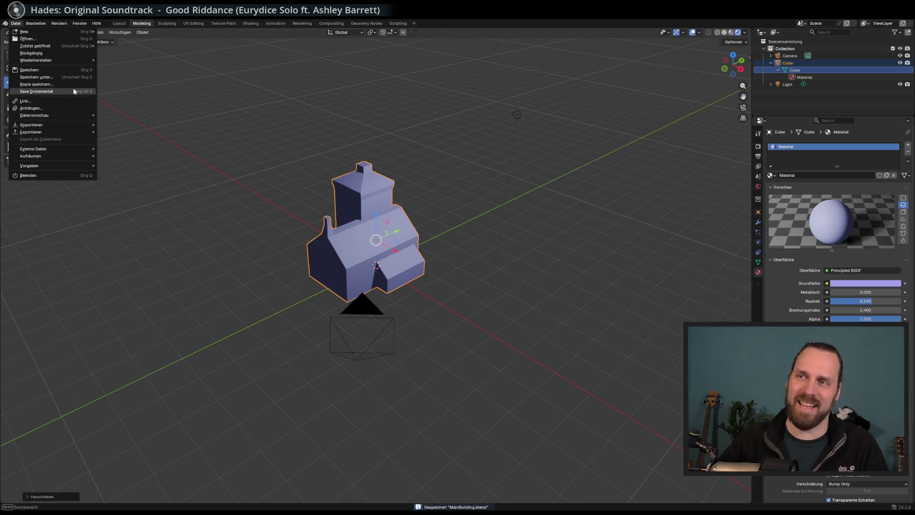
- Scale the house to 0.796 along Y and save MainBuilding.blend again
drag(334, 210, 81, 167)
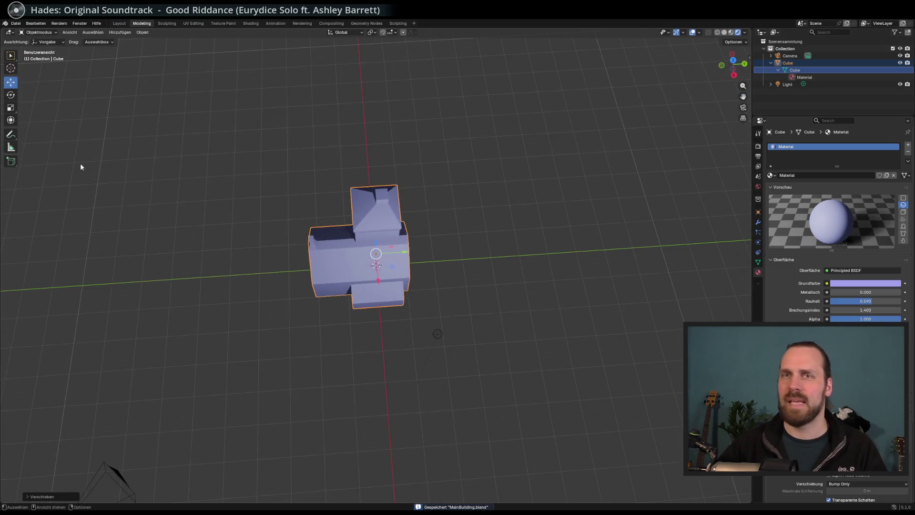
click(10, 107)
drag(404, 252, 389, 251)
mouse_move(451, 244)
mouse_down()
mouse_move(488, 210)
mouse_move(450, 218)
mouse_move(430, 234)
mouse_up()
key(ctrl+s)
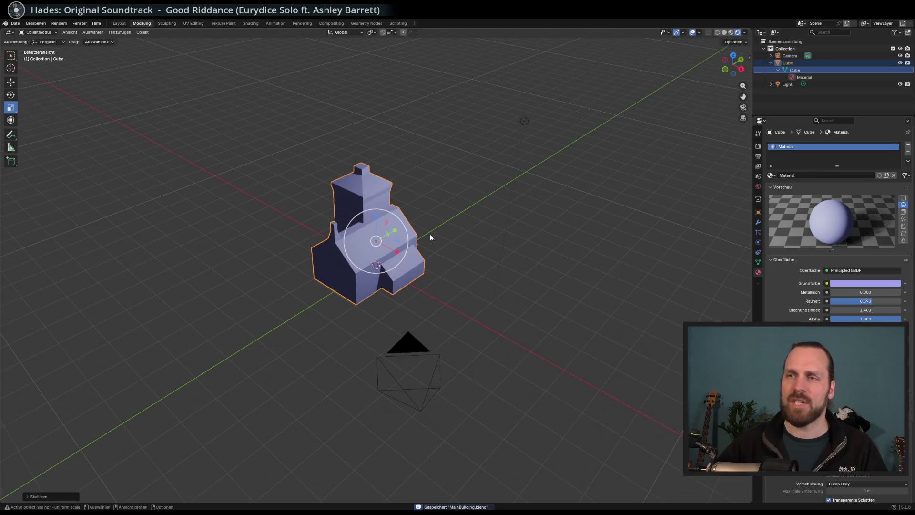
scroll(430, 233, up, 3)
drag(387, 260, 388, 257)
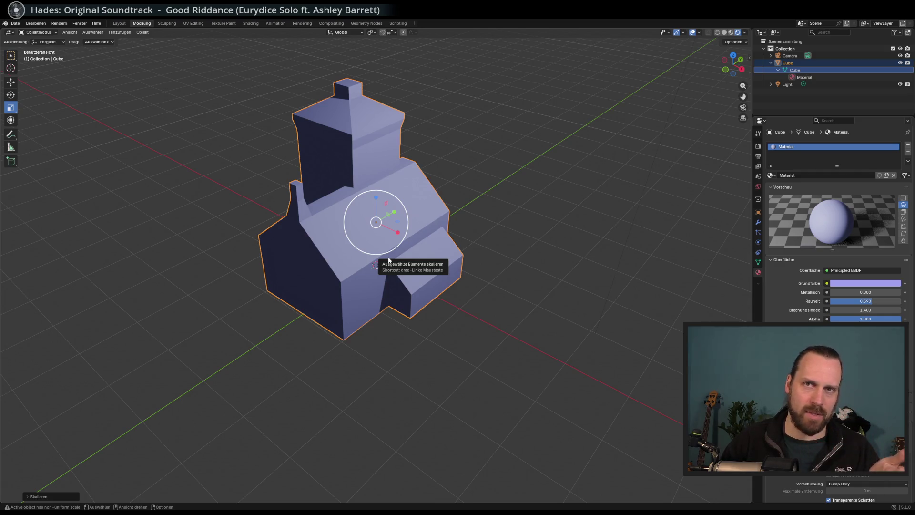
mouse_move(371, 281)
mouse_down()
mouse_move(388, 276)
mouse_move(374, 294)
mouse_move(370, 286)
mouse_move(347, 337)
mouse_move(348, 328)
mouse_up()
scroll(348, 327, down, 2)
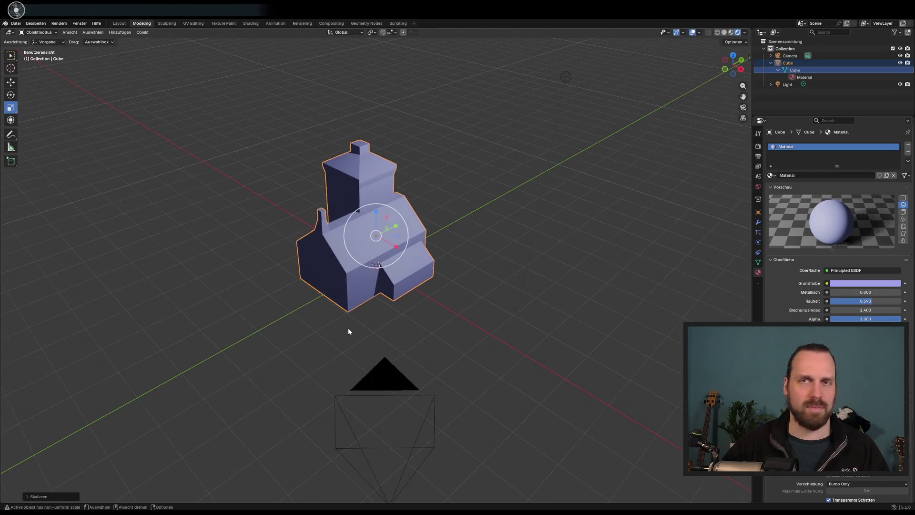
scroll(345, 333, right, 5)
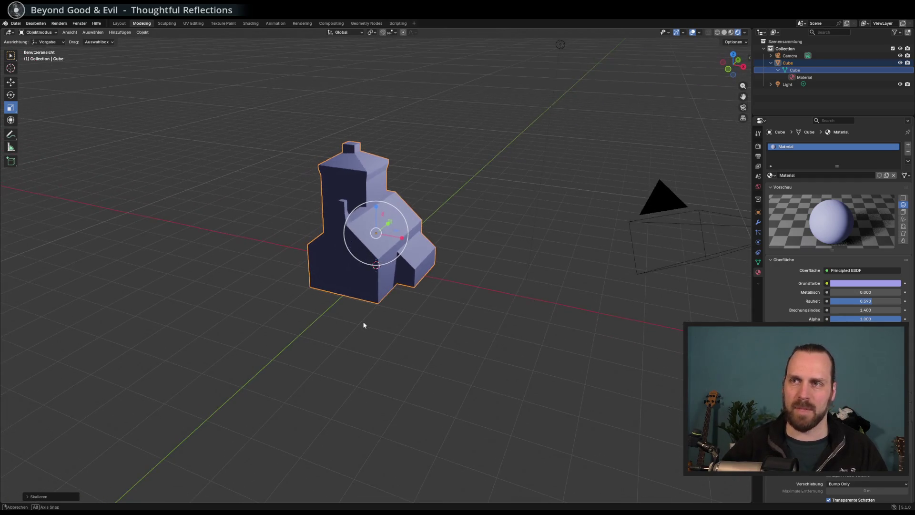
scroll(358, 329, right, 3)
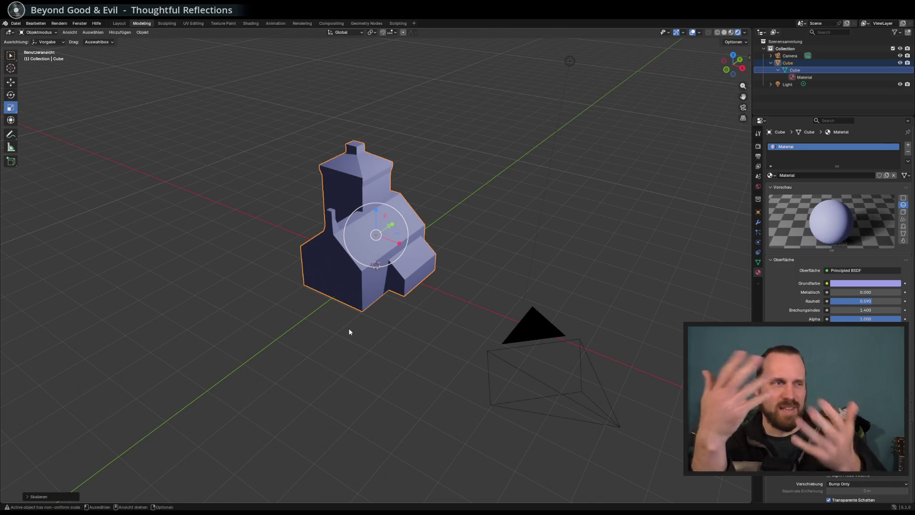
scroll(329, 310, right, 5)
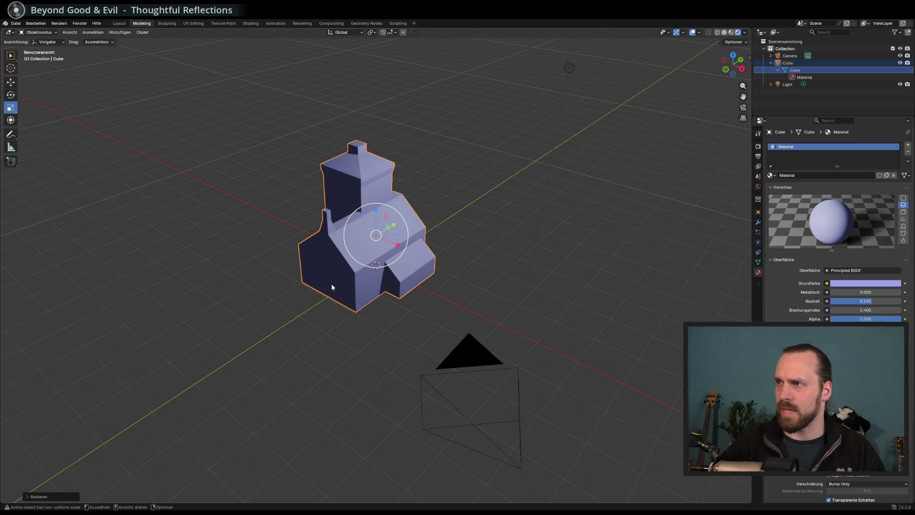
scroll(825, 214, down, 1)
scroll(825, 215, up, 1)
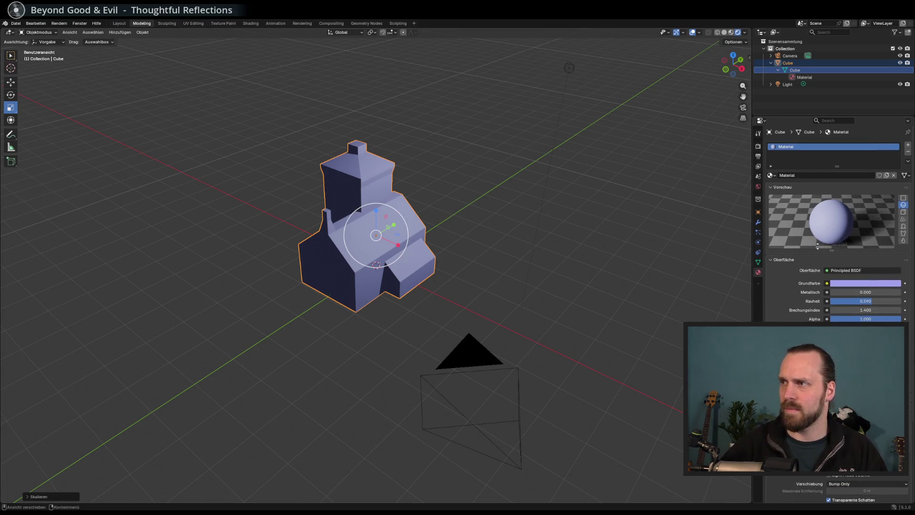
drag(242, 265, 403, 243)
scroll(391, 247, up, 2)
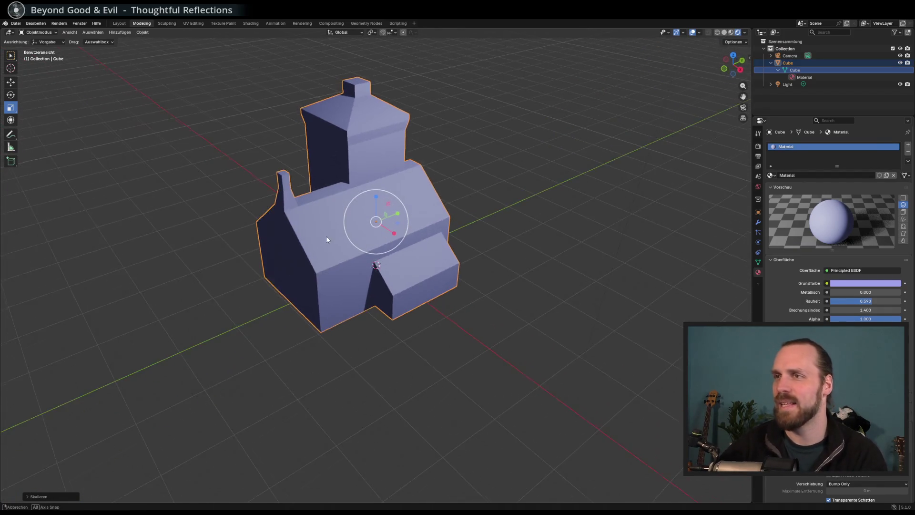
scroll(380, 245, down, 3)
drag(379, 252, 378, 252)
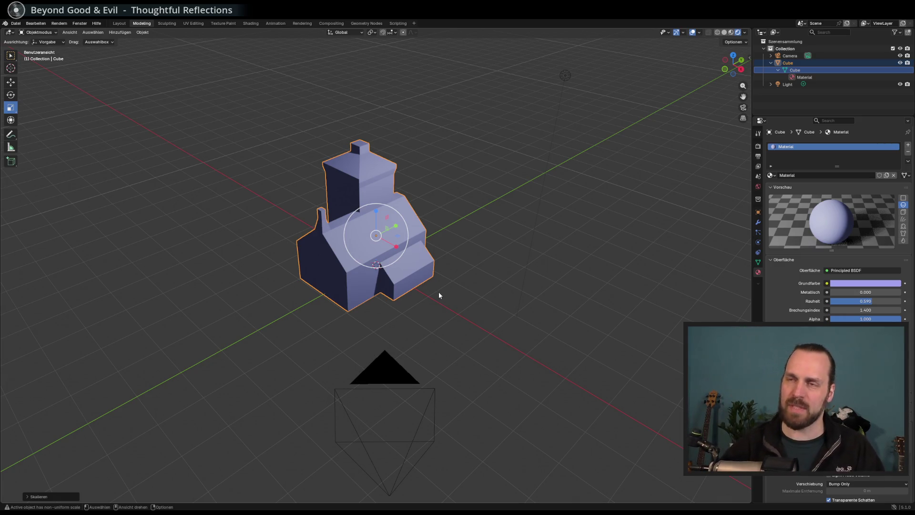
scroll(429, 291, down, 1)
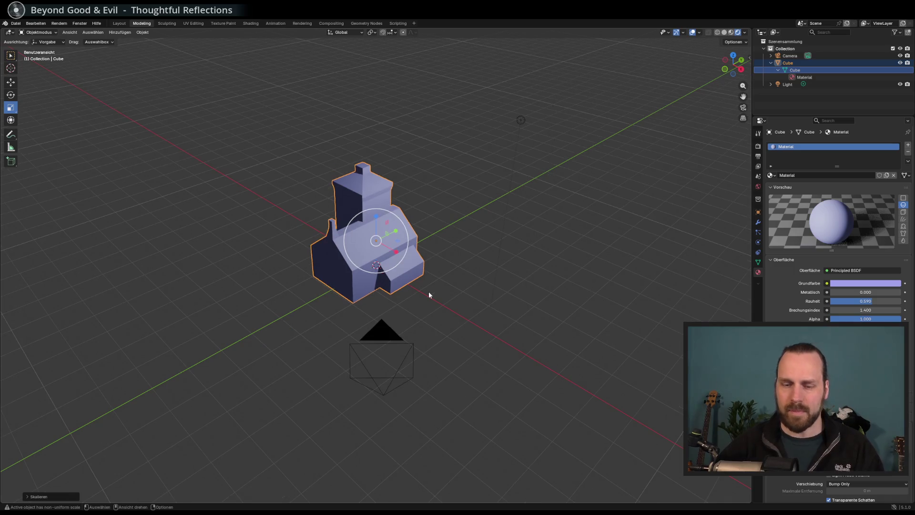
key(ctrl+s)
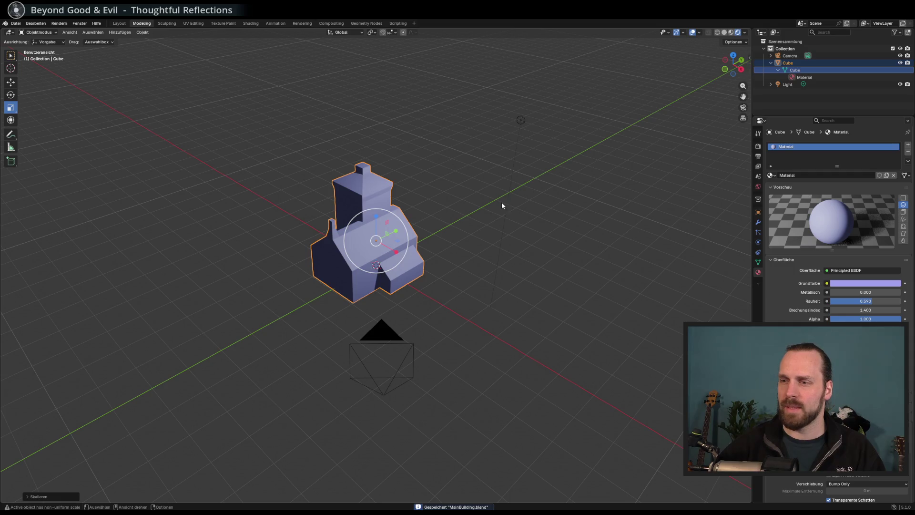
- Orbit the viewport around the saved house model from several angles
mouse_move(381, 151)
mouse_down()
mouse_move(431, 167)
mouse_move(427, 174)
mouse_up()
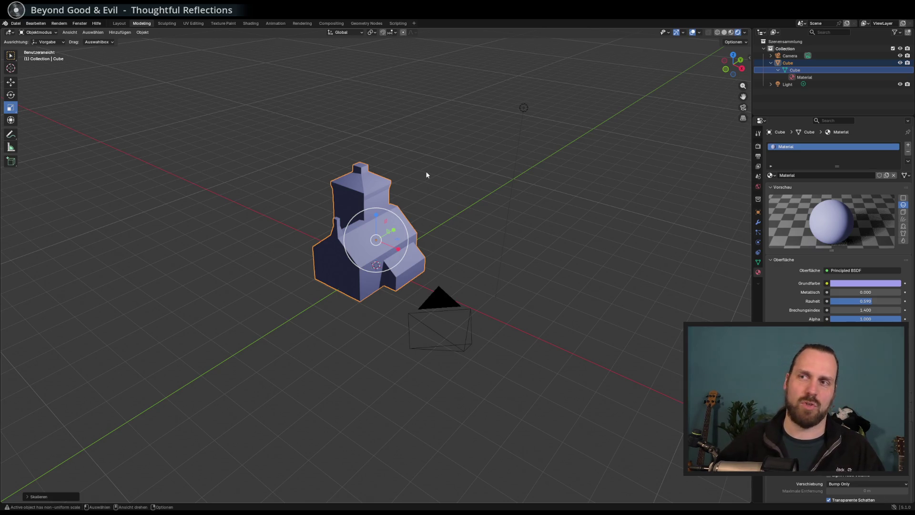
mouse_move(419, 197)
mouse_down()
mouse_move(430, 190)
mouse_move(421, 199)
mouse_up()
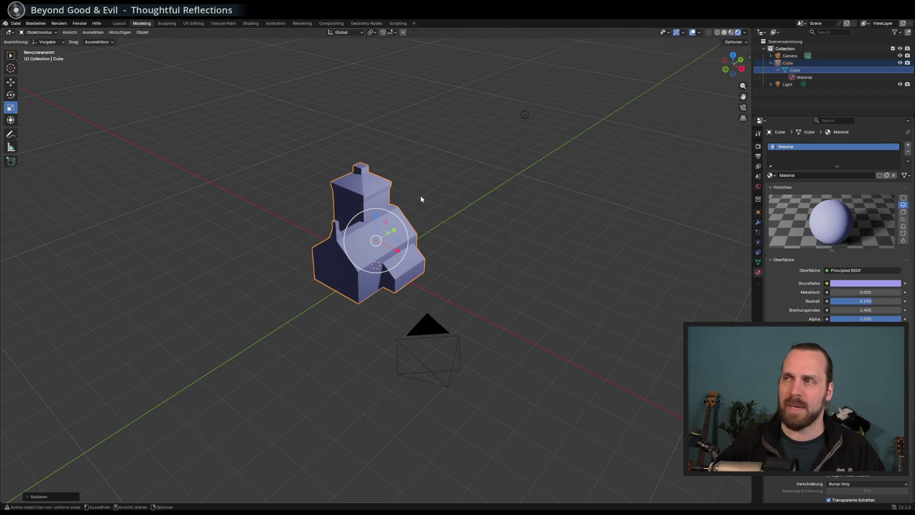
drag(420, 196, 402, 205)
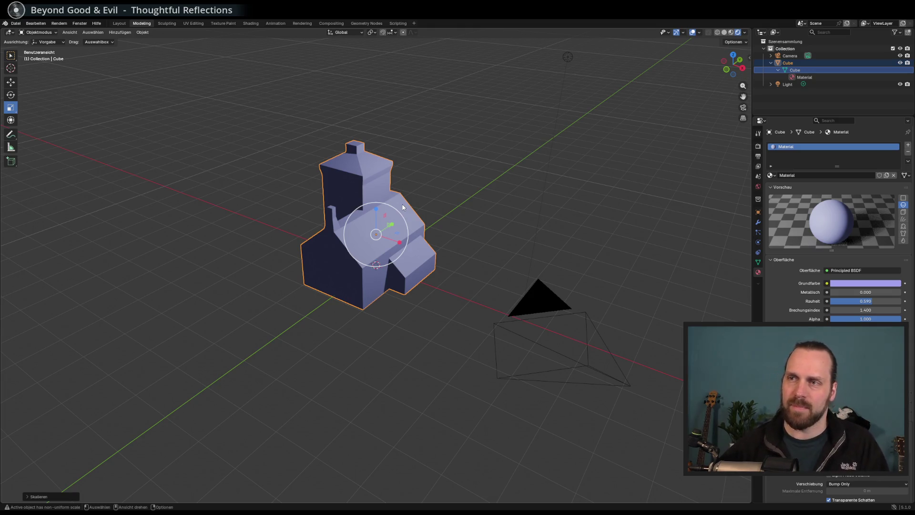
drag(401, 205, 273, 211)
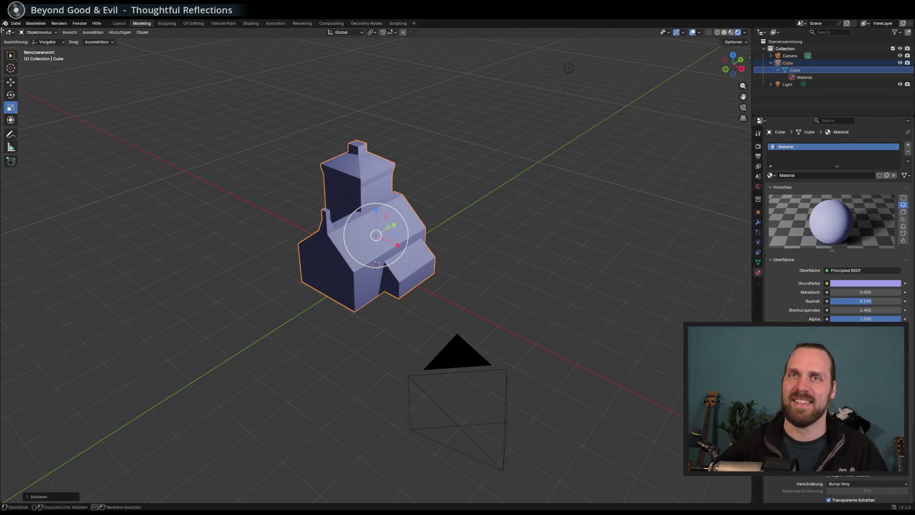
click(16, 23)
- Start a new General Blender file with the default cube
mouse_move(24, 31)
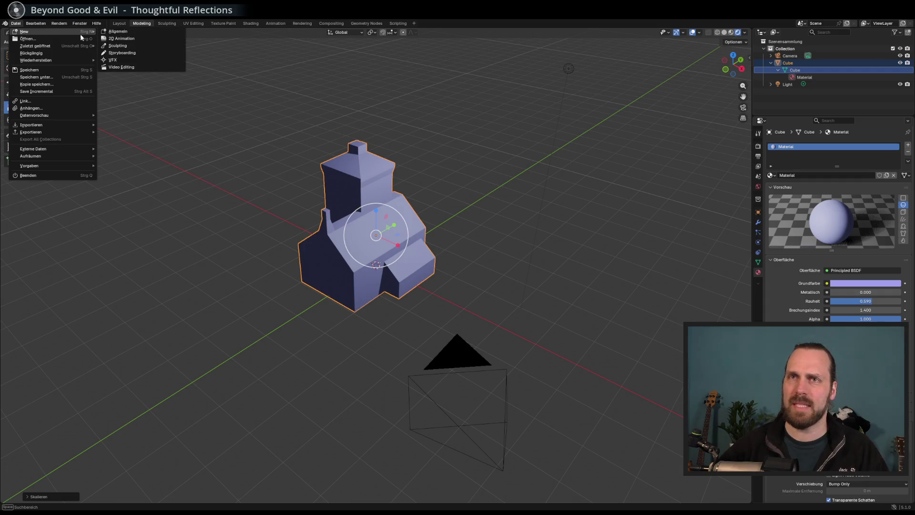
click(126, 33)
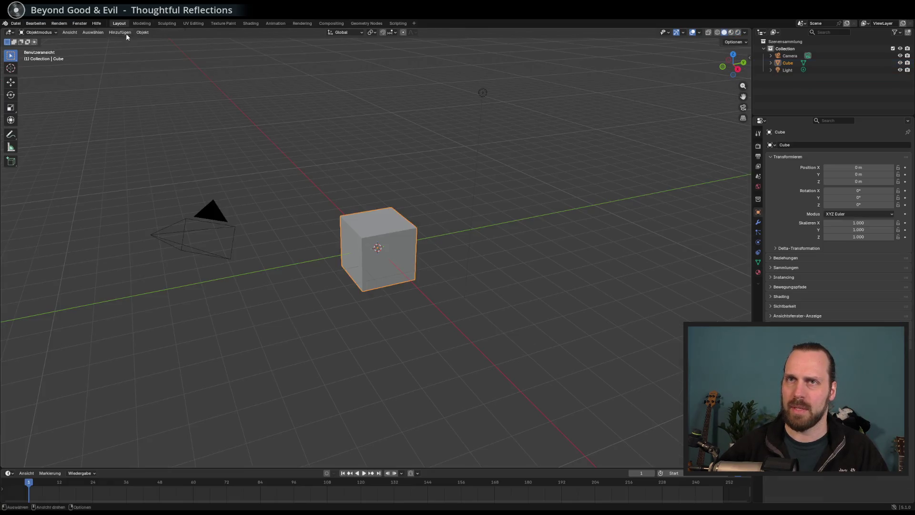
scroll(377, 171, right, 10)
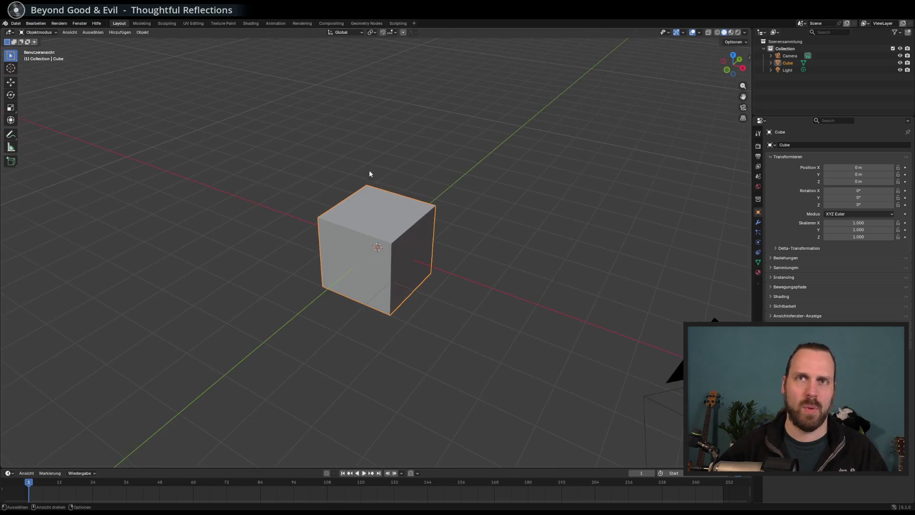
scroll(207, 133, left, 5)
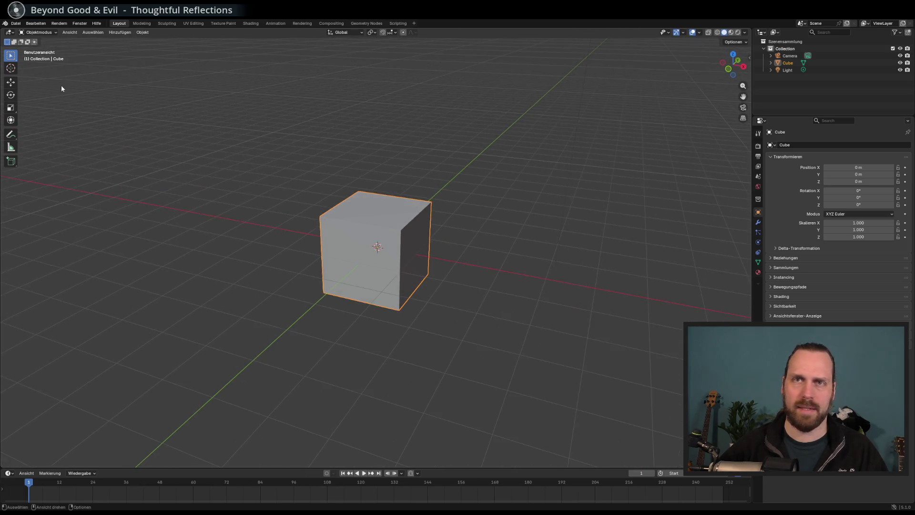
- Raise the default cube along Z to about 0.99 m
click(9, 83)
drag(378, 216, 381, 174)
scroll(373, 224, up, 3)
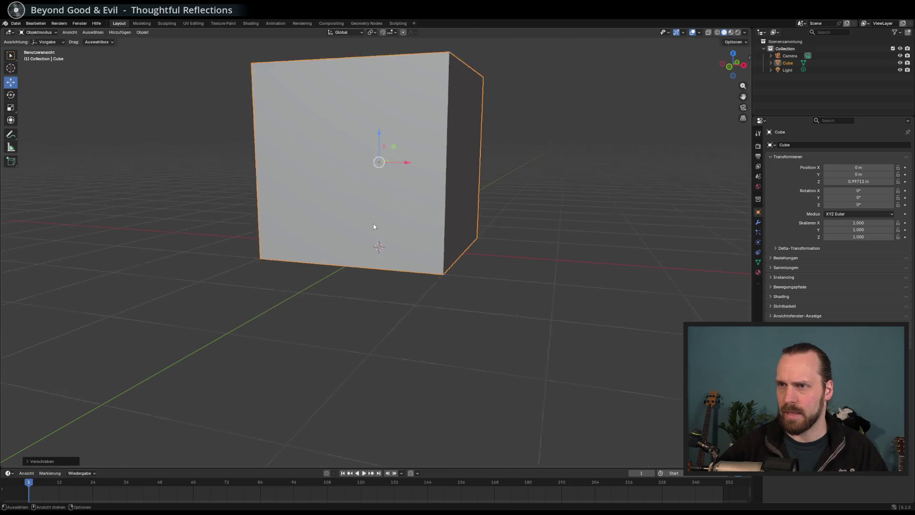
scroll(375, 222, down, 5)
key(g)
key(z)
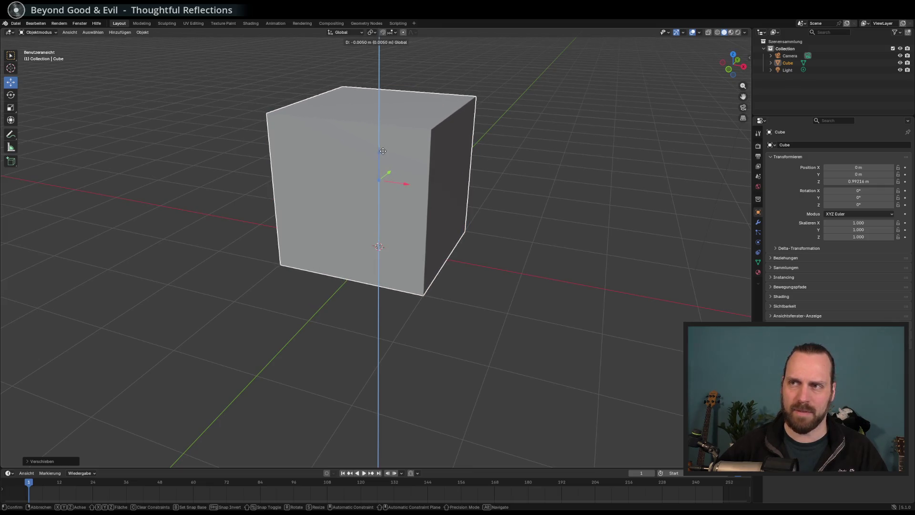
click(418, 200)
scroll(416, 211, down, 3)
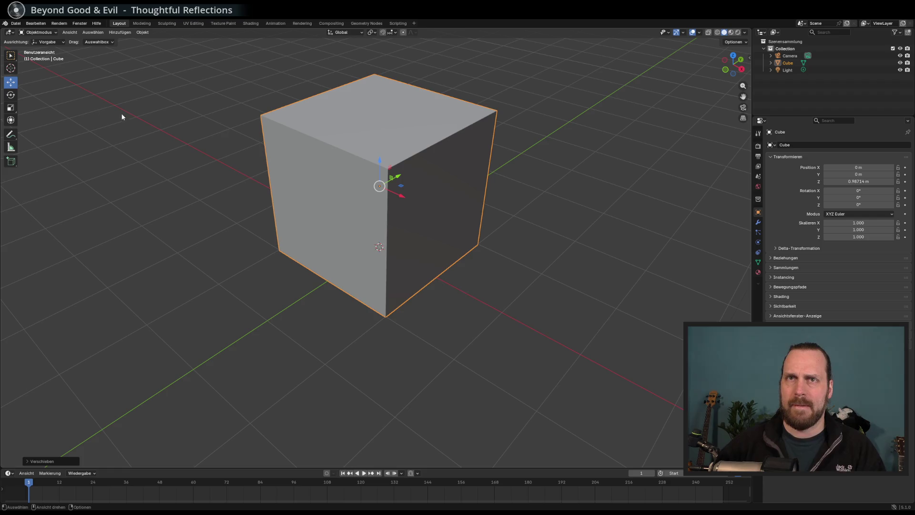
key(ctrl+z)
- Switch to the Modeling workspace to edit the cube's mesh
click(219, 200)
click(141, 23)
click(119, 24)
click(141, 24)
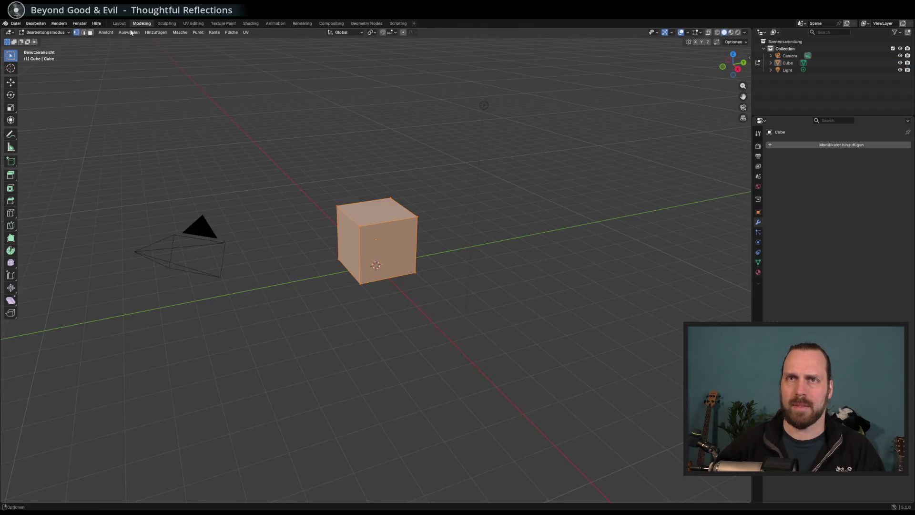
- Activate Extrude Region and select only the cube's top face
scroll(257, 219, up, 5)
mouse_move(305, 209)
mouse_down()
mouse_move(368, 198)
mouse_move(362, 208)
mouse_up()
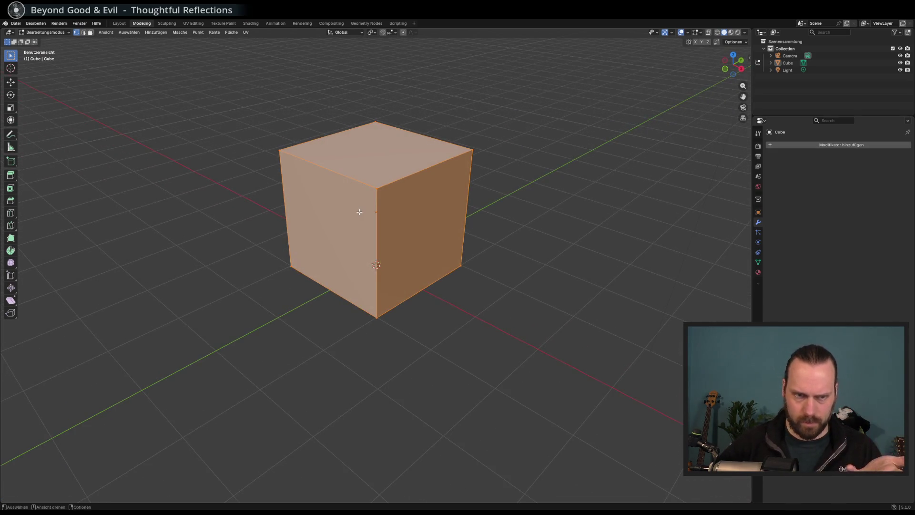
scroll(199, 200, down, 4)
drag(202, 200, 199, 202)
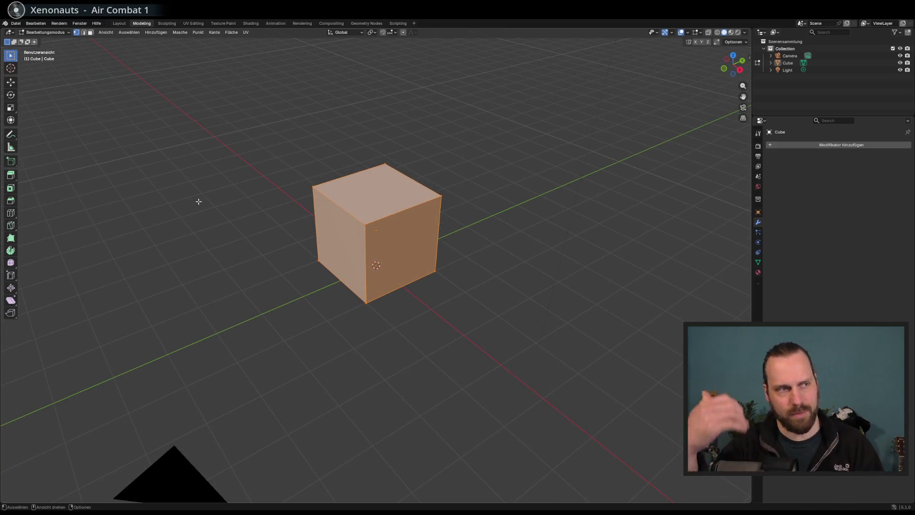
drag(199, 202, 198, 199)
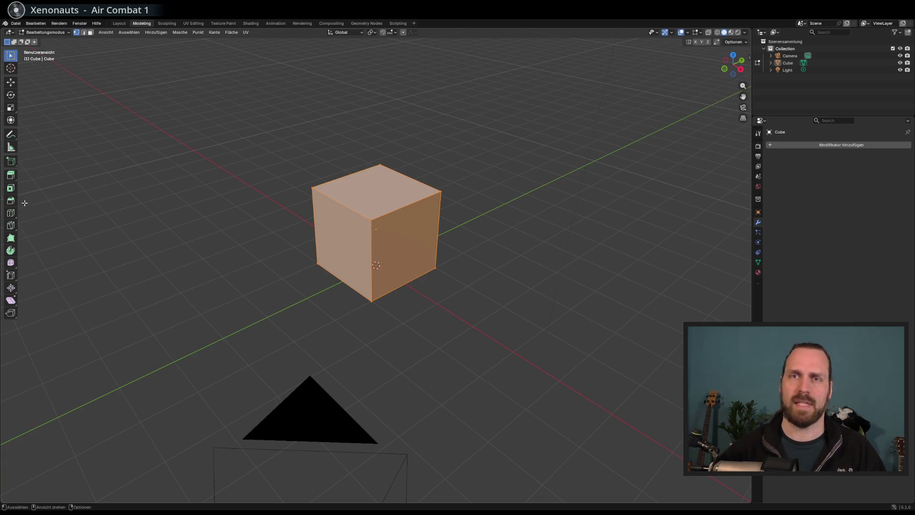
click(10, 175)
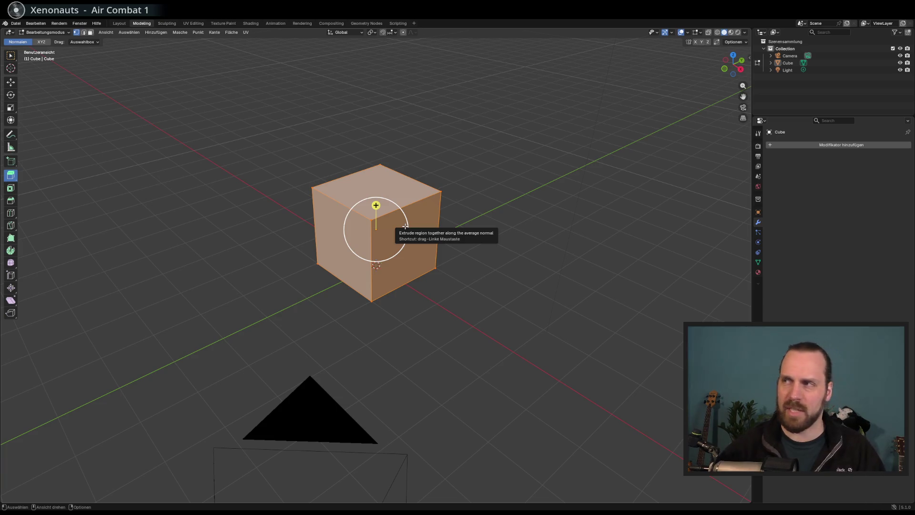
drag(406, 226, 403, 225)
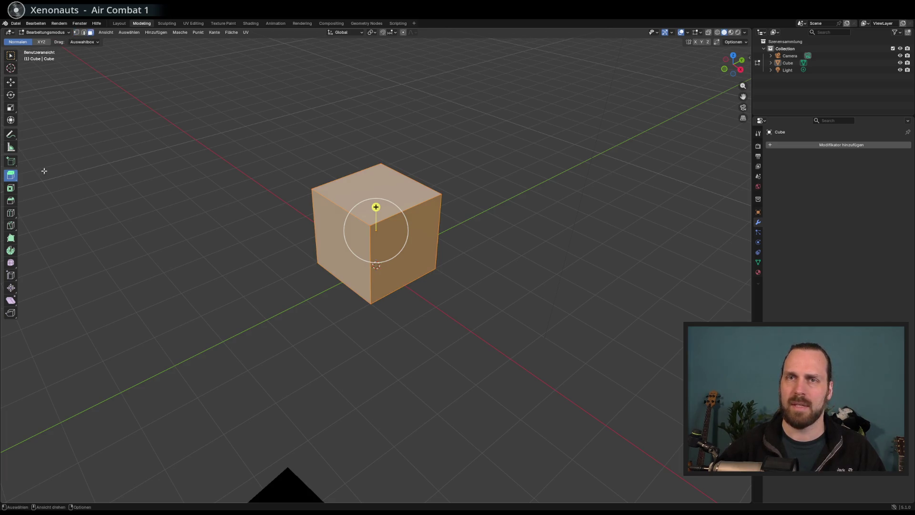
click(394, 204)
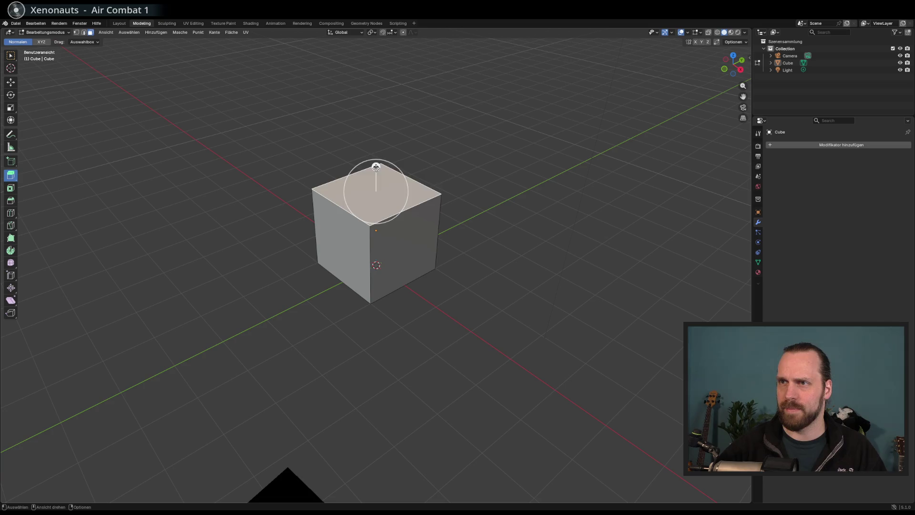
- Push the cube's top face down along Z into a thin slab
key(shift+space)
key(g)
mouse_move(376, 165)
mouse_down()
mouse_move(376, 241)
mouse_move(365, 267)
mouse_up()
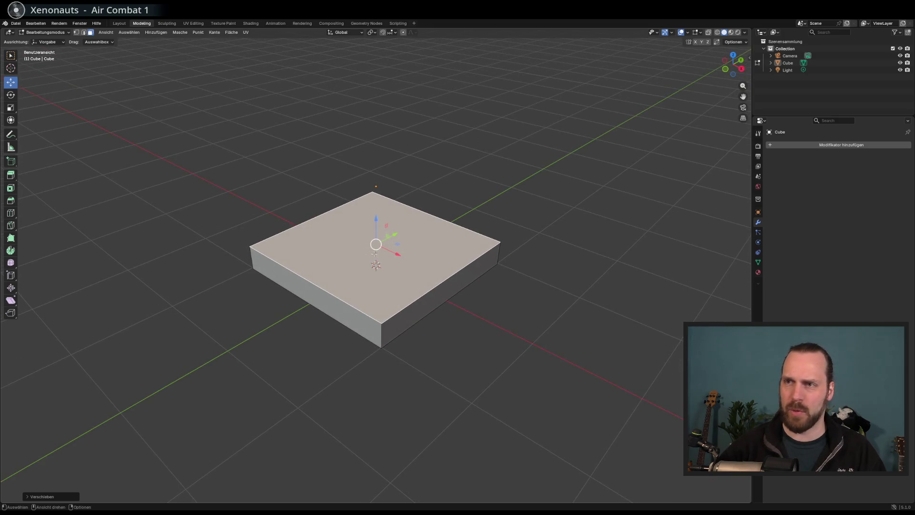
- Add two crossing loop cuts dividing the slab into quarters, then switch to edge selection
click(10, 212)
click(395, 285)
click(445, 289)
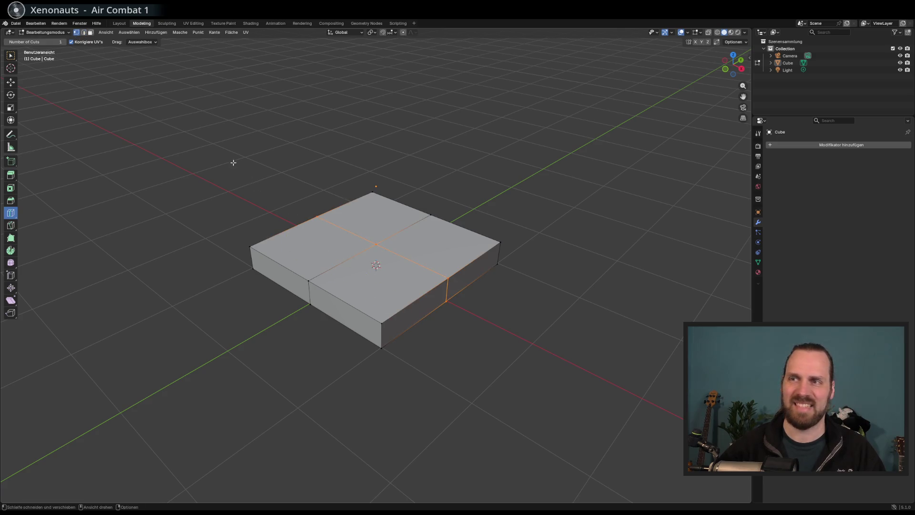
key(2)
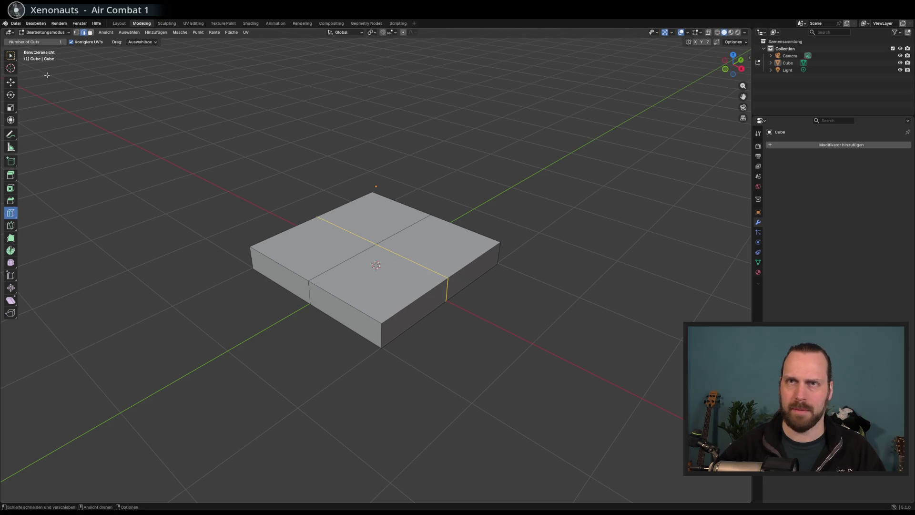
- Scale the selected mid-edge points outward, then undo the star-shaped result
click(11, 56)
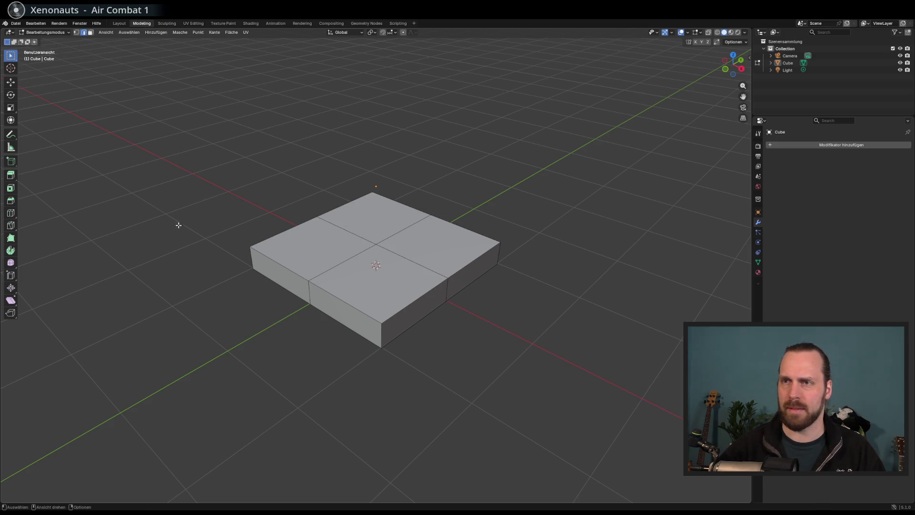
key(KP_4)
key(KP_4)
key(KP_4)
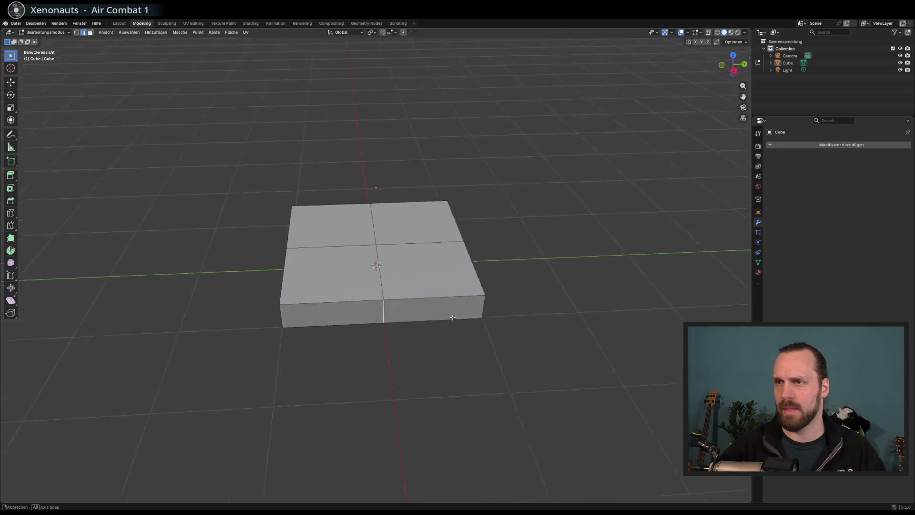
key(KP_4)
key(KP_4)
key(KP_4)
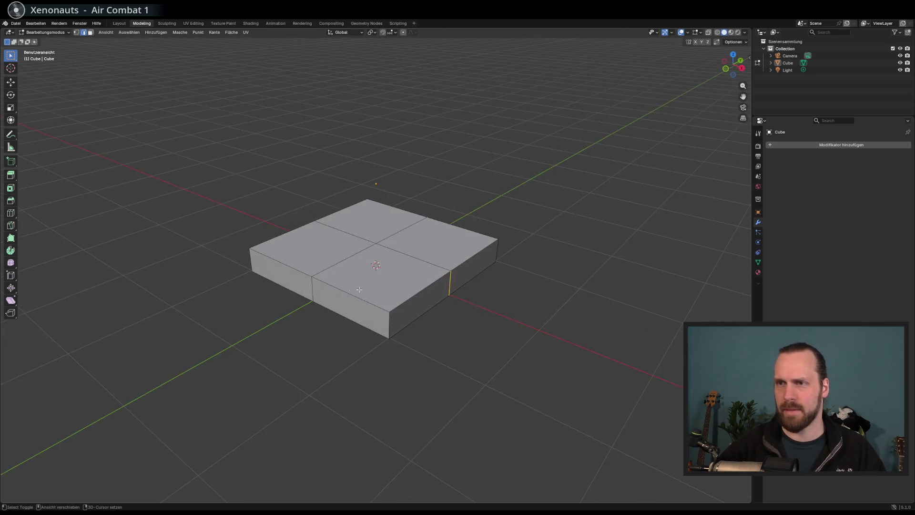
key(KP_4)
key(KP_4)
key(KP_4)
key(KP_4)
key(KP_4)
key(KP_4)
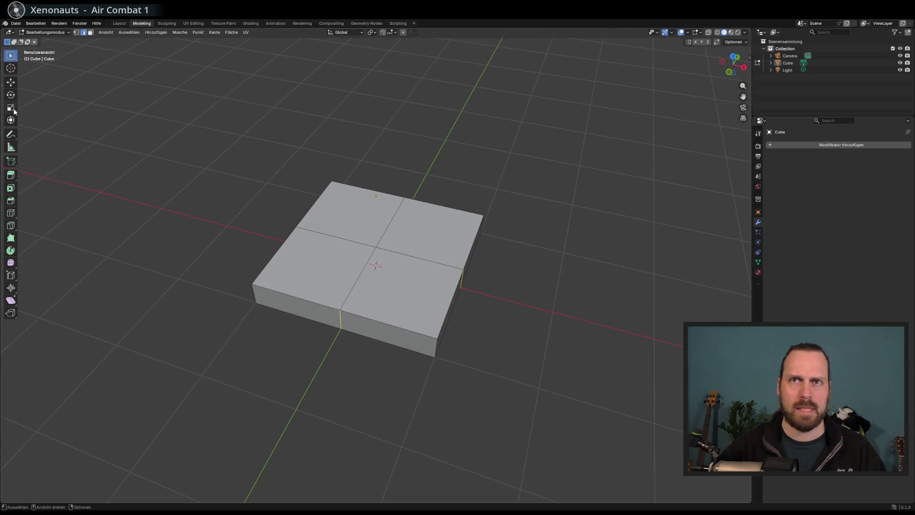
click(13, 109)
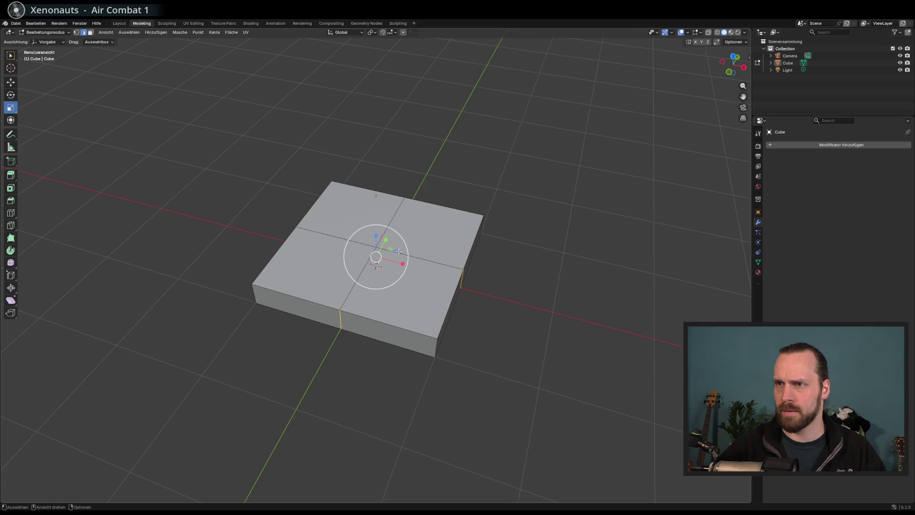
key(KP_4)
key(KP_4)
key(KP_4)
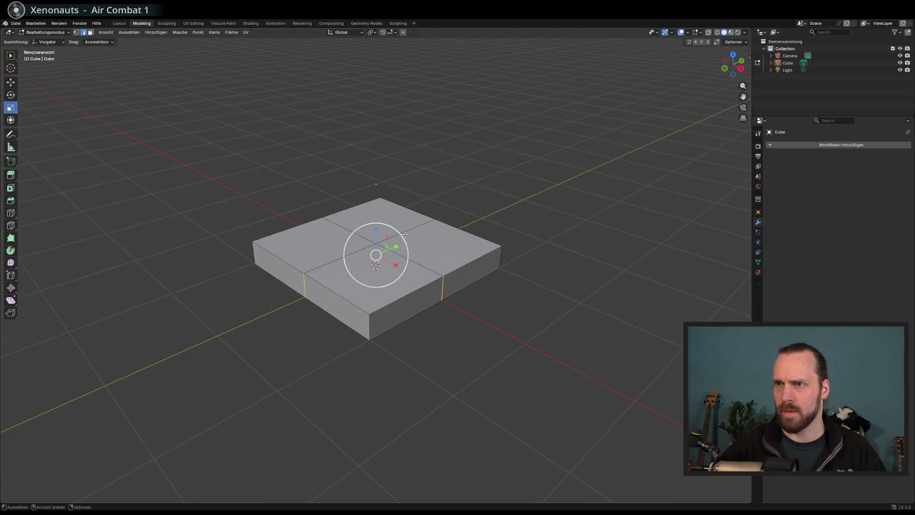
mouse_move(407, 243)
mouse_down()
mouse_move(426, 229)
mouse_move(420, 235)
mouse_move(403, 188)
mouse_move(403, 245)
mouse_move(399, 179)
mouse_move(398, 224)
mouse_move(395, 210)
mouse_move(409, 188)
mouse_up()
key(ctrl)
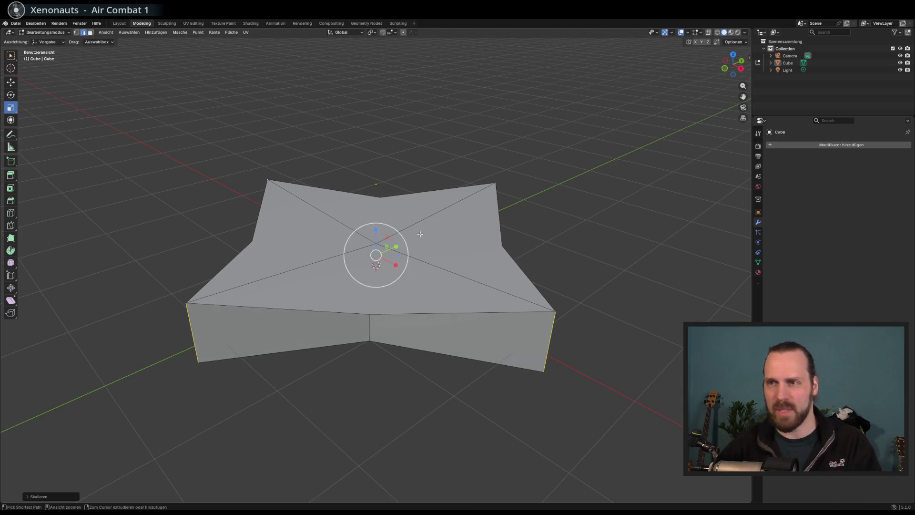
key(ctrl+z)
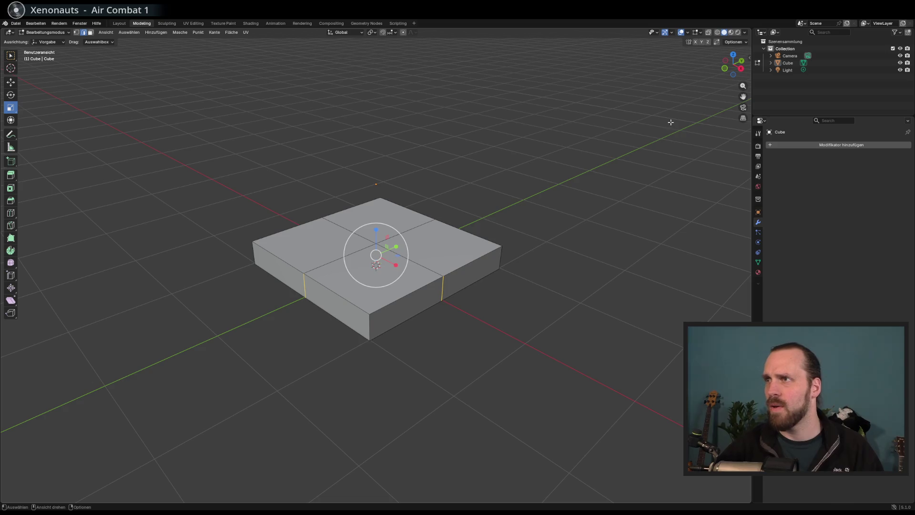
- Stretch the selection along X and shift the slab's left edge along Y into an octagon
mouse_move(396, 266)
mouse_down()
mouse_move(408, 269)
mouse_move(402, 243)
mouse_up()
drag(421, 323, 417, 277)
click(304, 303)
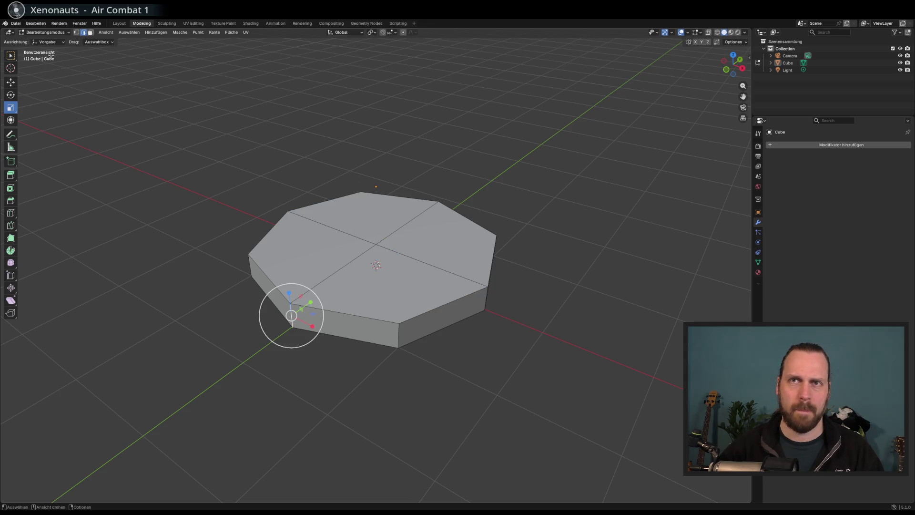
click(14, 83)
mouse_move(311, 302)
mouse_down()
mouse_move(331, 289)
mouse_move(310, 302)
mouse_move(326, 292)
mouse_move(317, 295)
mouse_move(388, 323)
mouse_up()
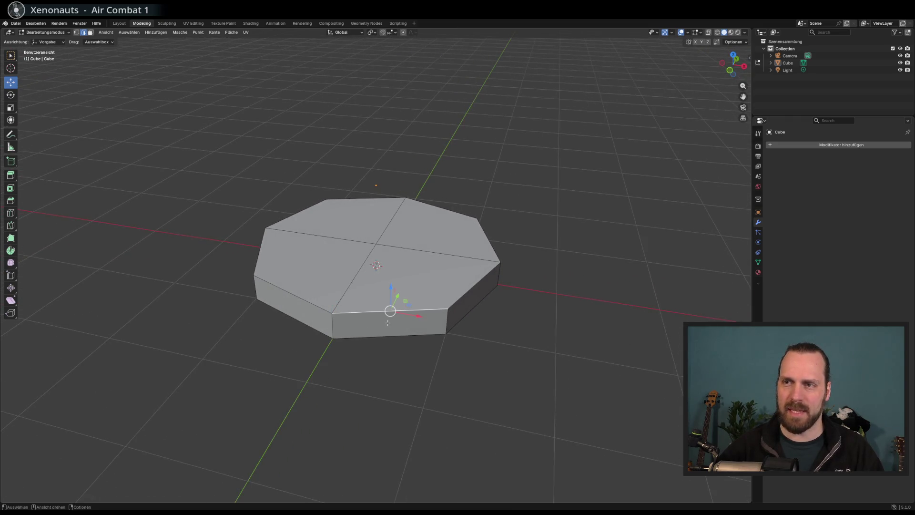
- Extrude the slab's front side face outward after undoing a trial bevel on it
click(90, 33)
click(401, 328)
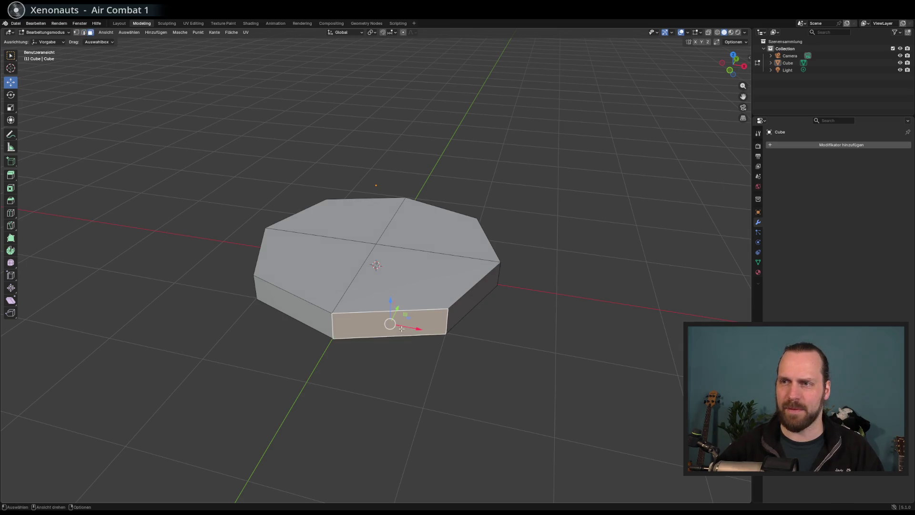
drag(270, 298, 252, 286)
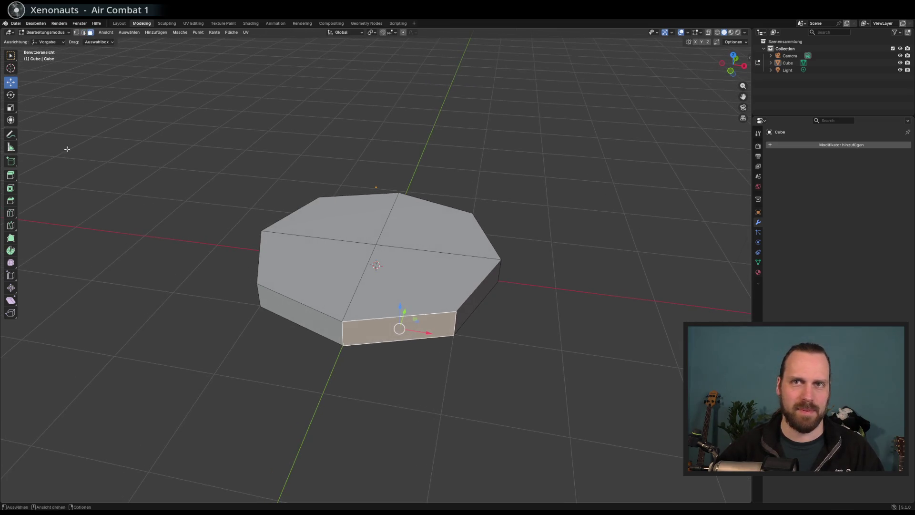
click(13, 200)
drag(406, 352, 410, 367)
key(ctrl+z)
key(shift+space)
key(e)
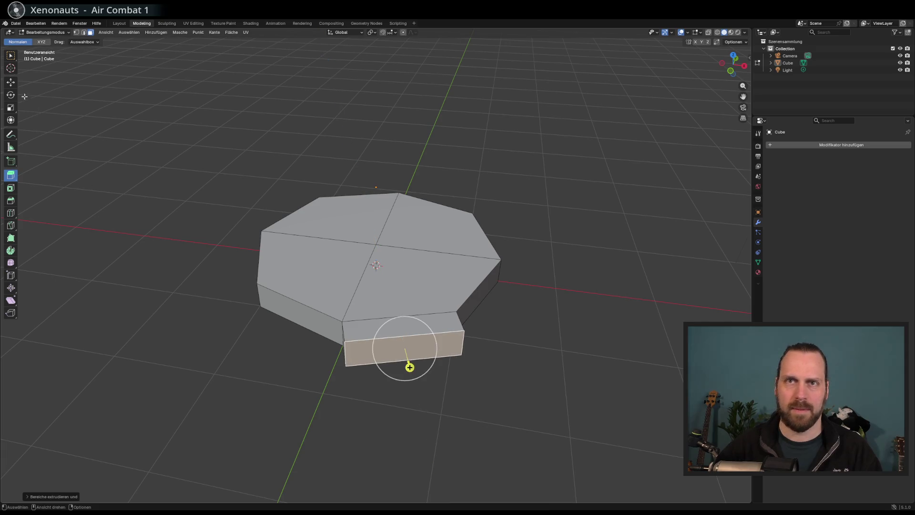
- Lower the extruded piece's top edge to slope it into a short ramp
click(84, 32)
click(408, 339)
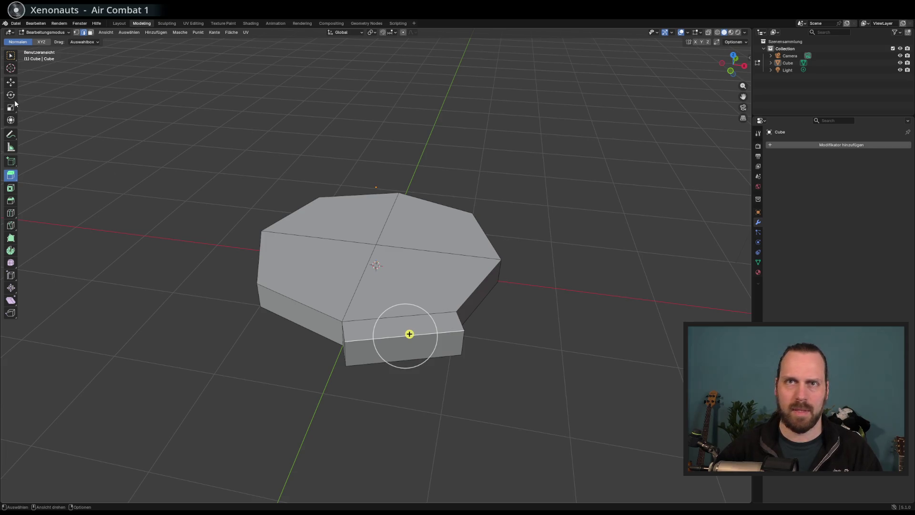
click(11, 83)
drag(465, 283, 465, 336)
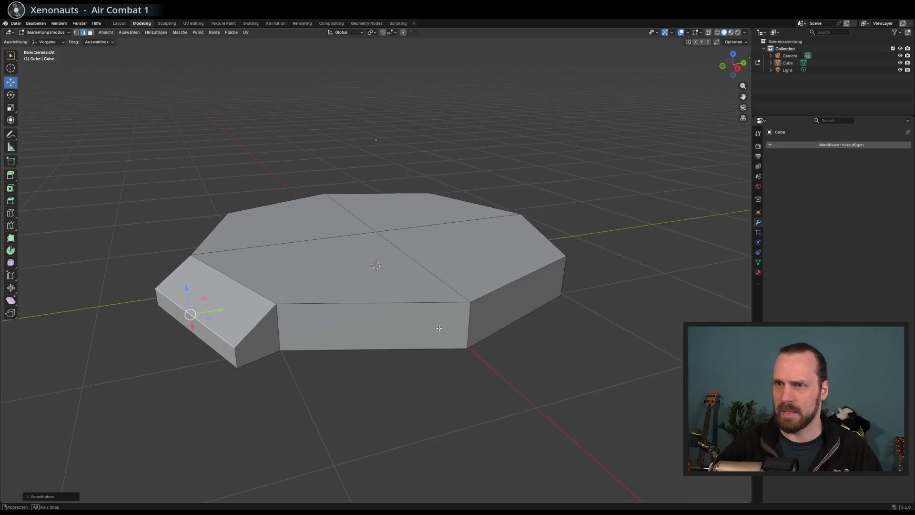
drag(199, 298, 200, 309)
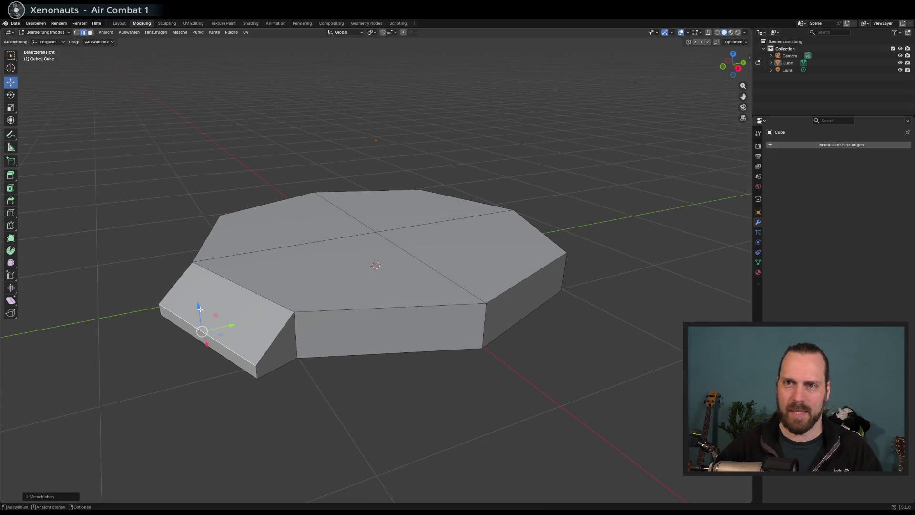
shift+click(235, 363)
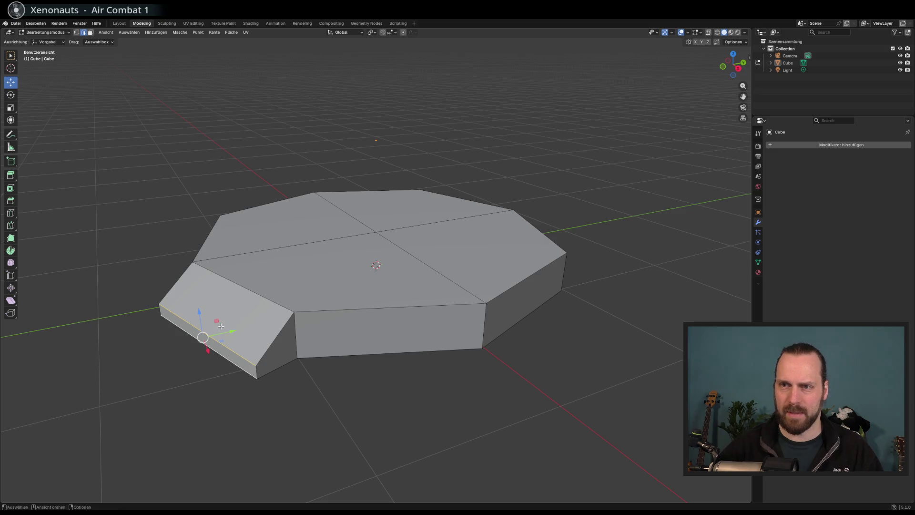
mouse_move(224, 343)
mouse_down()
mouse_move(203, 365)
mouse_move(186, 350)
mouse_move(182, 376)
mouse_move(137, 310)
mouse_move(175, 316)
mouse_move(210, 367)
mouse_move(225, 300)
mouse_up()
mouse_move(131, 305)
mouse_down()
mouse_move(172, 380)
mouse_move(143, 212)
mouse_move(172, 380)
mouse_move(161, 320)
mouse_move(429, 334)
mouse_move(530, 366)
mouse_move(524, 329)
mouse_move(517, 363)
mouse_move(497, 338)
mouse_move(534, 353)
mouse_move(272, 276)
mouse_up()
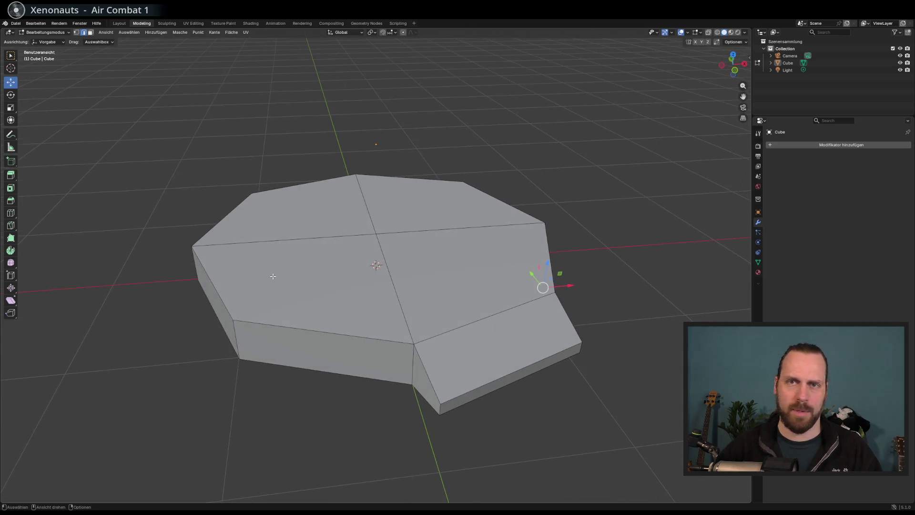
- Select all four octagonal top faces of the platform
drag(62, 205, 25, 178)
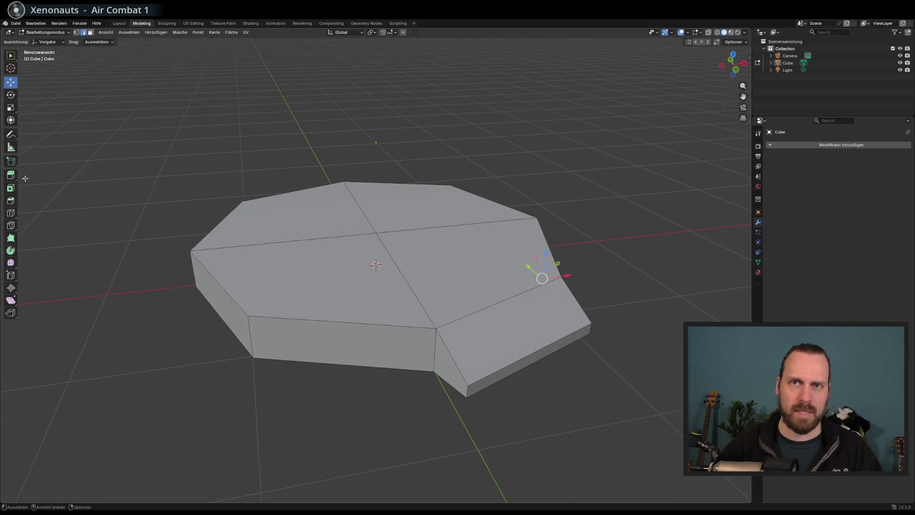
click(11, 175)
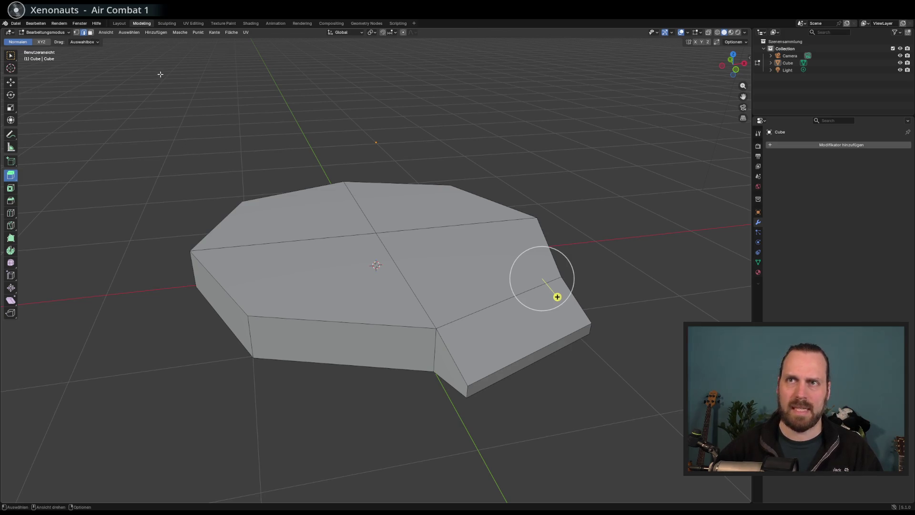
click(286, 217)
shift+click(415, 205)
shift+click(476, 267)
shift+click(353, 286)
drag(352, 286, 336, 286)
click(10, 188)
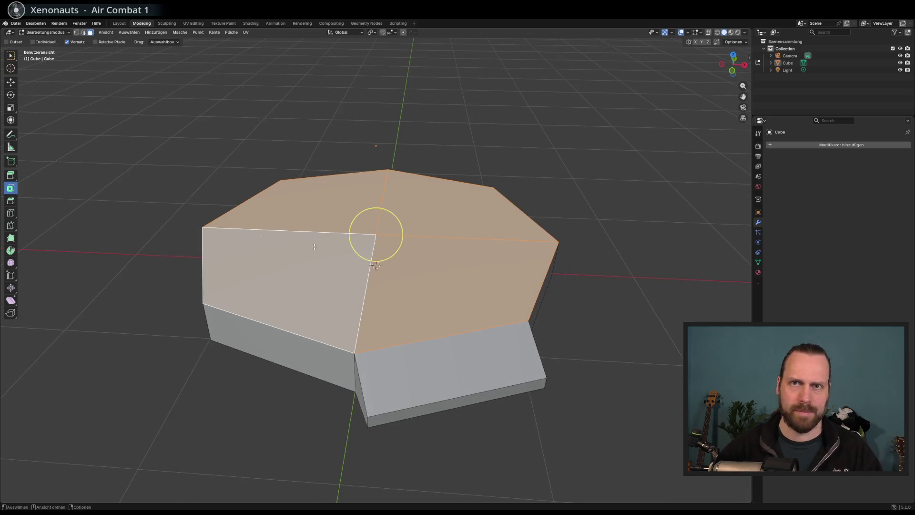
- Inset the top faces into a border rim and extrude the inner faces
mouse_move(405, 225)
mouse_down()
mouse_move(377, 236)
mouse_move(145, 175)
mouse_up()
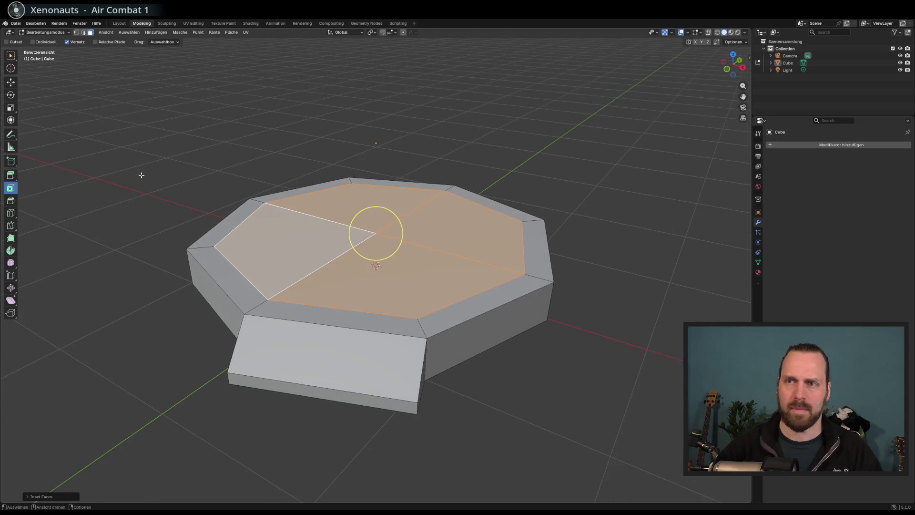
key(ctrl+z)
mouse_move(400, 225)
mouse_down()
mouse_move(377, 234)
mouse_move(376, 210)
mouse_move(389, 239)
mouse_move(366, 253)
mouse_move(368, 236)
mouse_move(378, 240)
mouse_move(409, 209)
mouse_move(348, 228)
mouse_up()
key(shift+space)
key(e)
key(shift+space)
key(i)
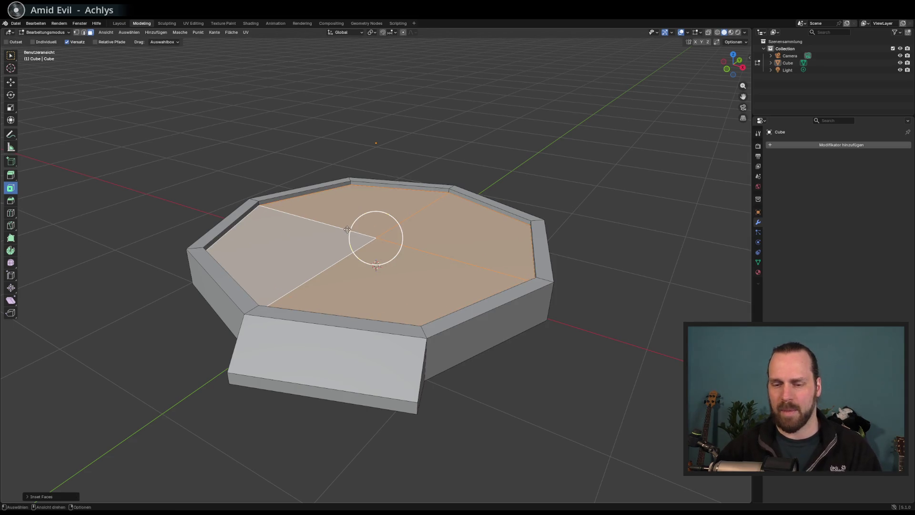
- Reselect all four top faces and try a 0.16 m inset, then undo it
drag(488, 220, 471, 224)
drag(410, 238, 411, 237)
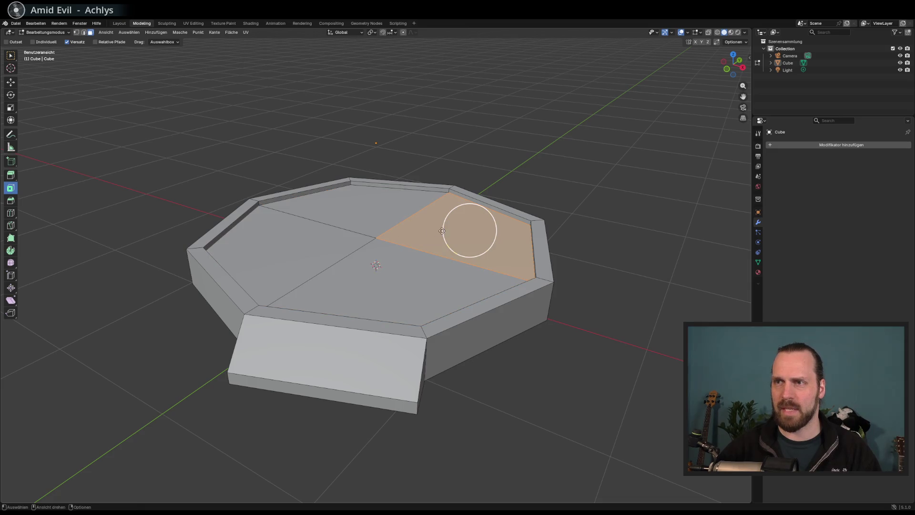
key(ctrl+l)
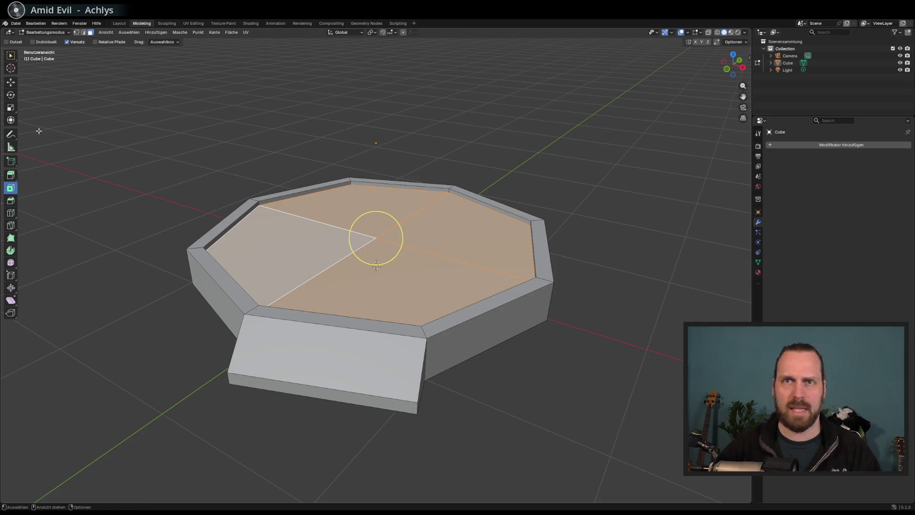
mouse_move(400, 231)
mouse_down()
mouse_move(371, 240)
mouse_move(424, 245)
mouse_up()
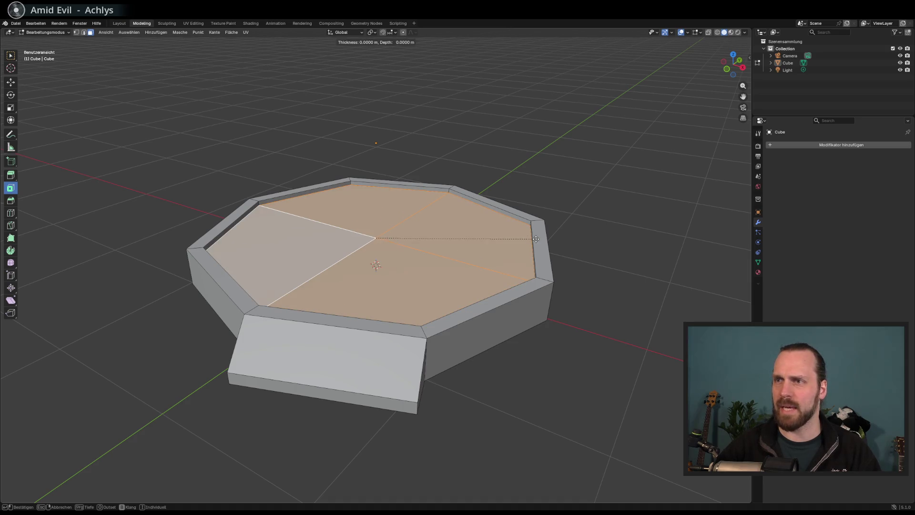
drag(340, 238, 382, 244)
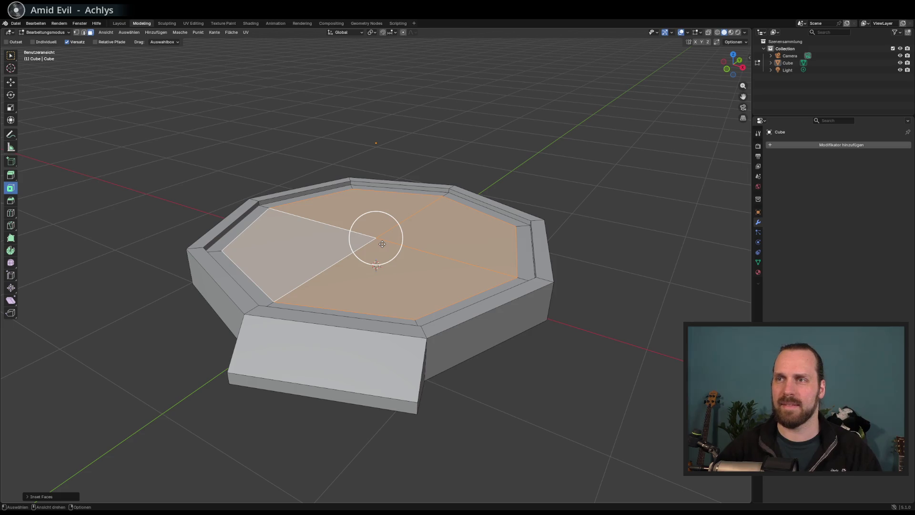
key(ctrl+z)
- Reselect the four inner top faces and inset them by about 0.21 m
drag(528, 223, 479, 243)
drag(333, 273, 333, 273)
drag(460, 205, 418, 217)
drag(305, 257, 306, 257)
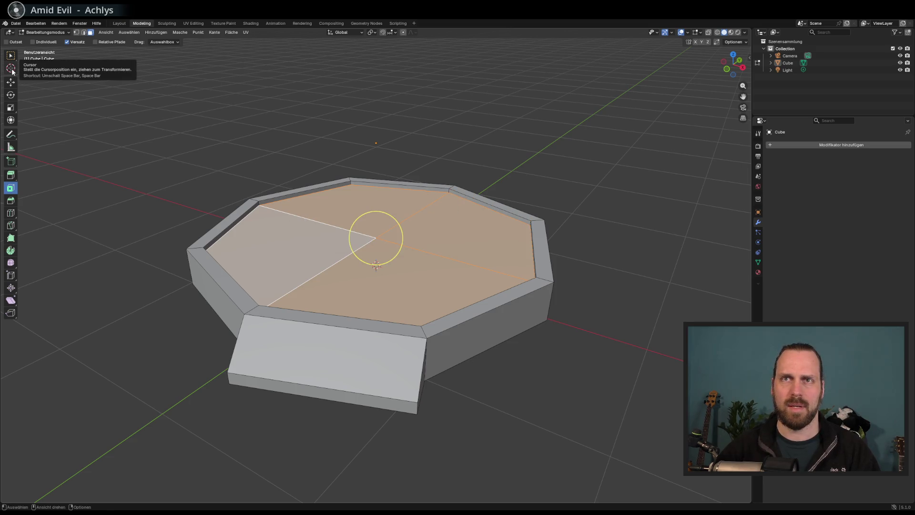
click(471, 234)
key(a)
mouse_move(377, 268)
mouse_down()
mouse_move(356, 213)
mouse_move(372, 241)
mouse_move(486, 257)
mouse_up()
mouse_move(394, 184)
mouse_down()
mouse_move(381, 240)
mouse_move(349, 235)
mouse_up()
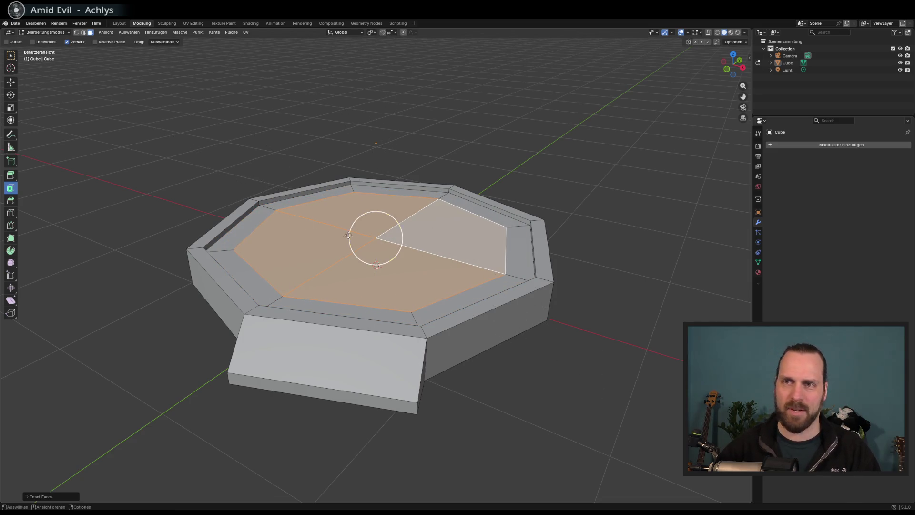
- Extrude the inner octagon to a new height and deselect everything
click(11, 175)
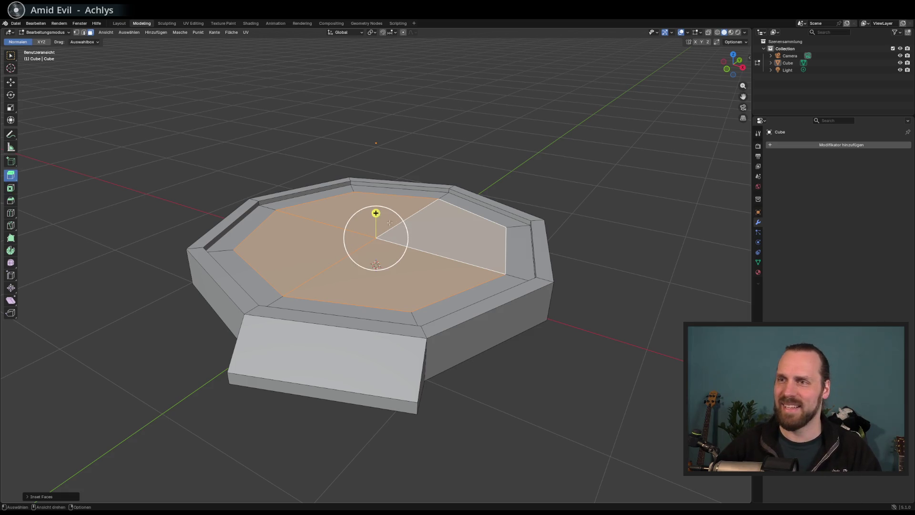
drag(375, 212, 375, 211)
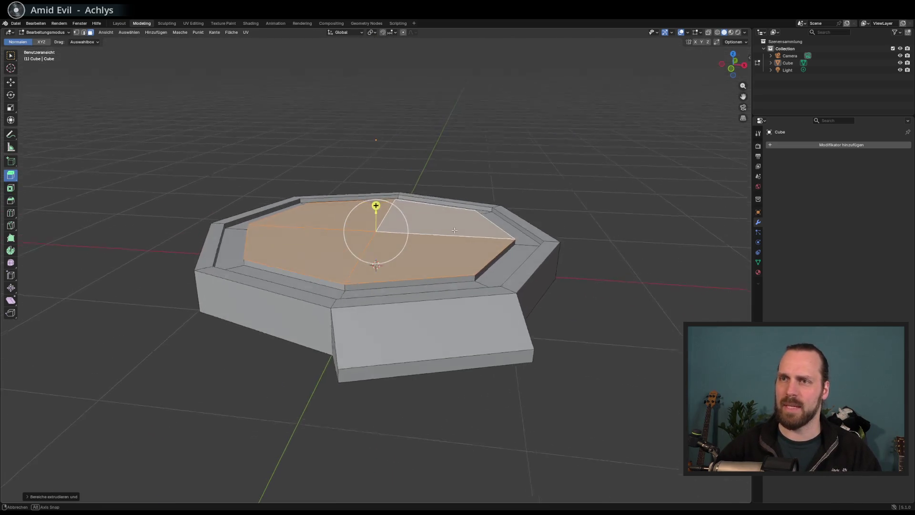
key(alt+a)
key(ctrl+s)
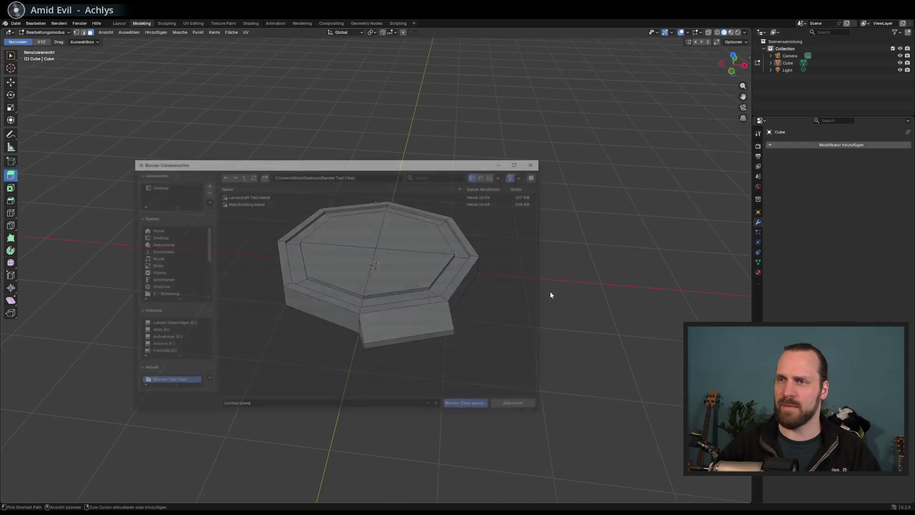
mouse_move(376, 165)
mouse_down()
mouse_move(406, 166)
mouse_move(667, 418)
mouse_up()
double_click(667, 415)
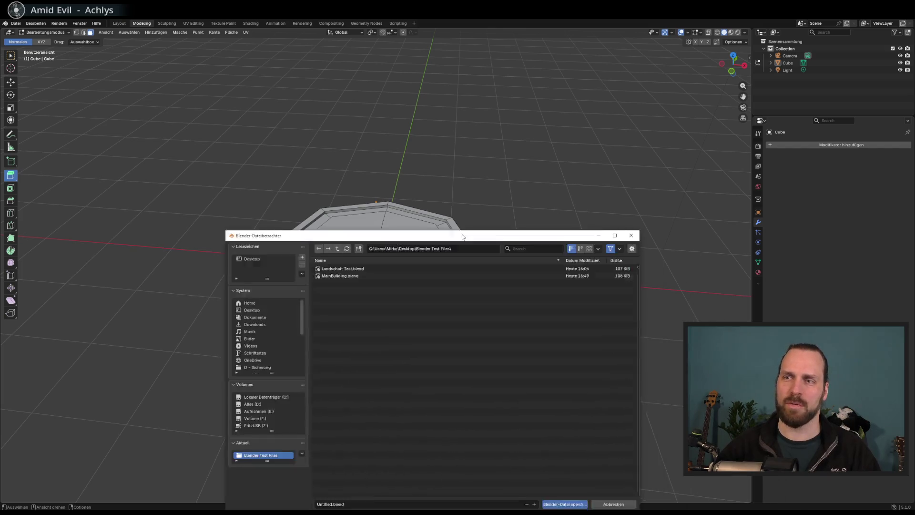
click(569, 445)
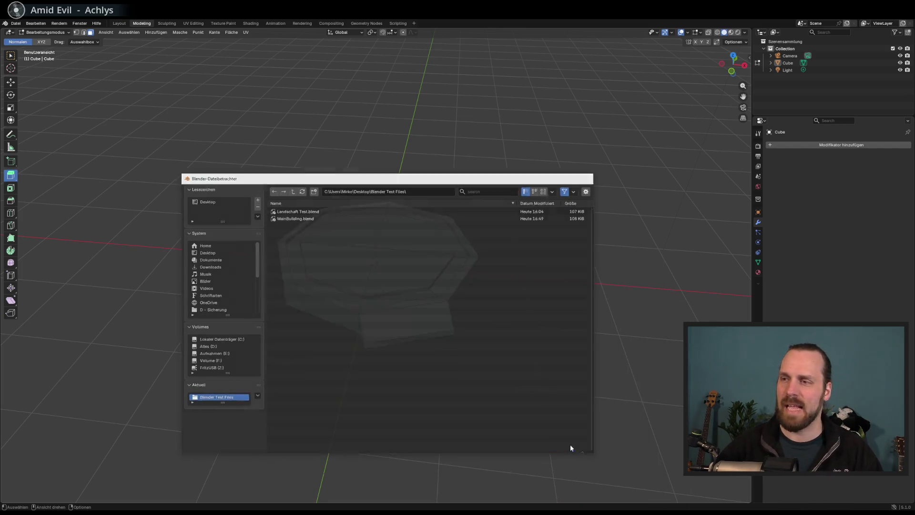
drag(137, 187, 15, 143)
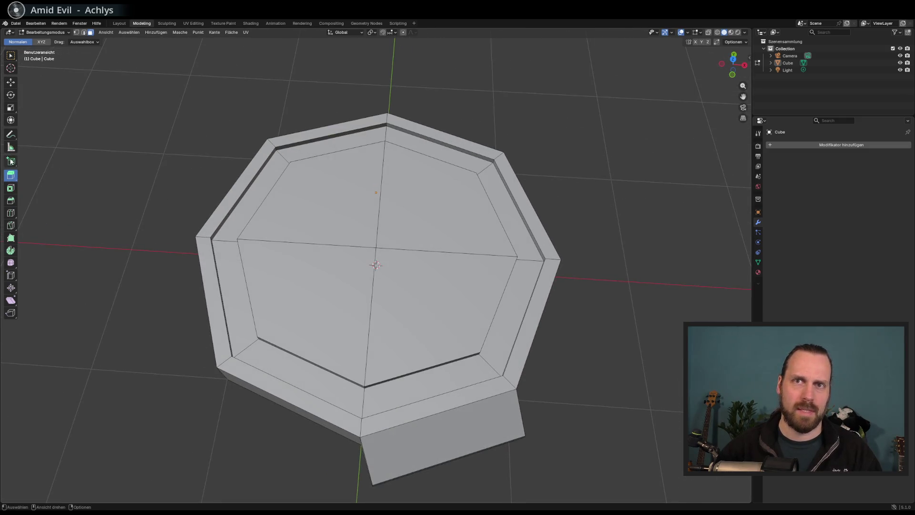
- Add a box pillar behind the platform, then move and rotate it into place
click(11, 162)
drag(238, 150, 258, 168)
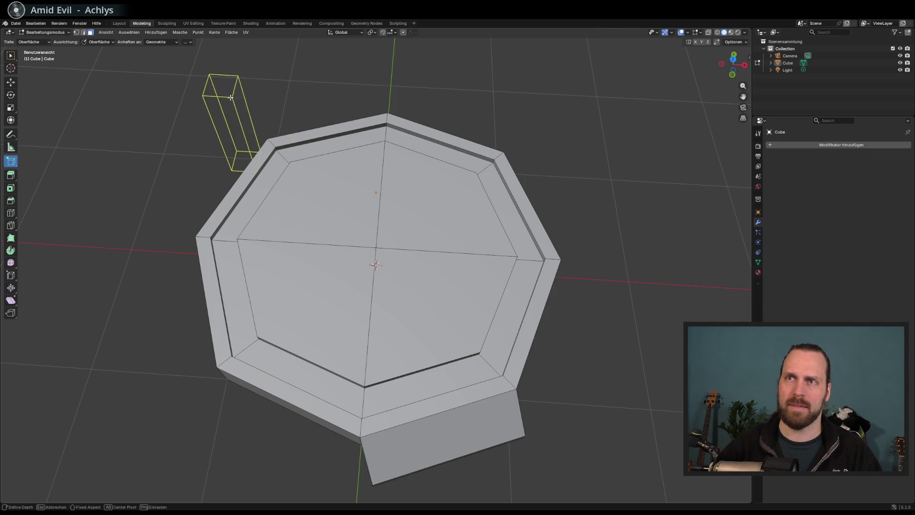
click(222, 71)
drag(222, 72, 92, 101)
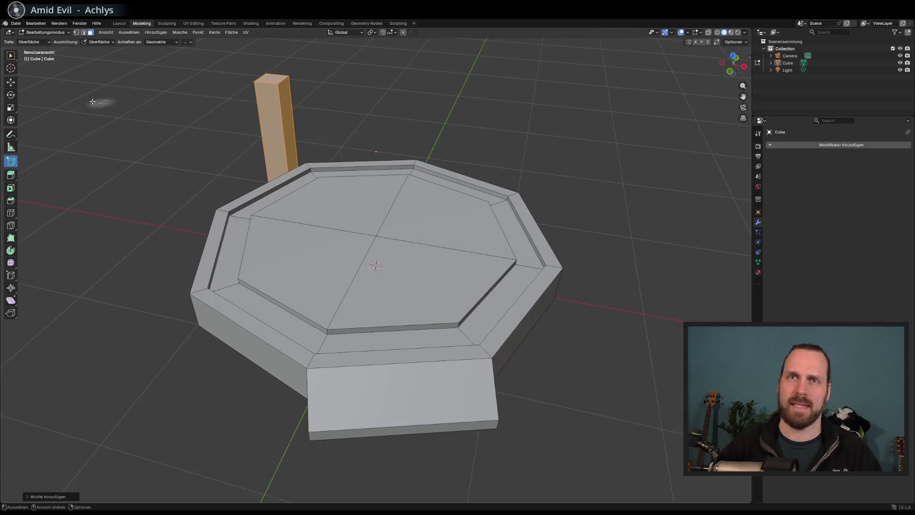
click(14, 85)
drag(281, 138, 280, 153)
click(11, 95)
drag(325, 129, 60, 200)
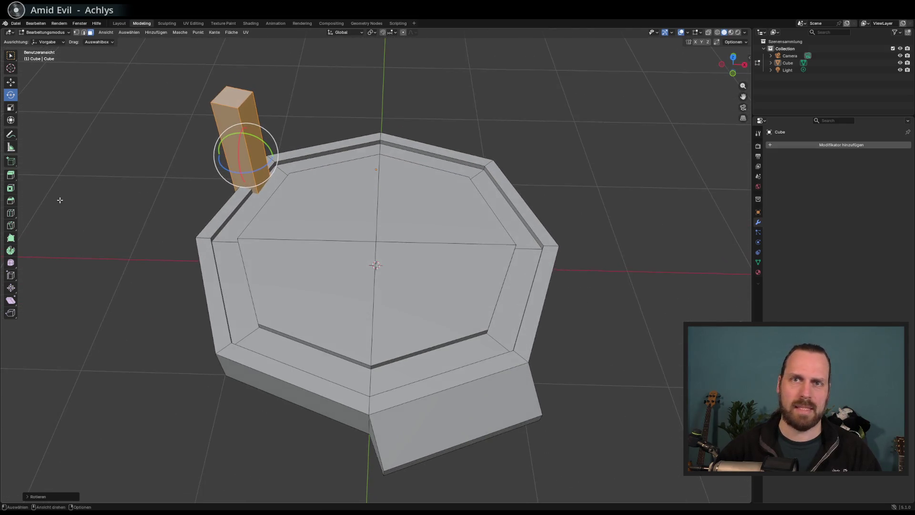
- Inset the pillar's top face by about 0.14 m and extrude a thin pole upward
click(11, 188)
click(236, 101)
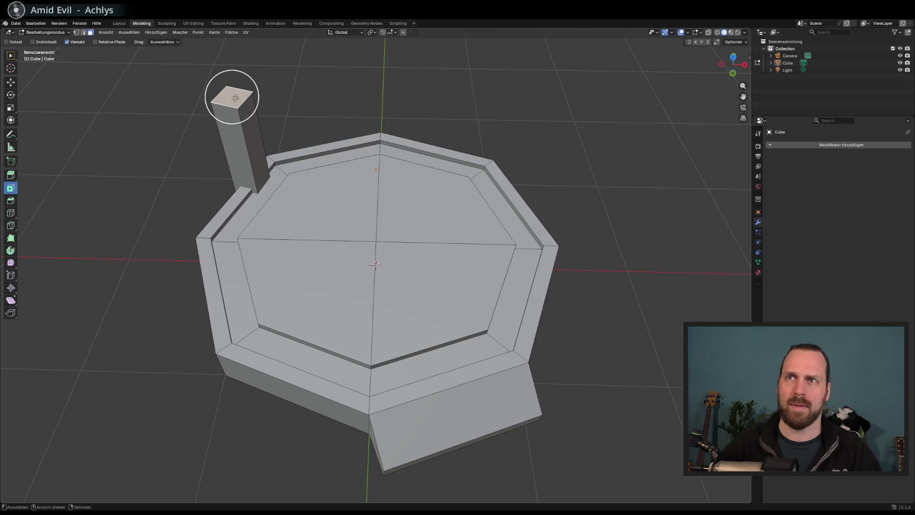
drag(231, 95, 239, 104)
click(307, 108)
drag(324, 105, 314, 104)
scroll(133, 145, down, 3)
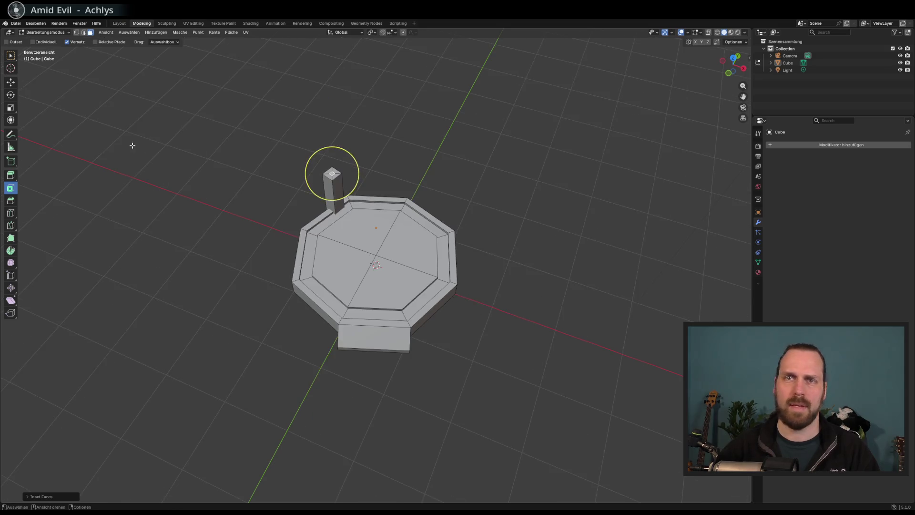
click(11, 174)
drag(332, 157, 327, 115)
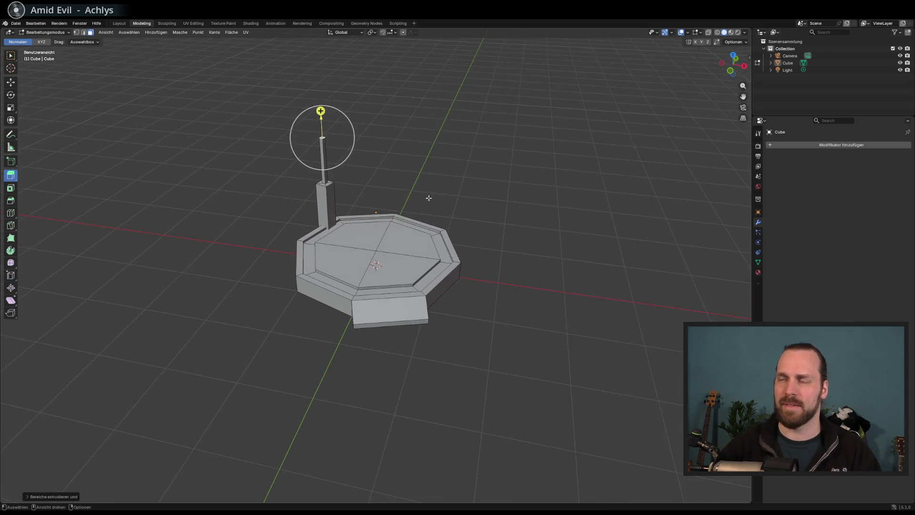
key(ctrl+s)
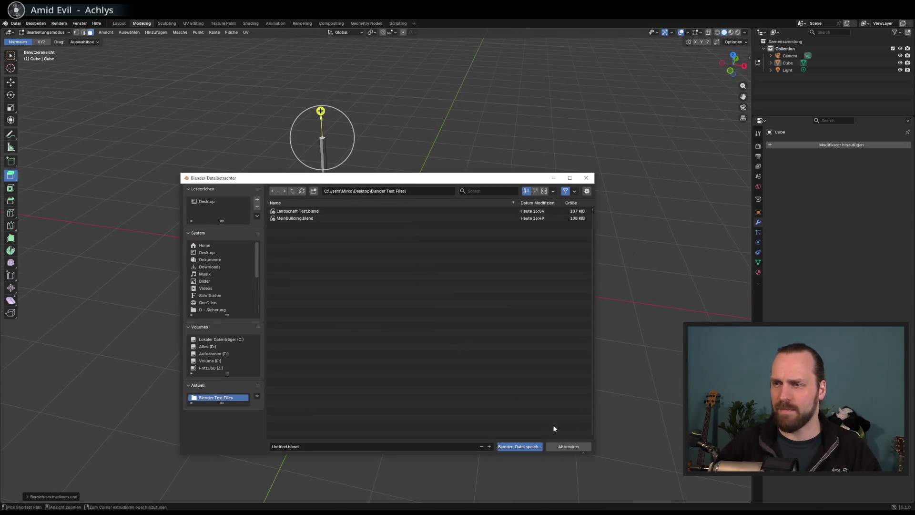
- Replace the Untitled file name with 'LandingPlatform Platzhalter' and save the .blend file
click(286, 446)
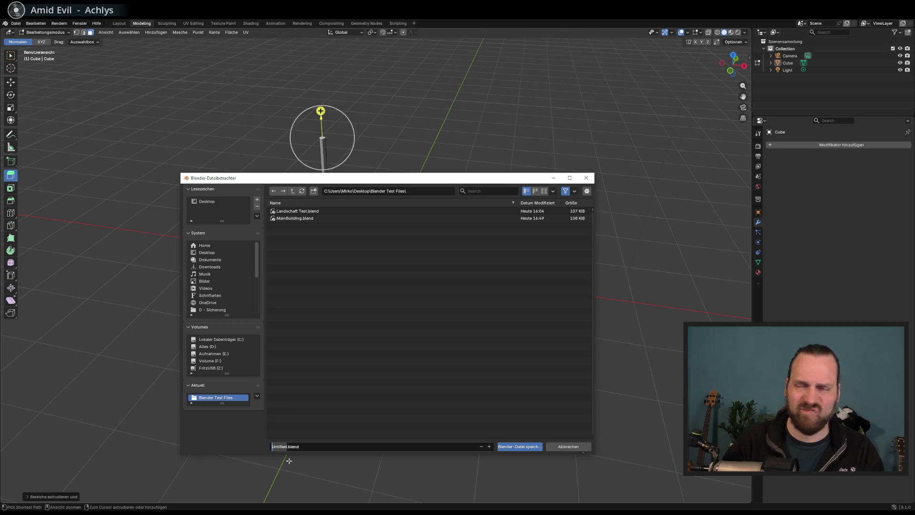
key(ctrl+BackSpace)
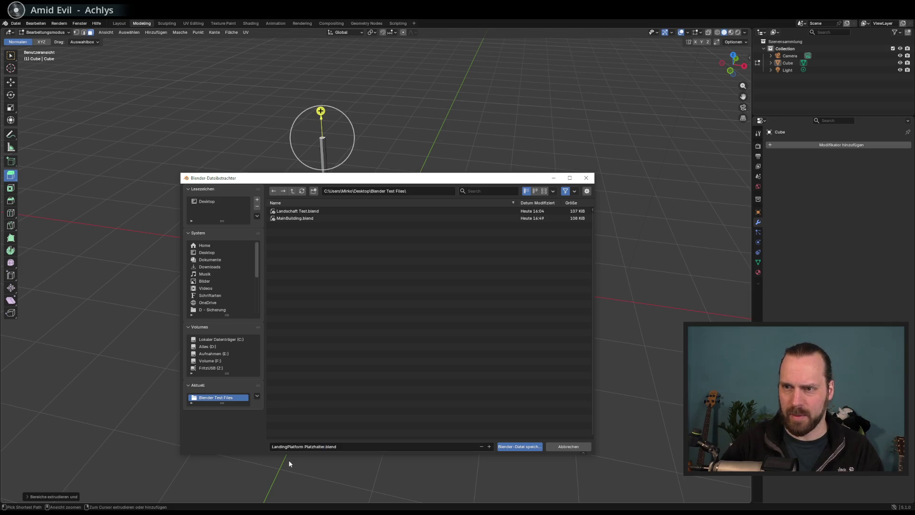
click(513, 446)
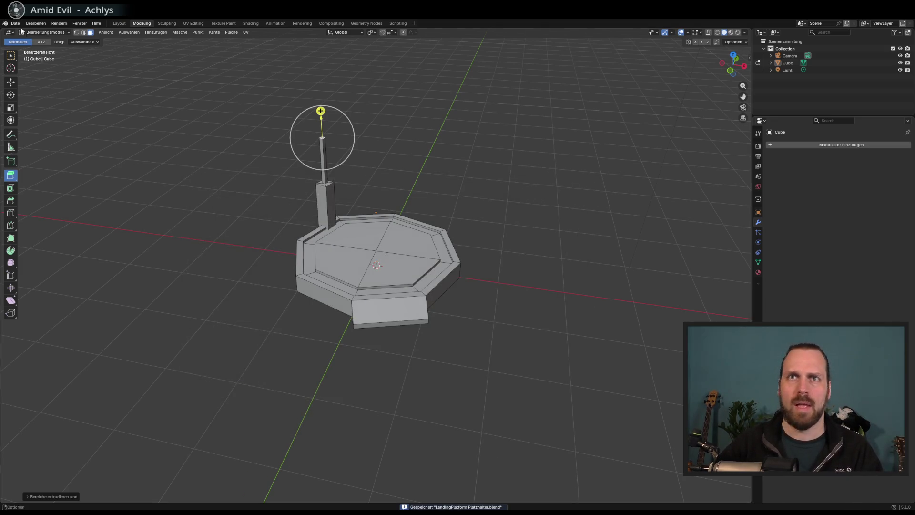
click(19, 24)
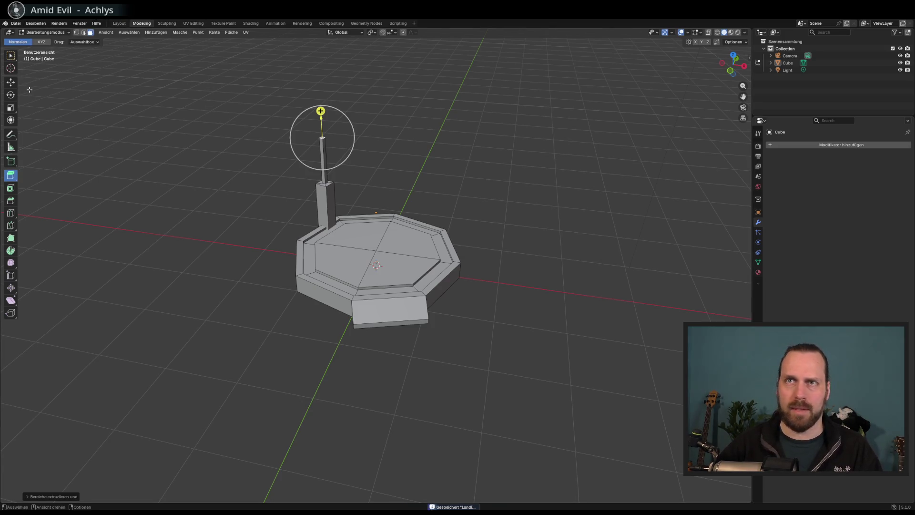
click(16, 23)
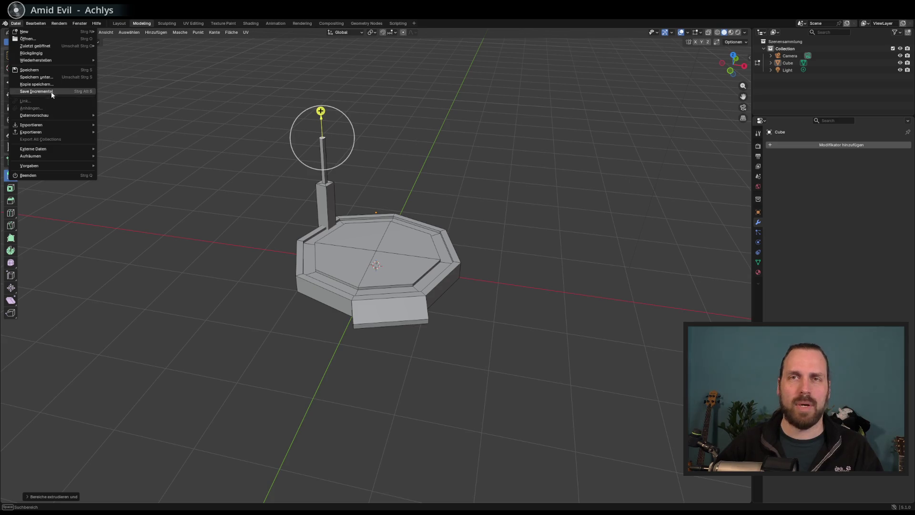
- Tint the platform material's base colour toward yellow and preview it in Material Preview shading
mouse_move(70, 130)
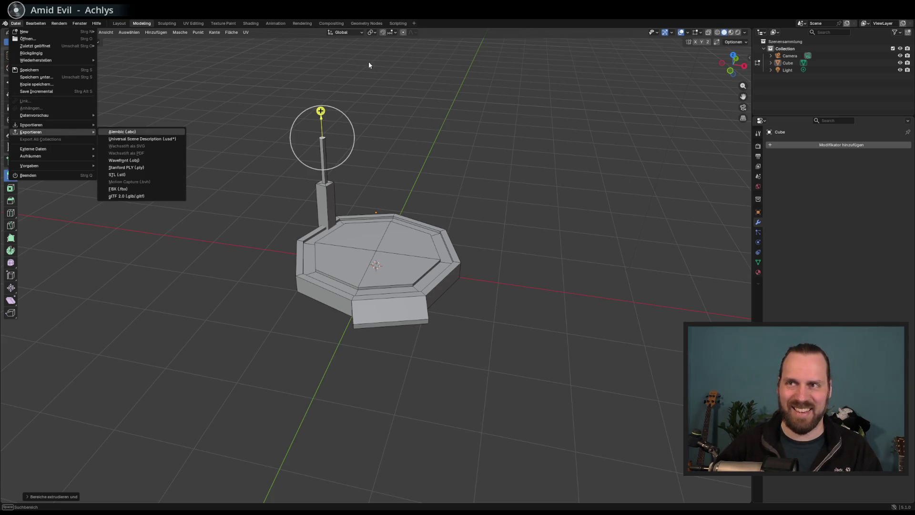
mouse_move(91, 156)
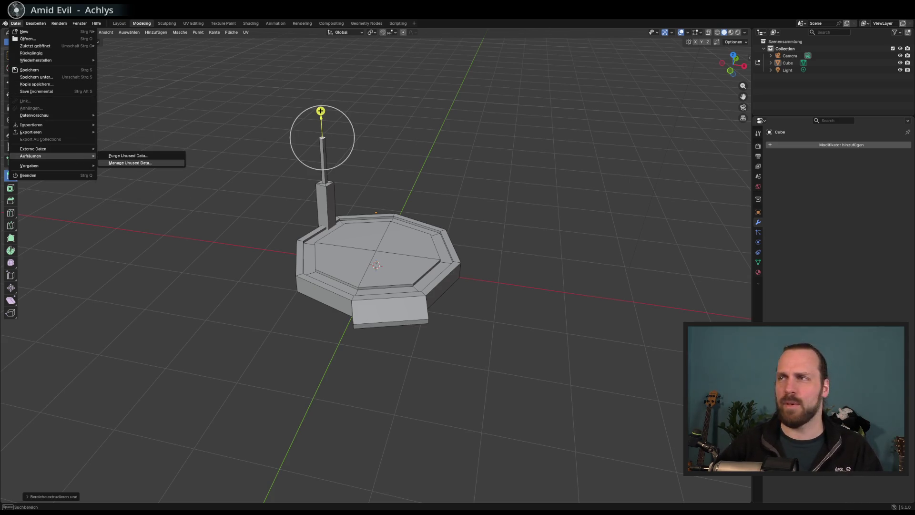
click(772, 63)
click(811, 71)
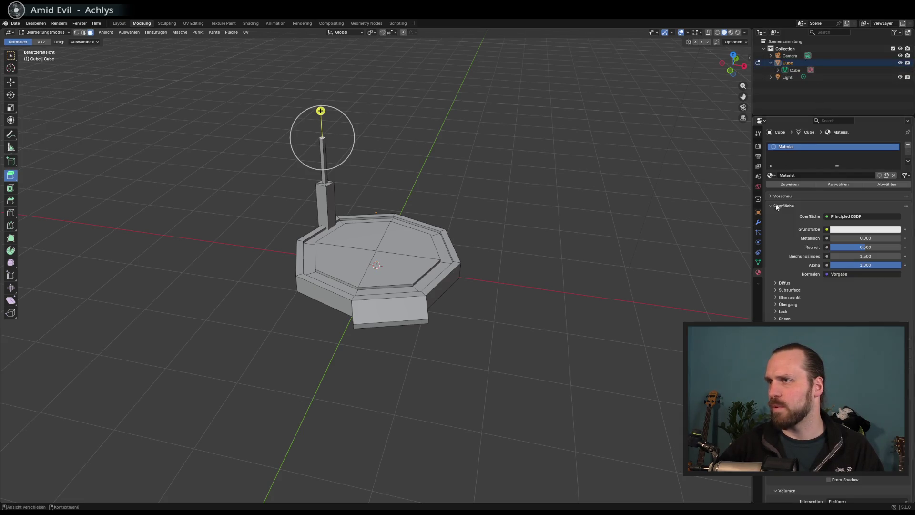
click(862, 230)
mouse_move(867, 132)
mouse_down()
mouse_move(849, 132)
mouse_move(850, 144)
mouse_up()
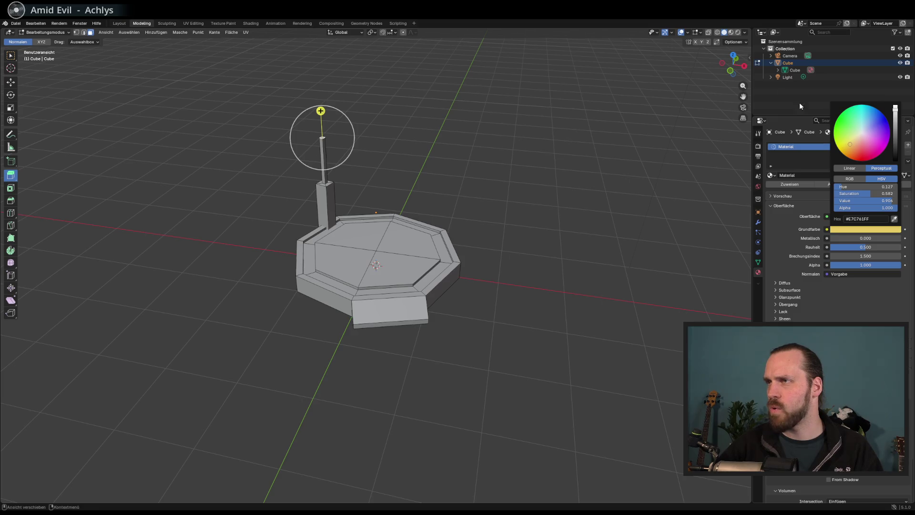
click(737, 33)
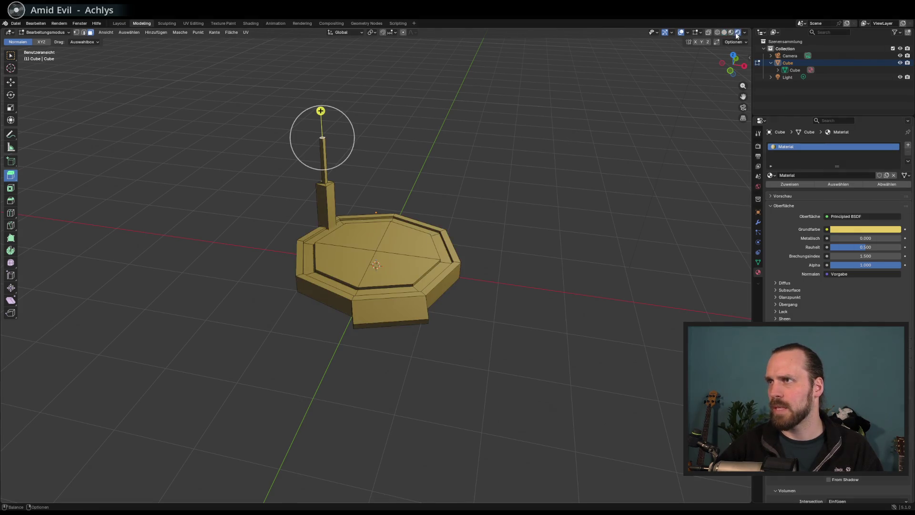
- Settle the base colour on a warmer pale yellow-beige and save the file
click(864, 230)
mouse_move(850, 145)
mouse_down()
mouse_move(843, 134)
mouse_move(856, 140)
mouse_up()
drag(479, 155, 472, 159)
key(ctrl+s)
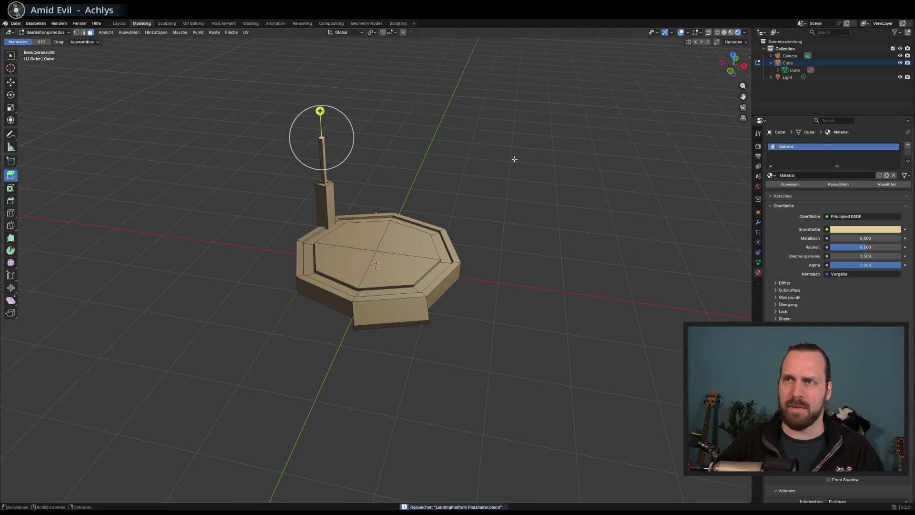
- Select the platform's octagonal top face, check its face operations, then deselect it
scroll(59, 146, up, 3)
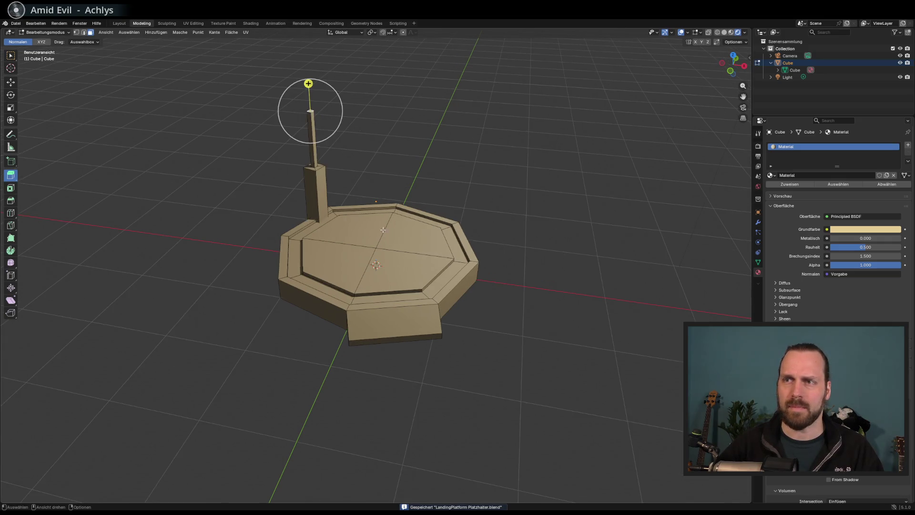
click(12, 59)
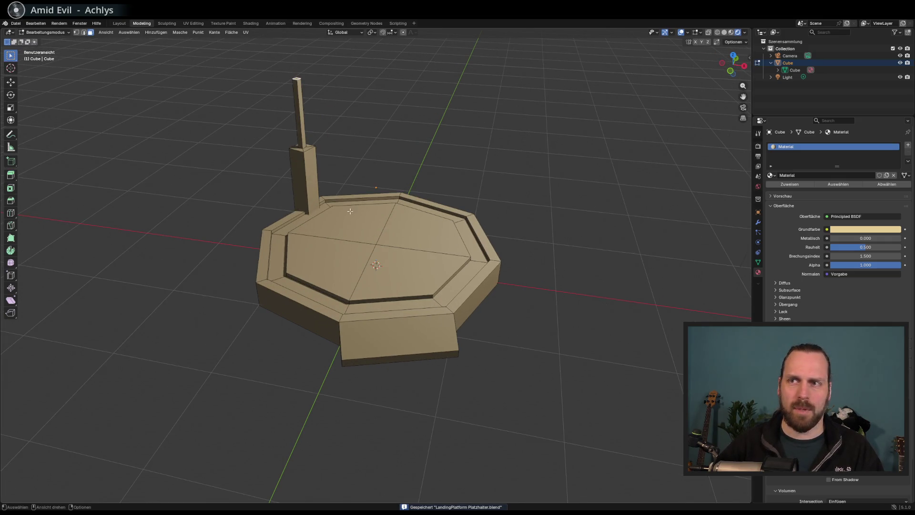
click(377, 253)
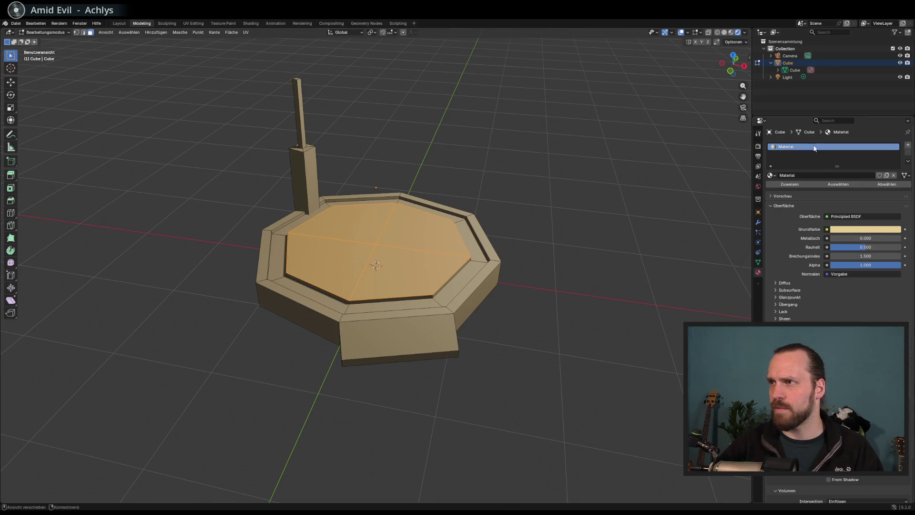
right_click(408, 231)
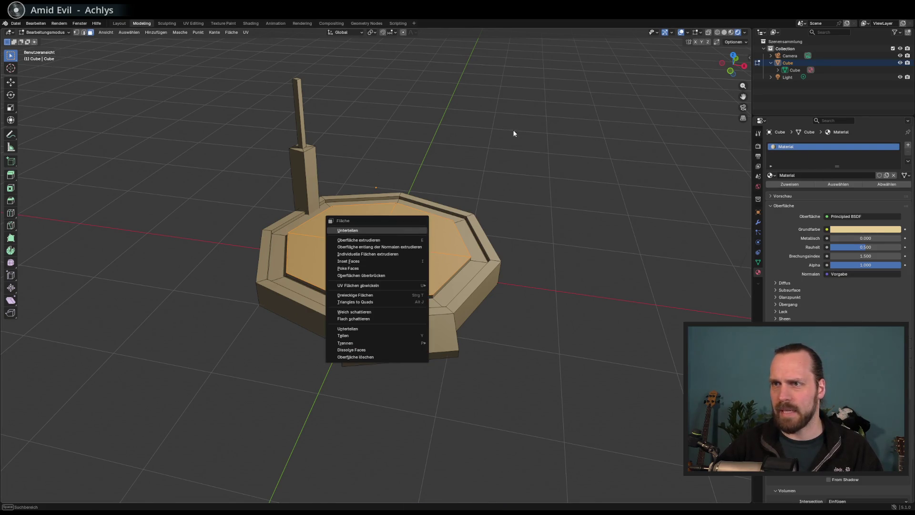
key(Escape)
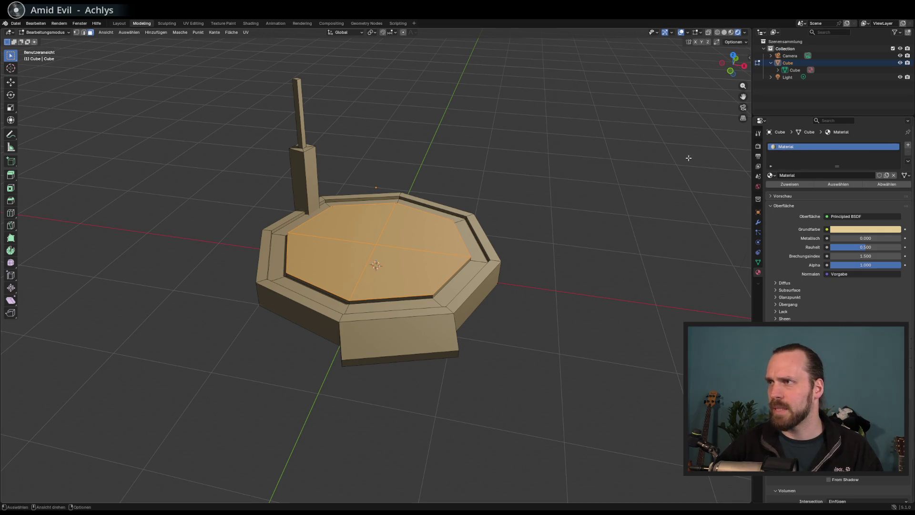
click(222, 161)
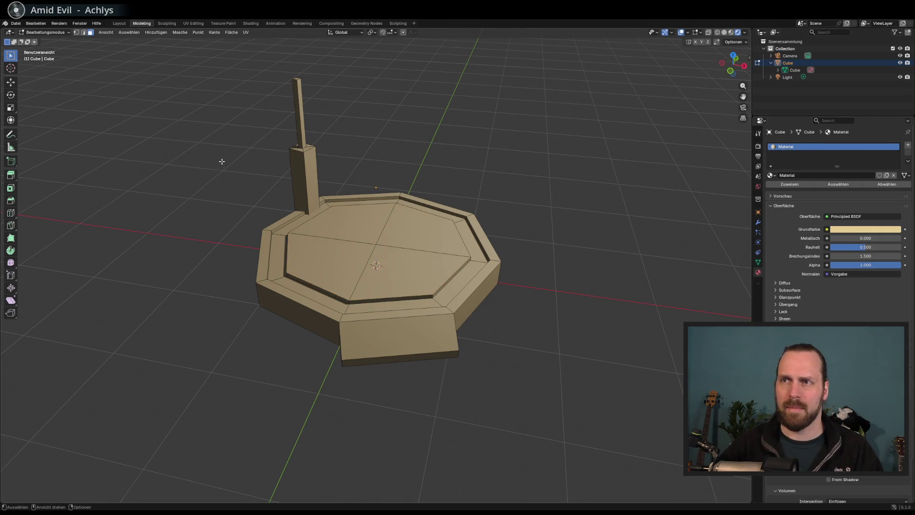
key(ctrl+z)
key(ctrl+shift+z)
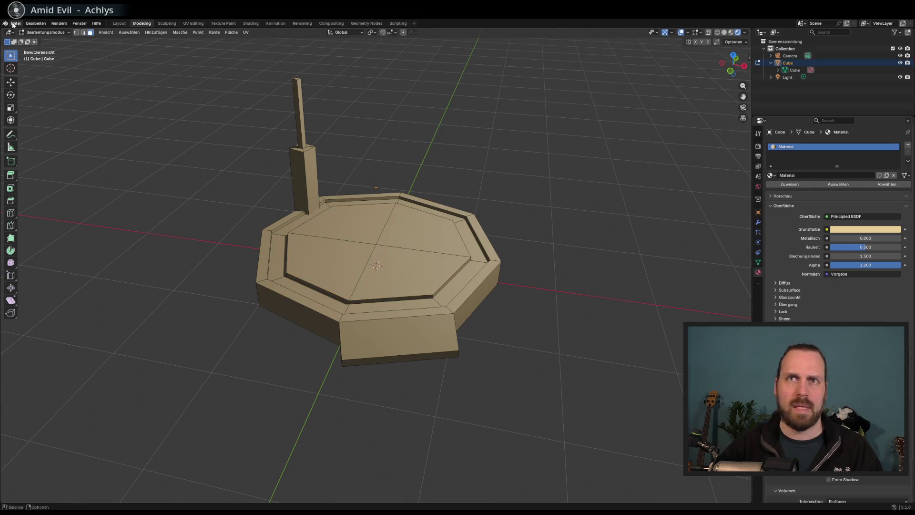
- Export the platform through File > Export > glTF 2.0 as a binary .glb
click(15, 23)
mouse_move(73, 129)
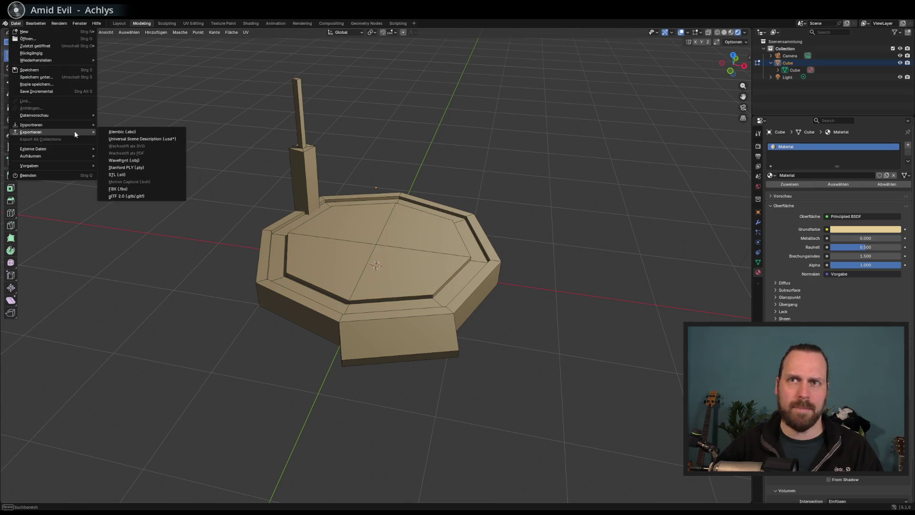
click(152, 196)
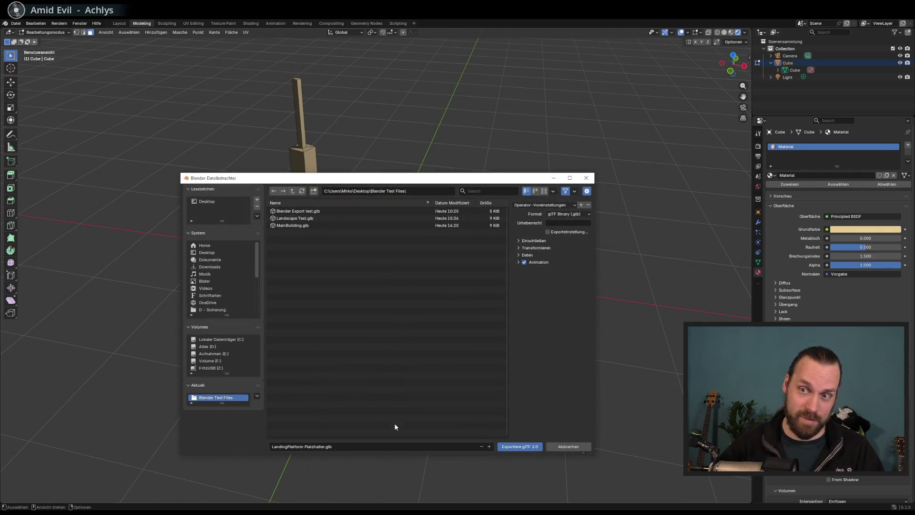
click(516, 447)
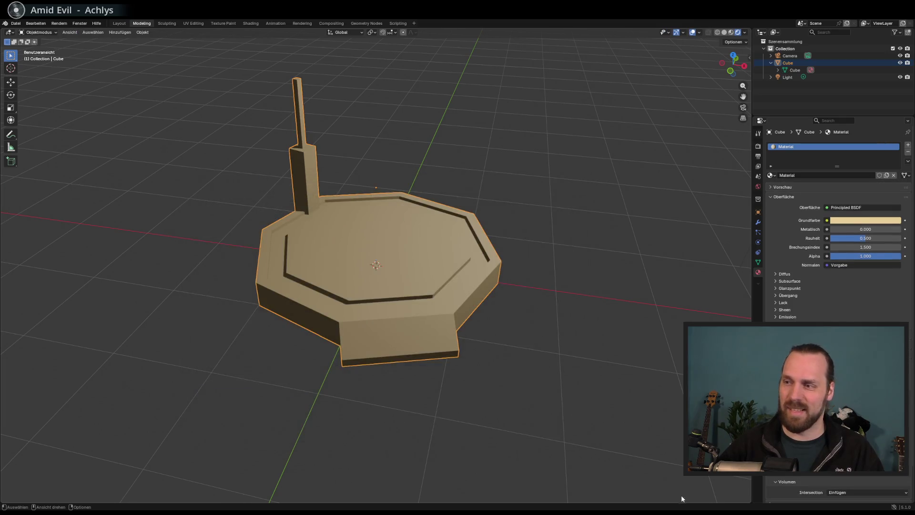
key(alt+Tab)
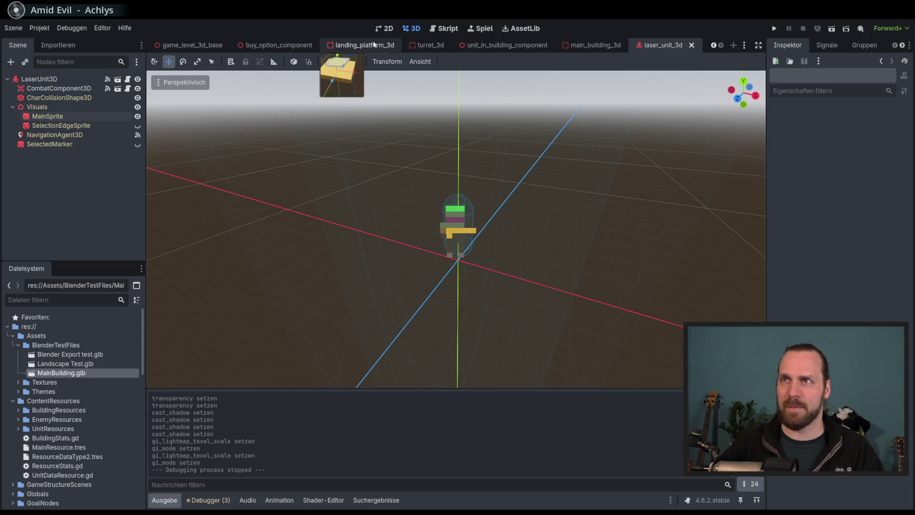
- Open the landing_platform_3d scene and delete its old MeshInstance3D node
click(362, 45)
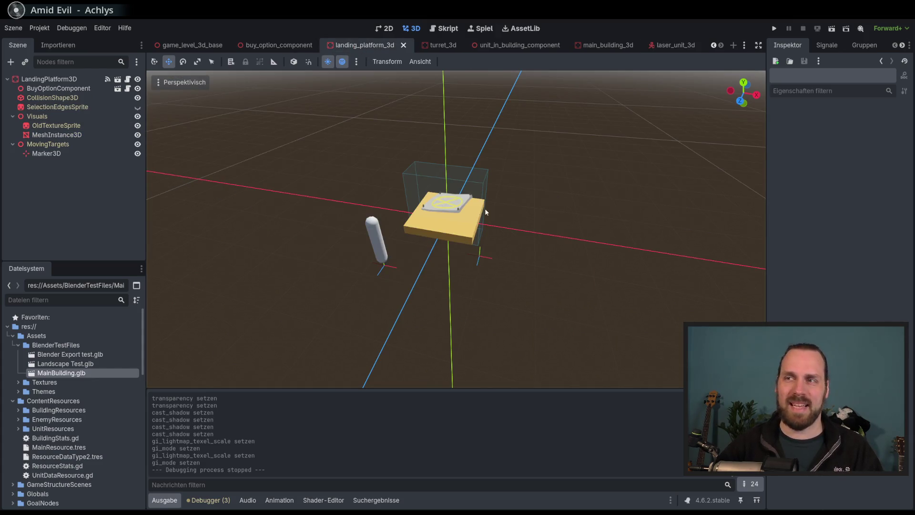
scroll(467, 219, up, 5)
scroll(428, 213, down, 5)
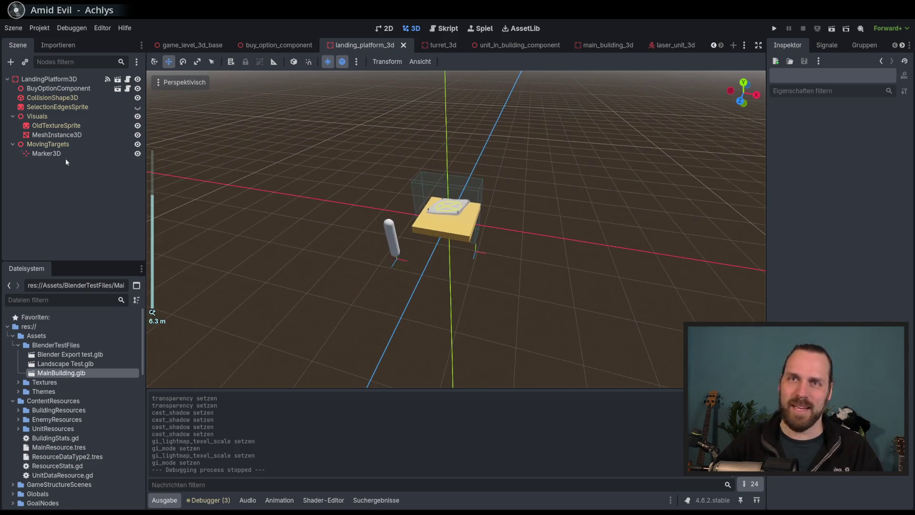
click(56, 135)
key(Delete)
key(Return)
- Drag LandingPlatform Platzhalter.glb from Explorer into Godot's BlenderTestFiles folder
key(alt+Tab)
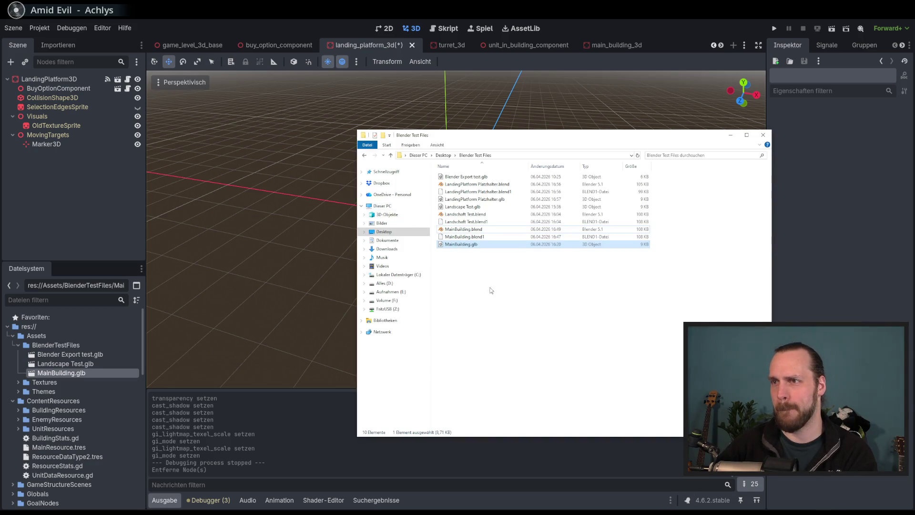
click(456, 202)
drag(40, 122, 42, 123)
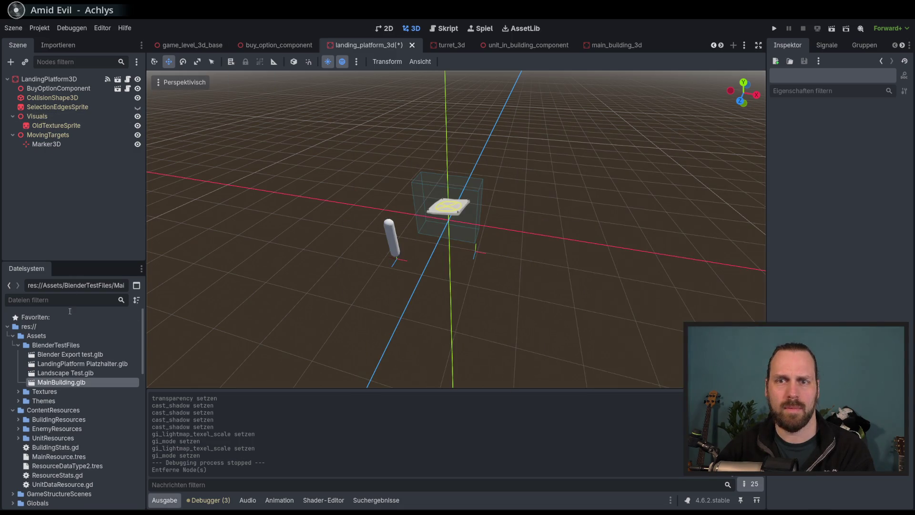
- Drop the LandingPlatform Platzhalter.glb model under the Visuals node
drag(72, 364, 29, 118)
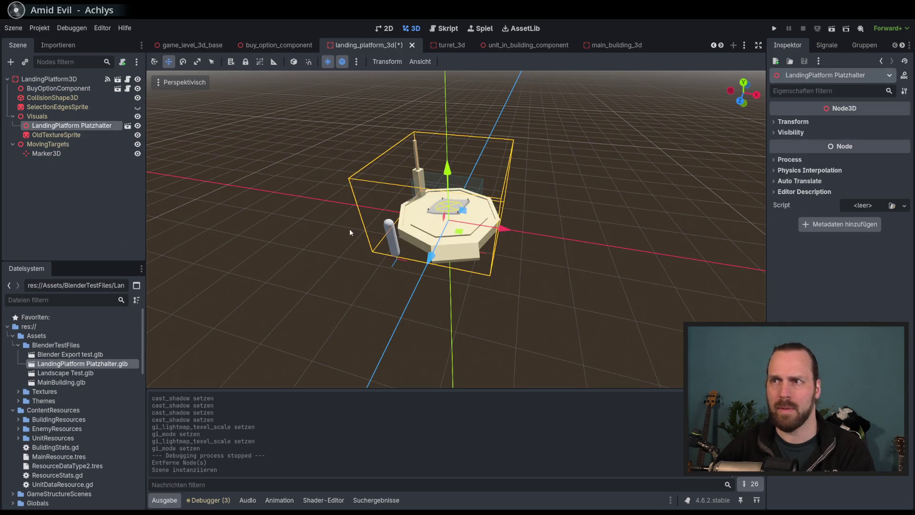
scroll(350, 228, up, 3)
mouse_move(350, 228)
mouse_down()
mouse_move(480, 181)
mouse_move(484, 194)
mouse_move(465, 225)
mouse_move(471, 234)
mouse_up()
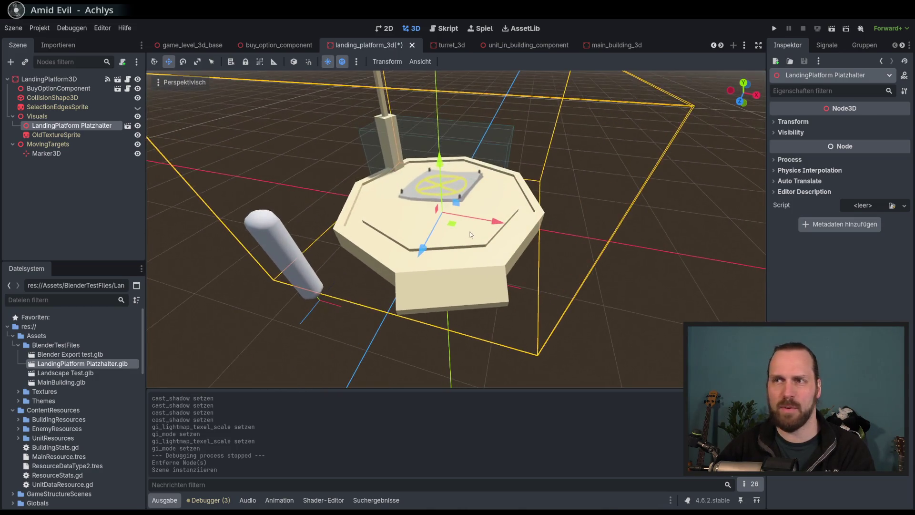
scroll(471, 235, down, 4)
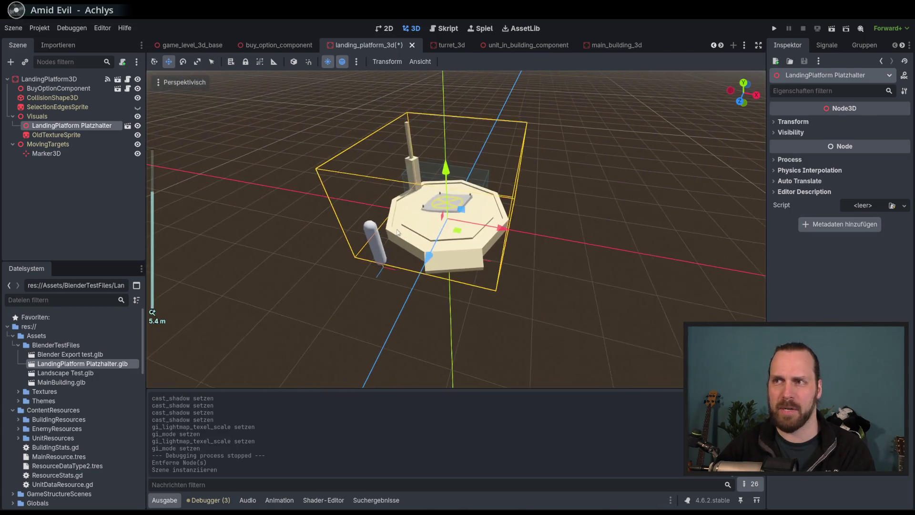
- Move OldTextureSprite along the Y axis and save the landing_platform_3d scene
click(52, 135)
drag(363, 238, 391, 262)
mouse_move(333, 255)
mouse_down()
mouse_move(333, 264)
mouse_move(403, 289)
mouse_up()
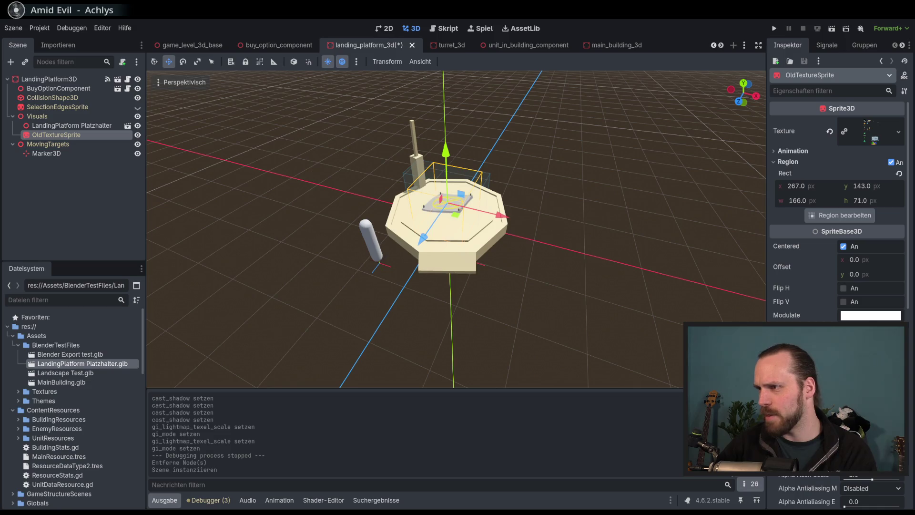
mouse_move(447, 146)
mouse_down()
mouse_move(449, 136)
mouse_move(393, 259)
mouse_move(597, 239)
mouse_move(526, 218)
mouse_move(391, 295)
mouse_move(418, 255)
mouse_move(457, 252)
mouse_move(473, 227)
mouse_move(560, 259)
mouse_move(529, 280)
mouse_move(510, 239)
mouse_move(567, 235)
mouse_move(540, 257)
mouse_up()
key(ctrl+s)
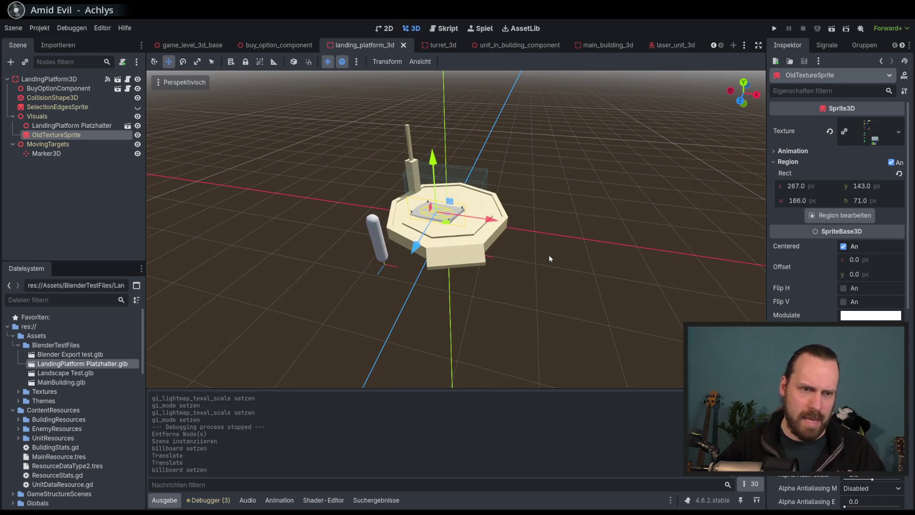
scroll(548, 255, down, 3)
scroll(530, 252, up, 1)
drag(539, 255, 547, 264)
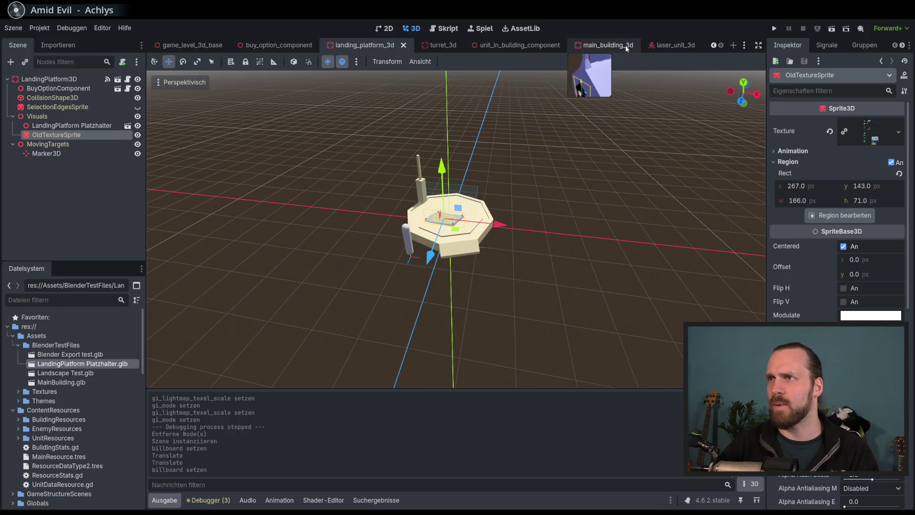
click(745, 45)
- Switch to test_level_01, look over the placed platform, and launch the project
click(774, 71)
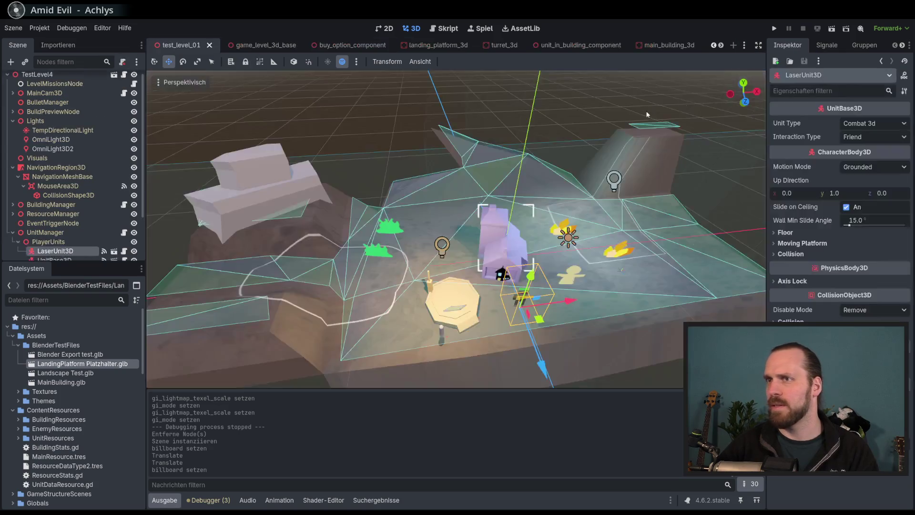
mouse_move(508, 197)
mouse_down()
mouse_move(504, 164)
mouse_move(519, 190)
mouse_move(429, 248)
mouse_move(503, 221)
mouse_move(480, 251)
mouse_move(446, 243)
mouse_move(439, 256)
mouse_up()
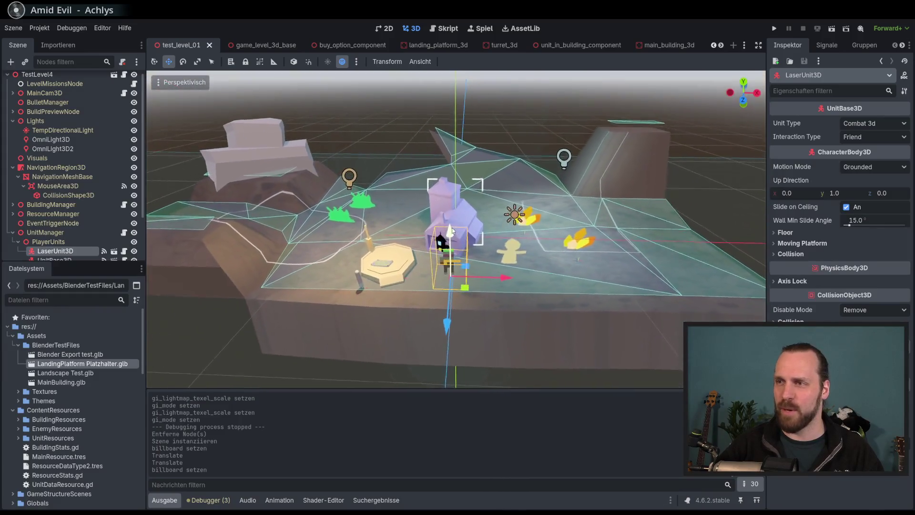
key(F5)
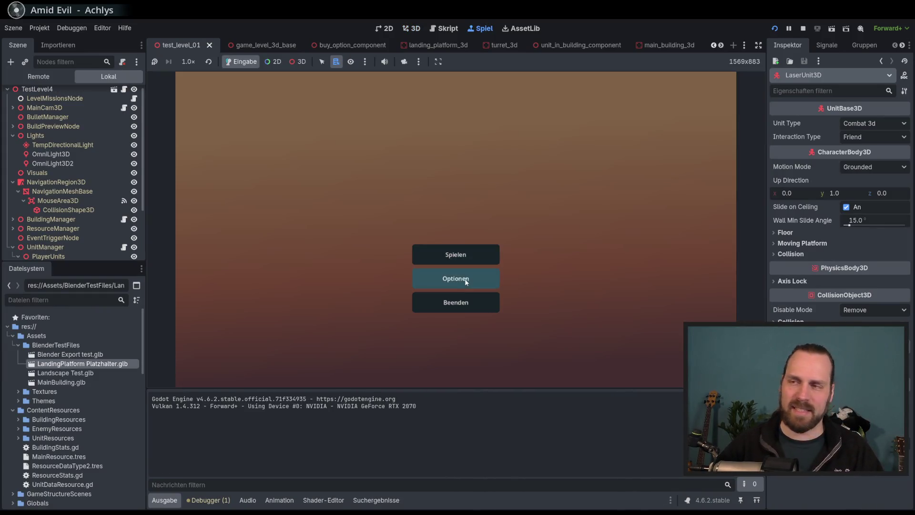
- Start Test Mission 01, zoom around the running level, then stop the game
click(446, 254)
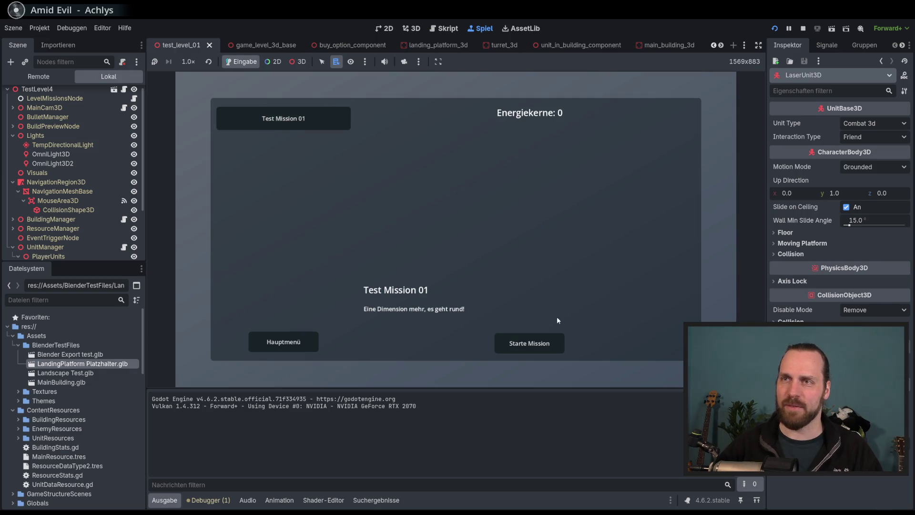
click(517, 342)
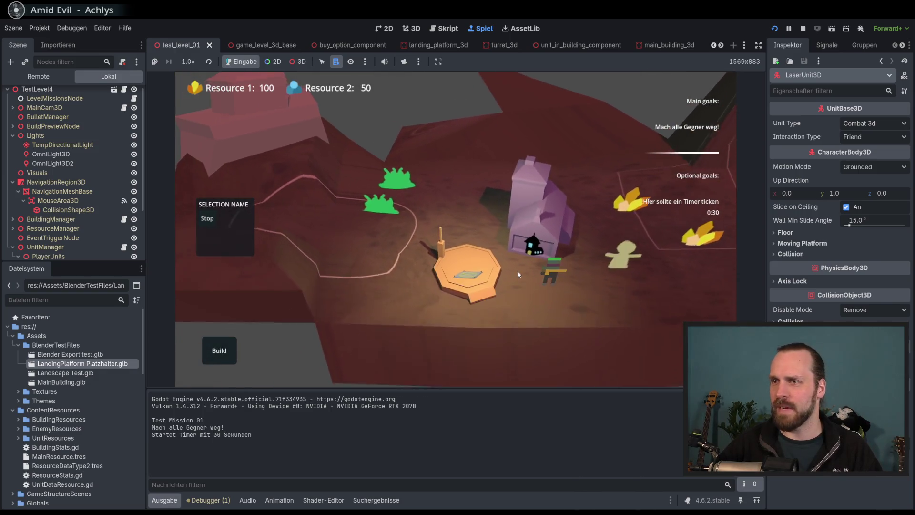
scroll(479, 259, up, 5)
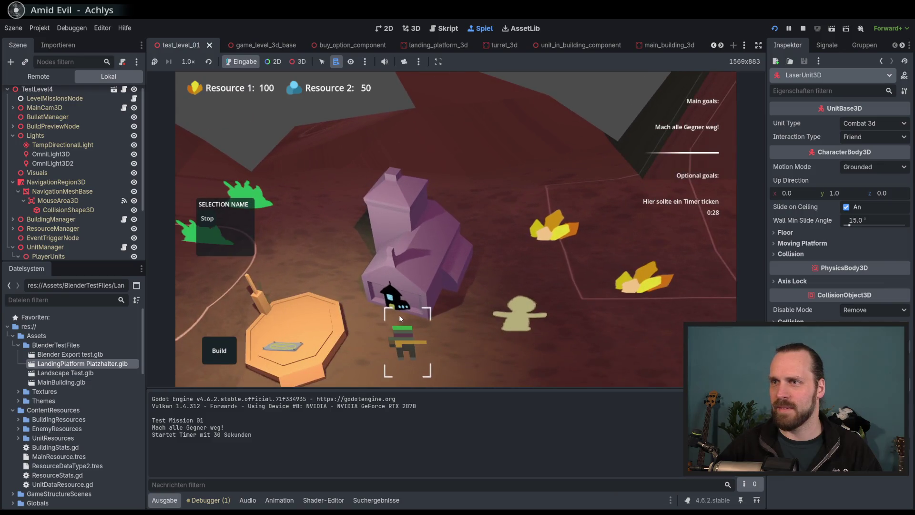
scroll(399, 314, down, 3)
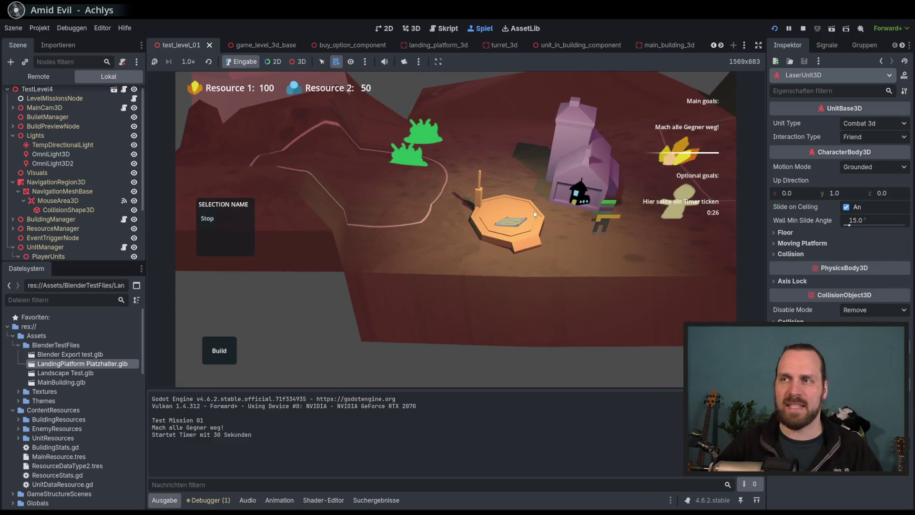
scroll(533, 211, down, 3)
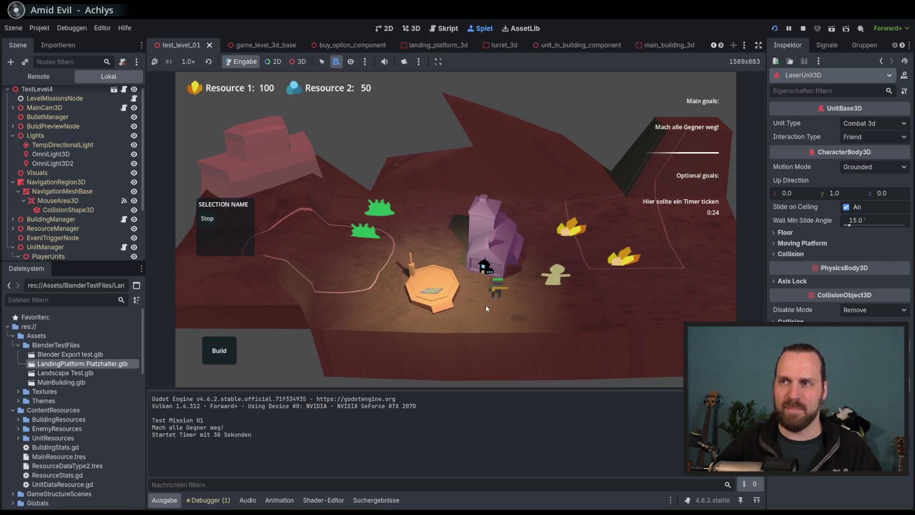
scroll(464, 297, up, 3)
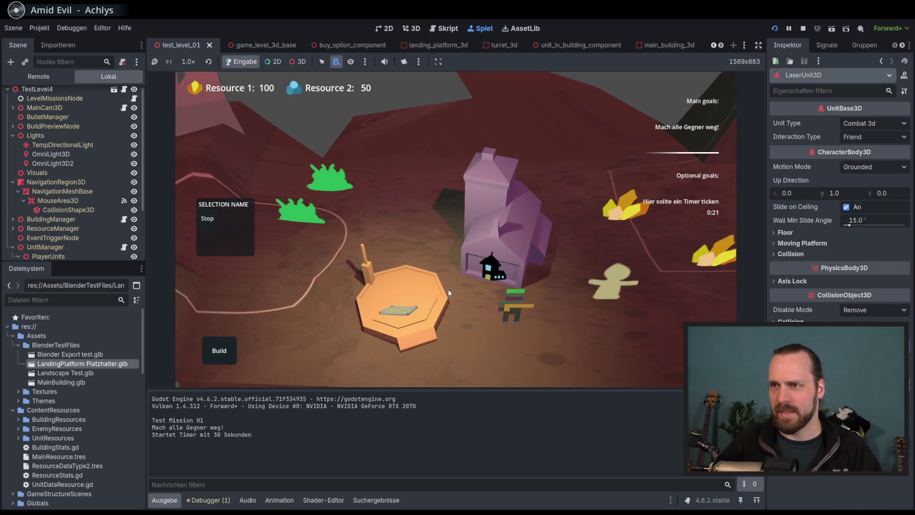
scroll(448, 289, down, 3)
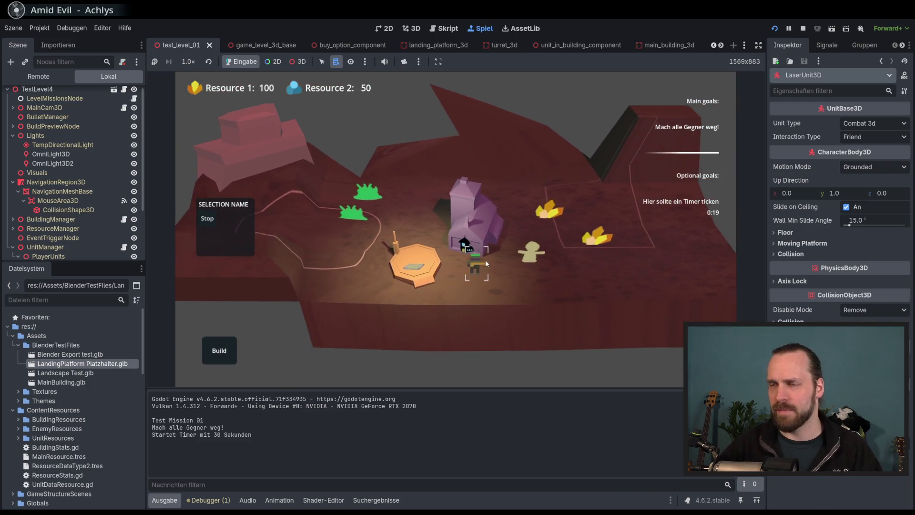
scroll(468, 276, up, 3)
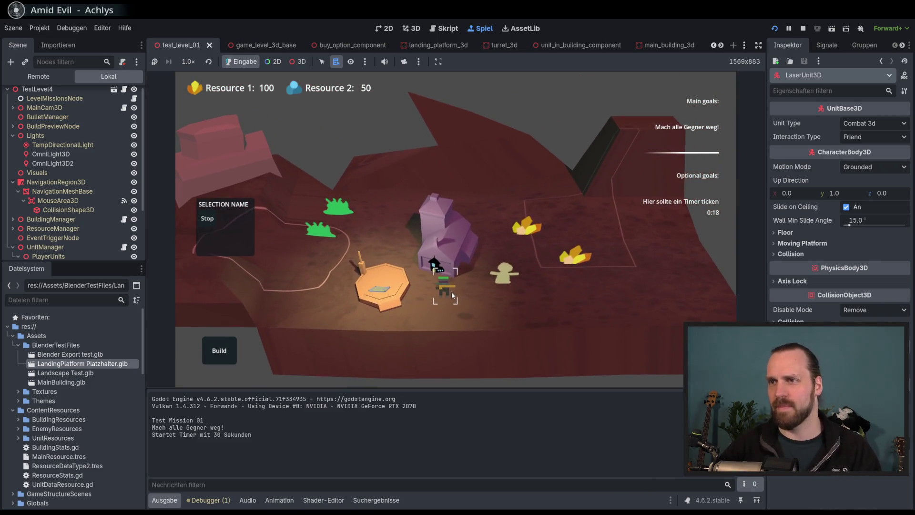
key(F8)
scroll(499, 243, up, 2)
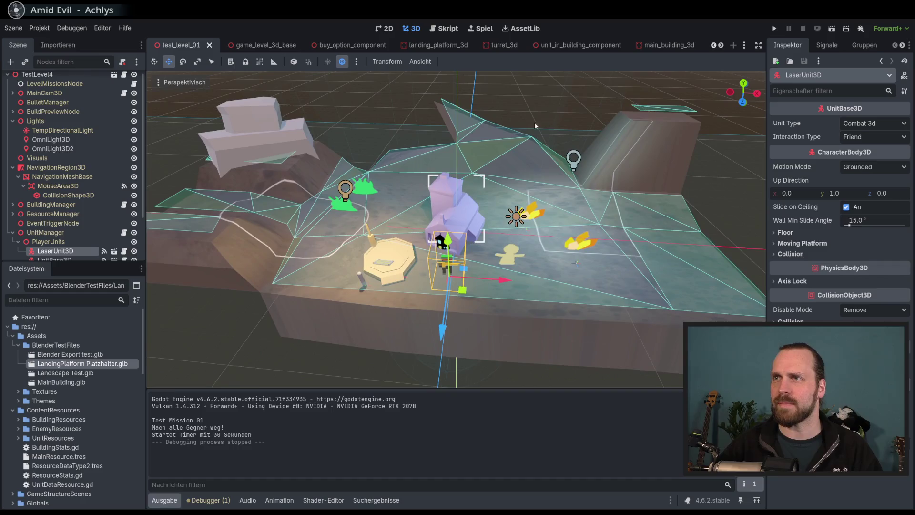
- Delete the OmniLight3D2 and OmniLight3D nodes from the level
click(60, 149)
key(Delete)
key(Return)
click(63, 141)
key(Delete)
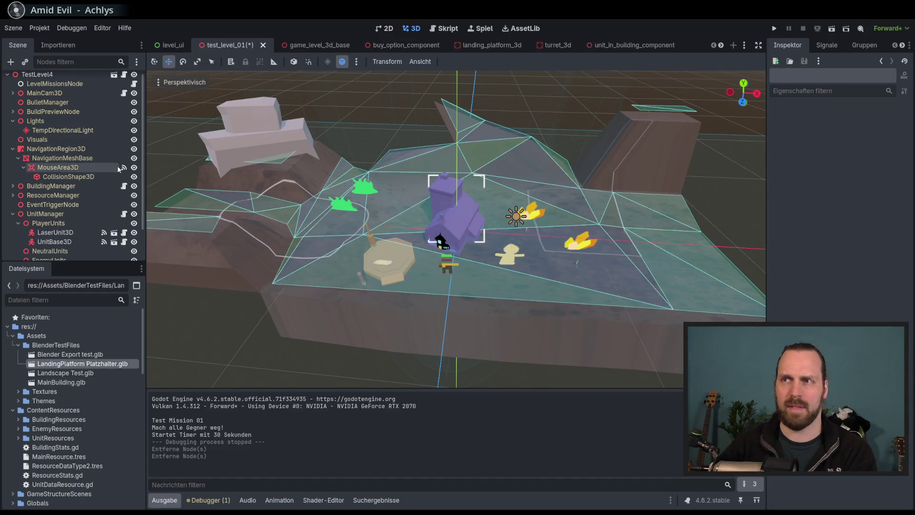
drag(376, 218, 366, 216)
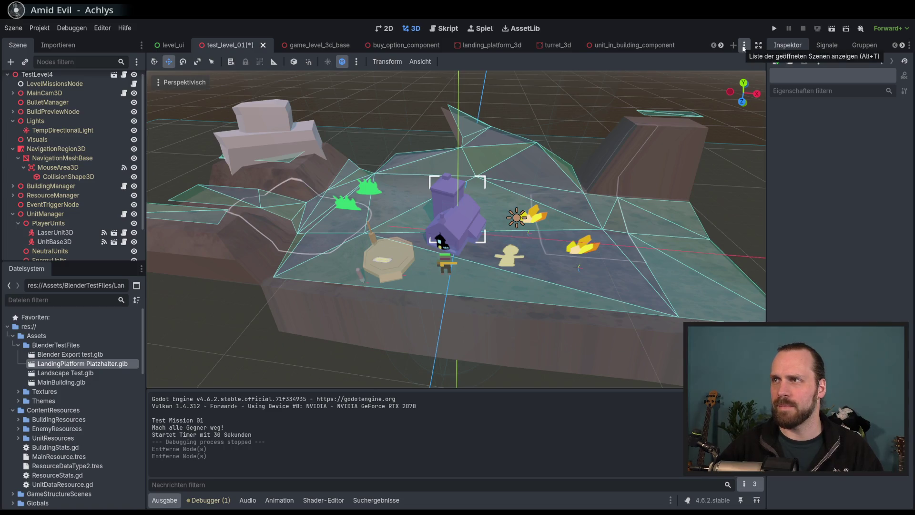
- Test-play the unlit level in Test Mission 01, stop it, and undo to restore the lights
key(F5)
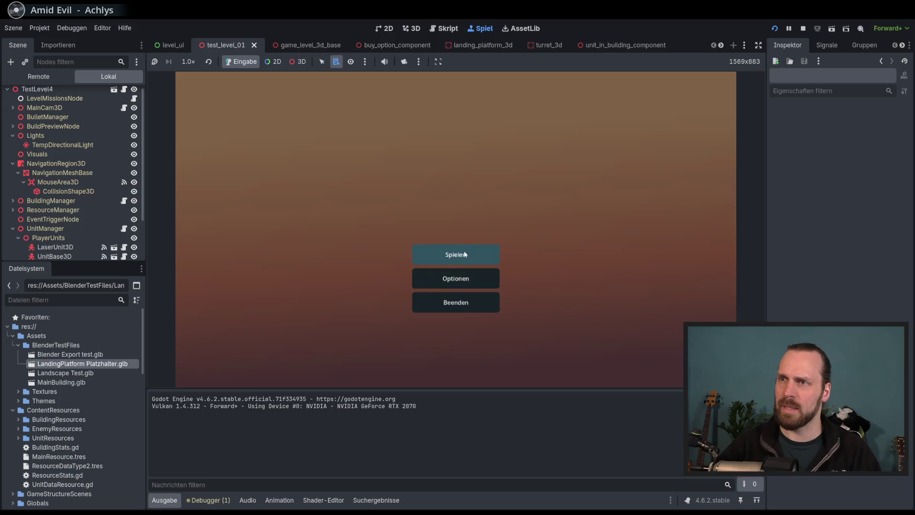
click(448, 254)
click(526, 349)
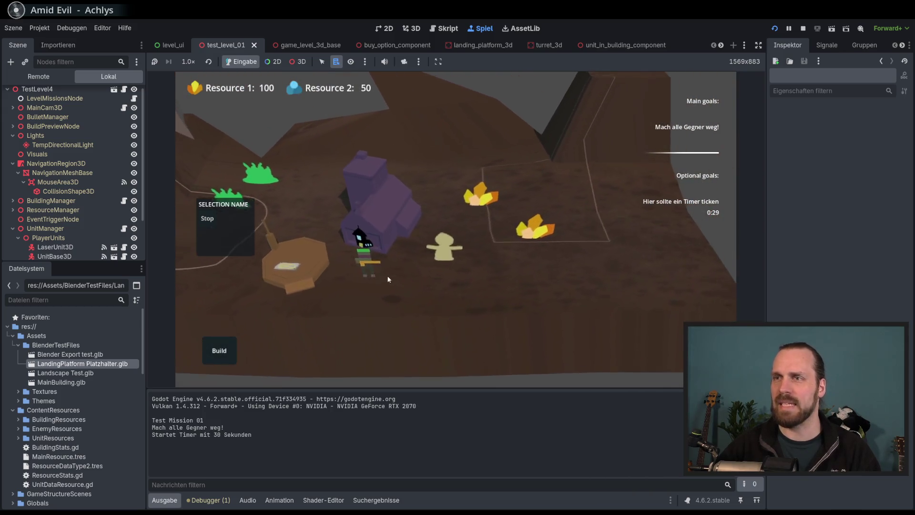
click(442, 305)
key(F8)
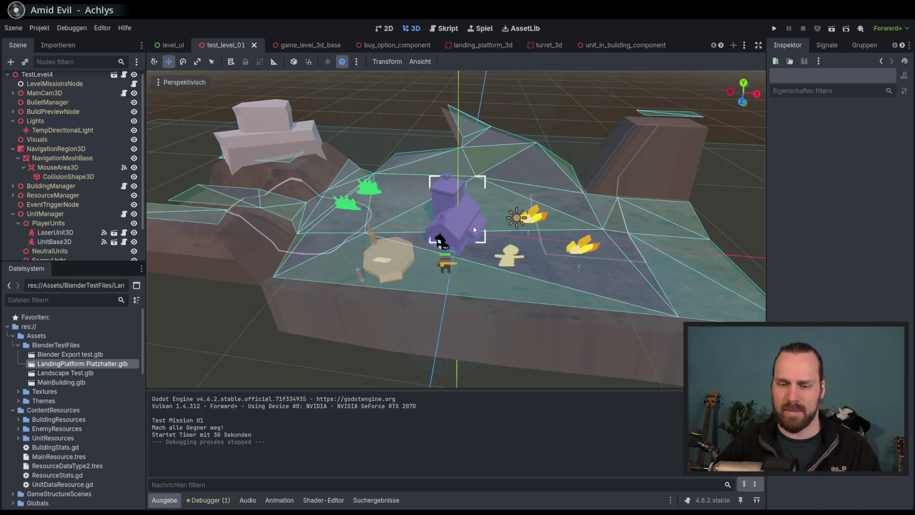
key(ctrl+z)
key(ctrl+z)
- Raise OmniLight3D2 about 0.64 units, shift OmniLight3D left, dim it to energy 1.827, and save
click(93, 149)
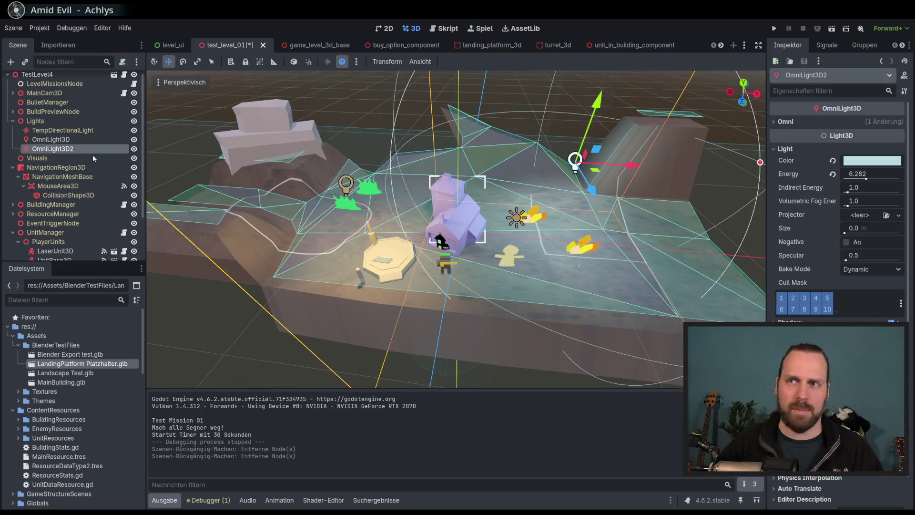
mouse_move(597, 167)
mouse_down()
mouse_move(607, 178)
mouse_move(627, 87)
mouse_up()
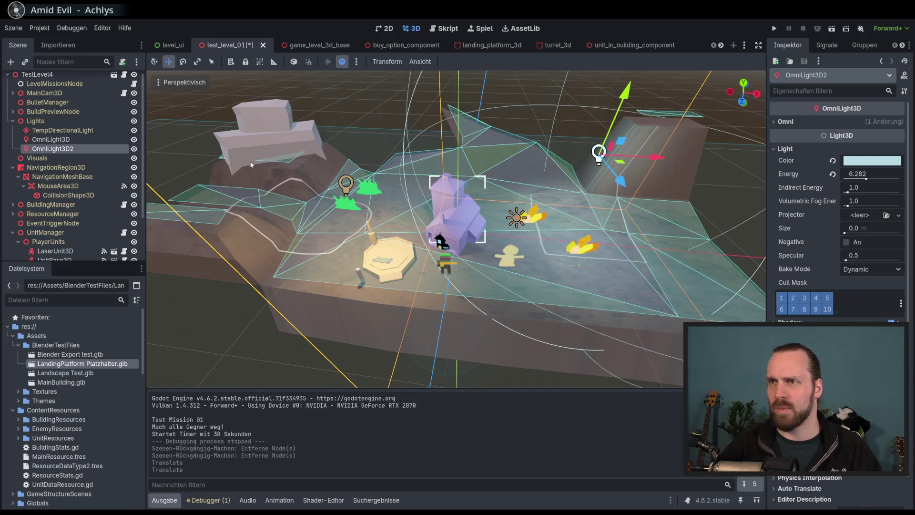
click(347, 190)
drag(348, 194, 308, 173)
drag(865, 178, 851, 178)
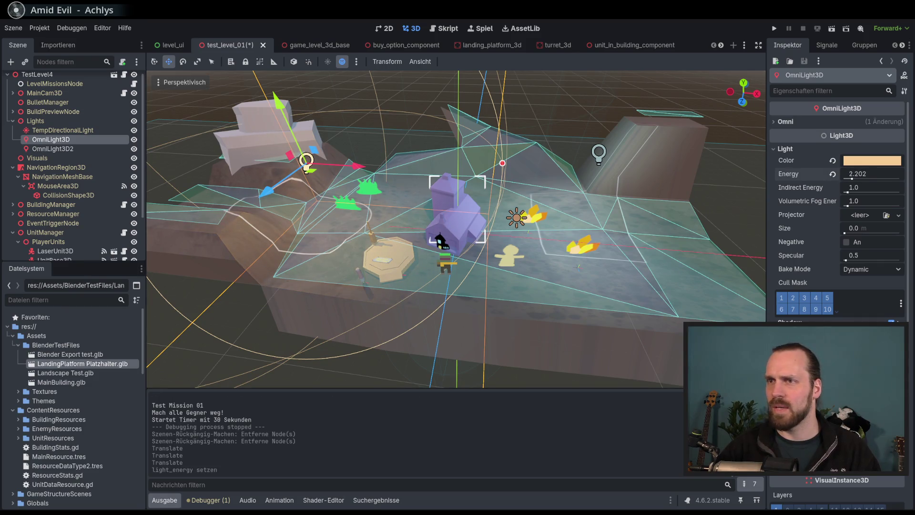
key(ctrl+s)
- Turn off the warm OmniLight3D's shadows, save the level, and reselect OmniLight3D2
mouse_move(590, 227)
mouse_down()
mouse_move(644, 221)
mouse_move(572, 138)
mouse_up()
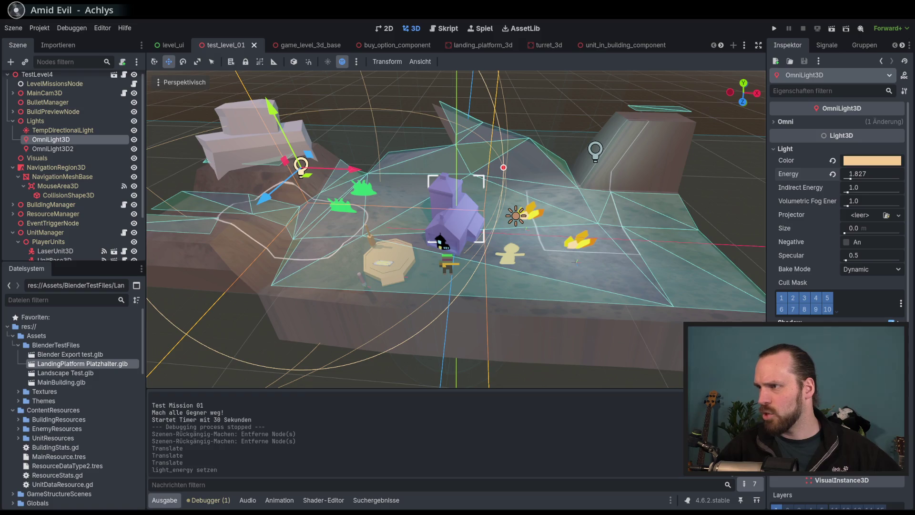
click(891, 322)
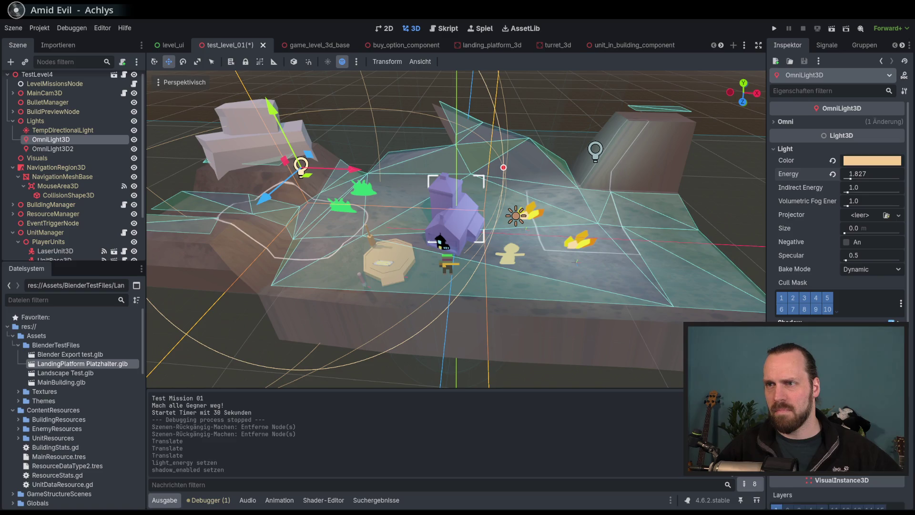
key(ctrl+s)
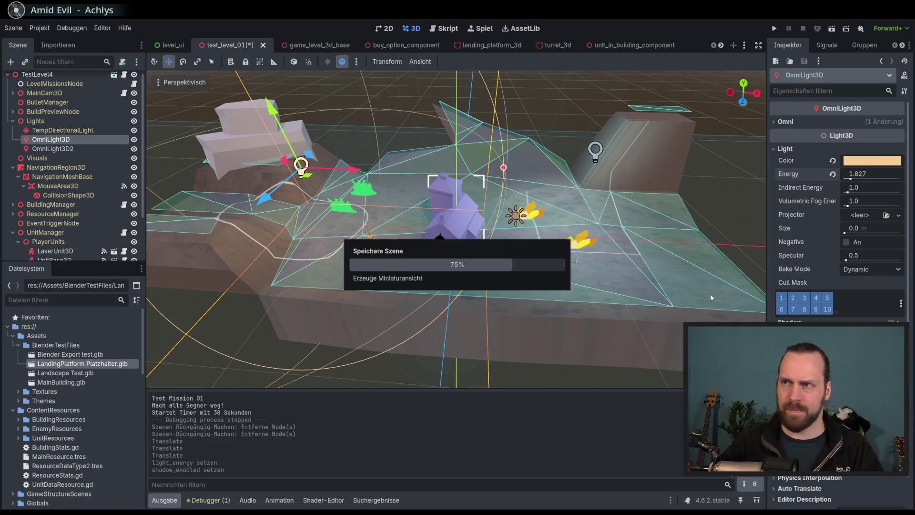
click(68, 150)
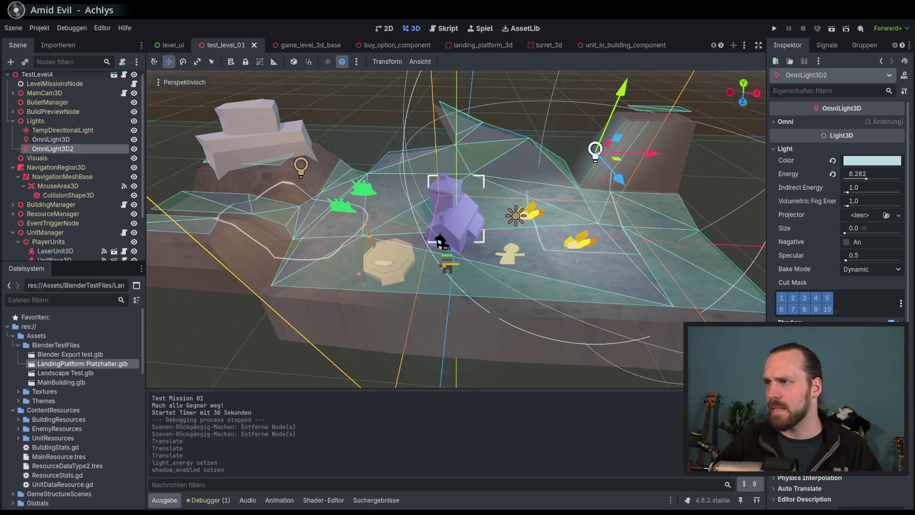
drag(505, 167, 521, 177)
scroll(511, 178, up, 3)
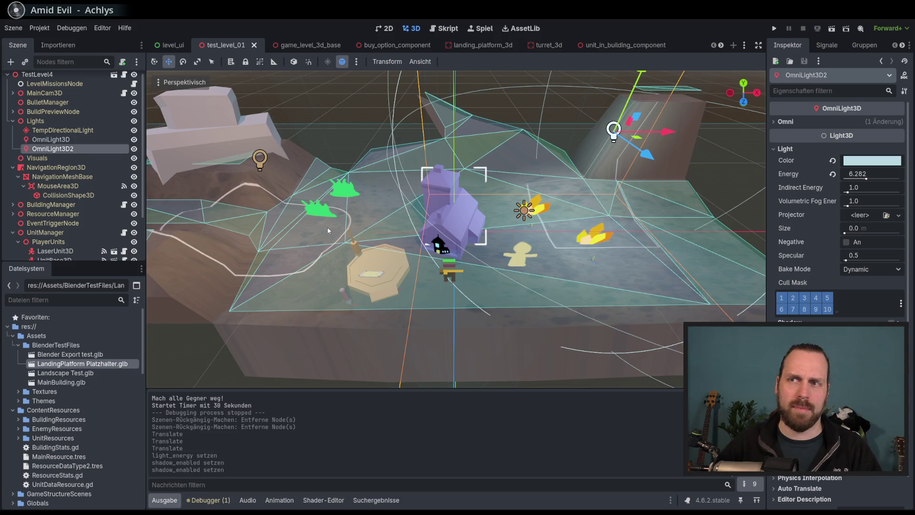
scroll(270, 202, up, 2)
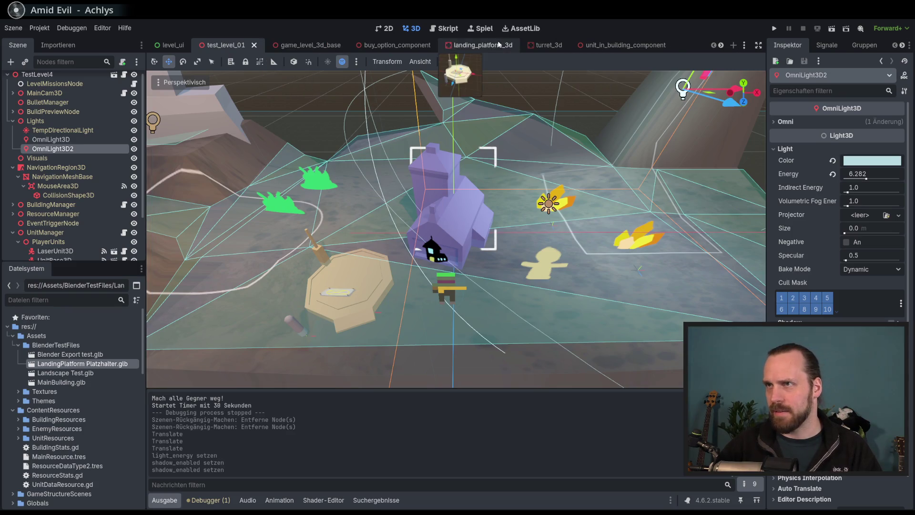
- In landing_platform_3d, add a SpotLight3D as a child of Visuals via a 'light3' search
click(465, 46)
scroll(396, 183, down, 4)
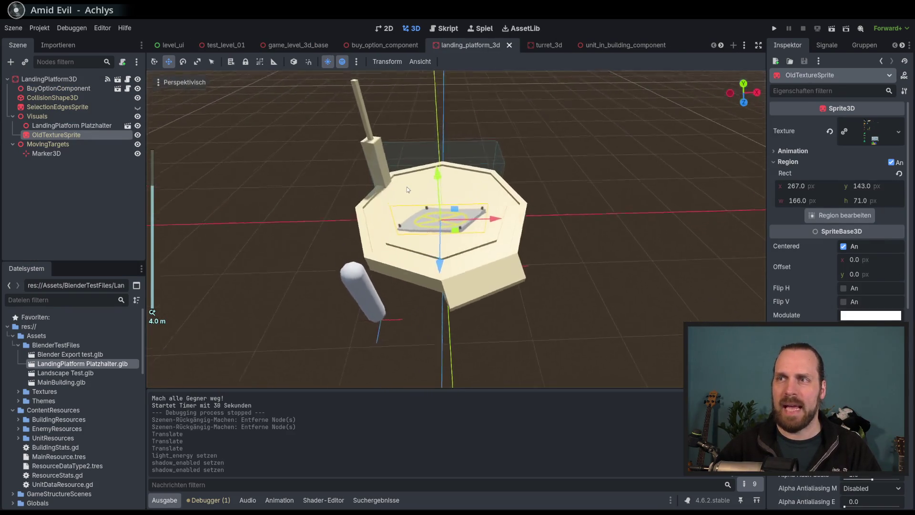
scroll(392, 181, up, 3)
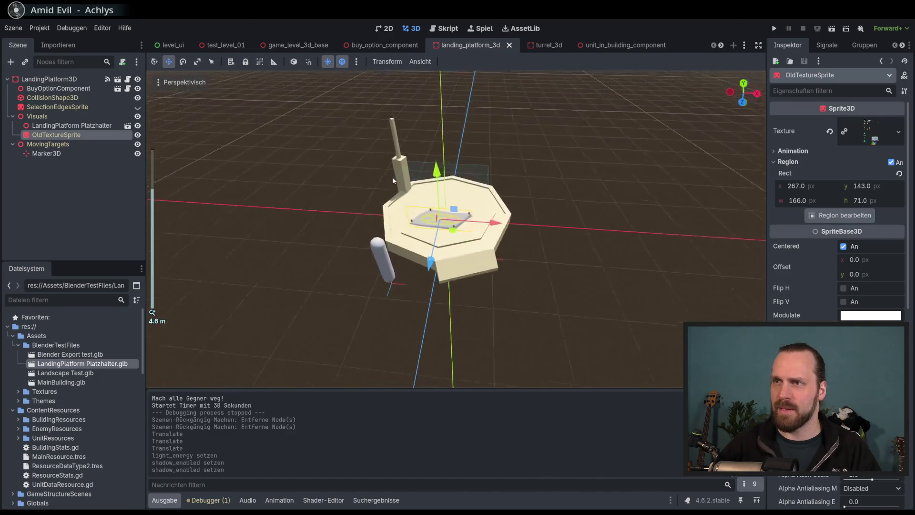
click(37, 116)
click(10, 62)
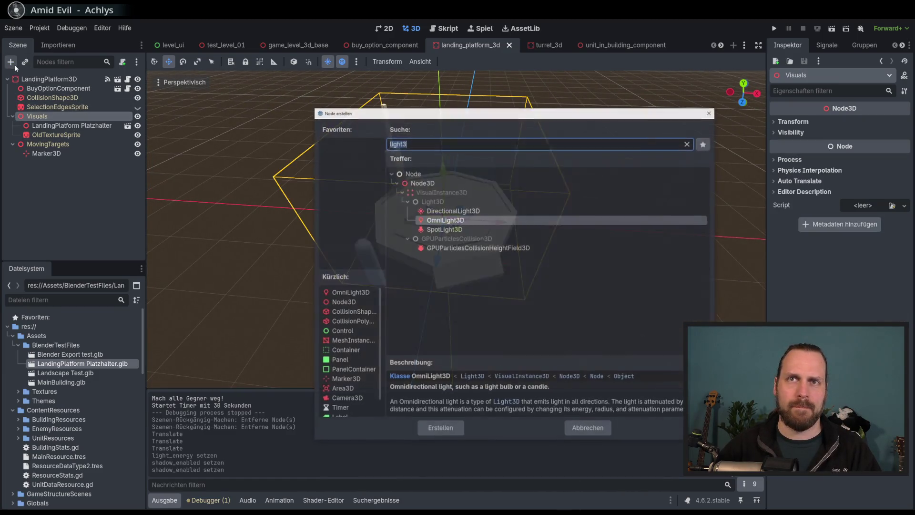
text(light3)
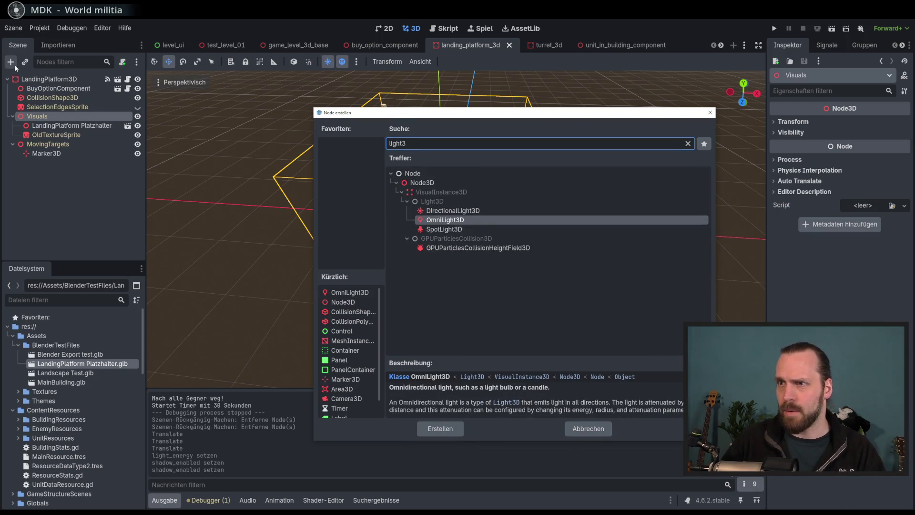
key(Down)
key(Return)
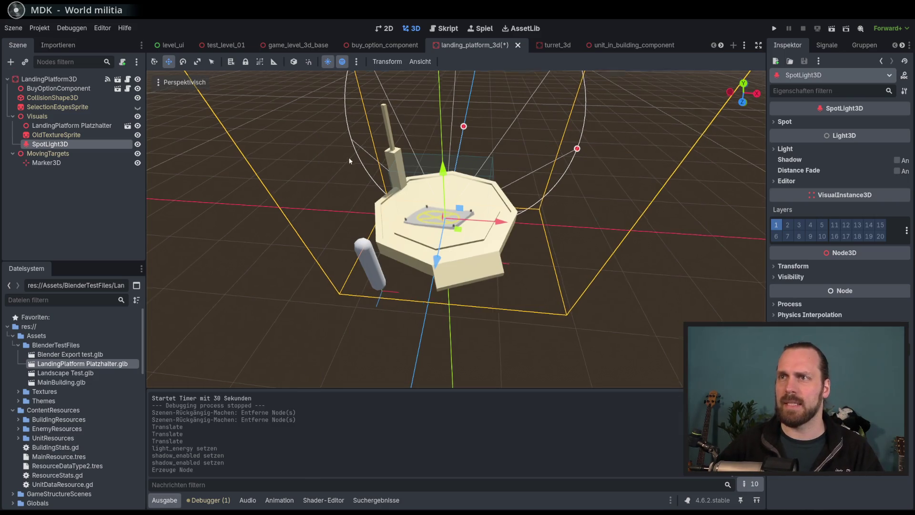
- Place the spotlight at the top of the platform's pole with range about 3.8 and cone about 18.6°
scroll(367, 151, down, 5)
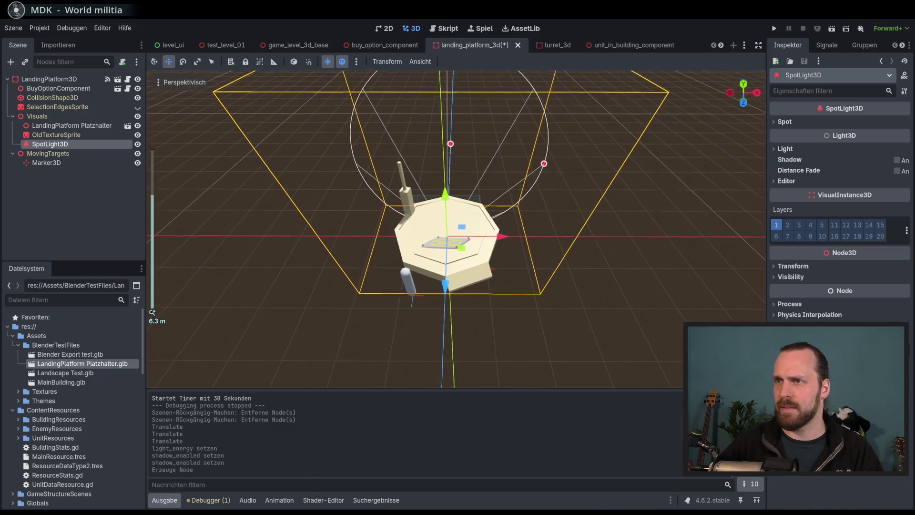
mouse_move(461, 251)
mouse_down()
mouse_move(405, 212)
mouse_move(391, 228)
mouse_up()
mouse_move(382, 196)
mouse_down()
mouse_move(376, 153)
mouse_move(408, 184)
mouse_up()
scroll(407, 184, up, 3)
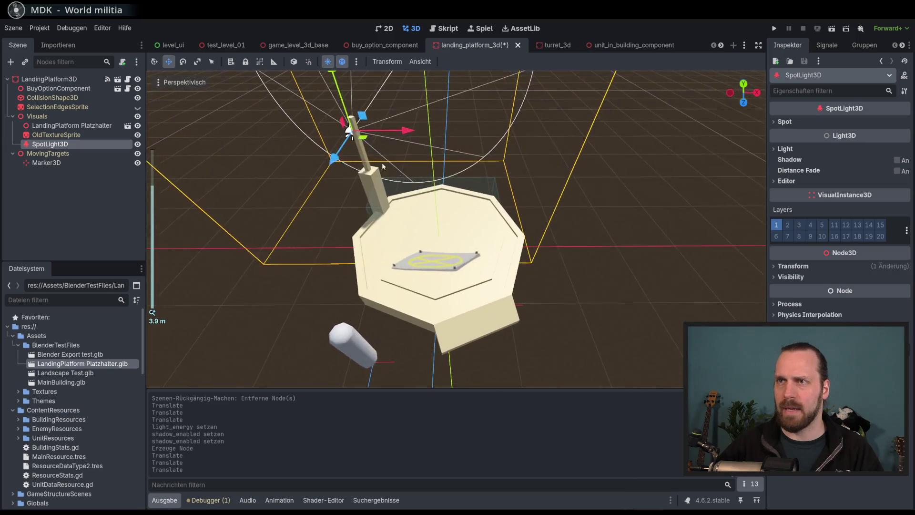
scroll(385, 173, up, 2)
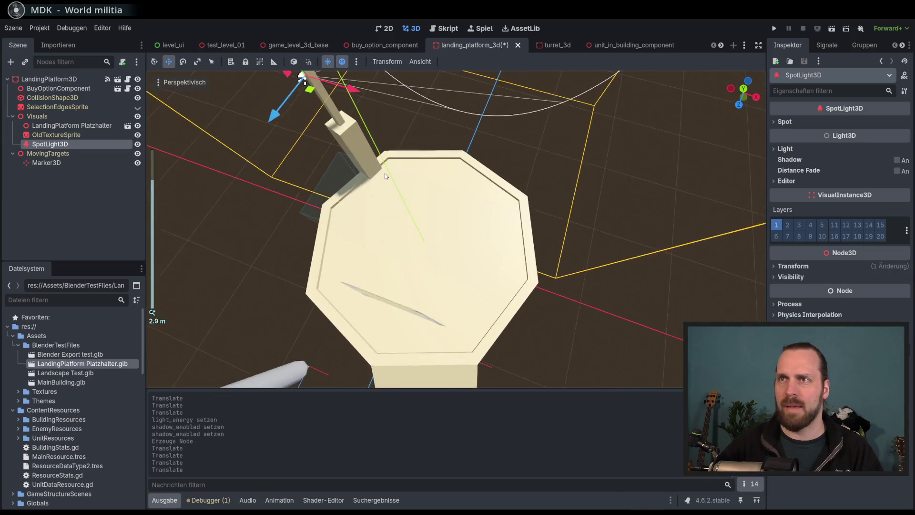
drag(355, 181, 361, 183)
drag(314, 127, 320, 123)
scroll(381, 184, down, 5)
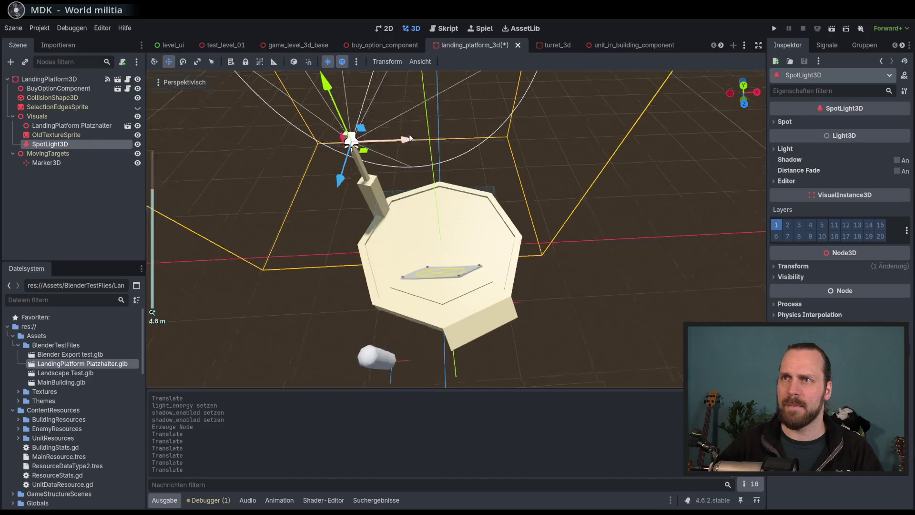
drag(425, 125, 439, 135)
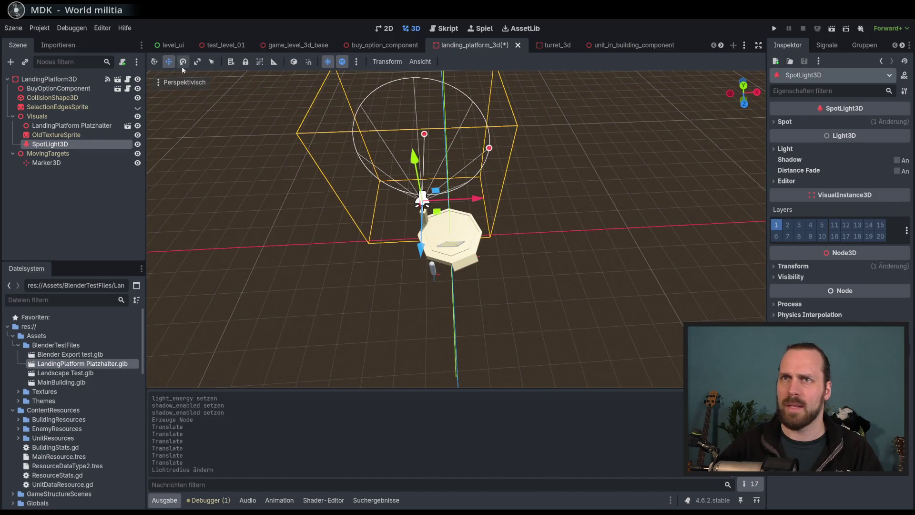
click(183, 62)
click(213, 63)
mouse_move(425, 135)
mouse_down()
mouse_move(424, 158)
mouse_move(452, 159)
mouse_move(440, 158)
mouse_up()
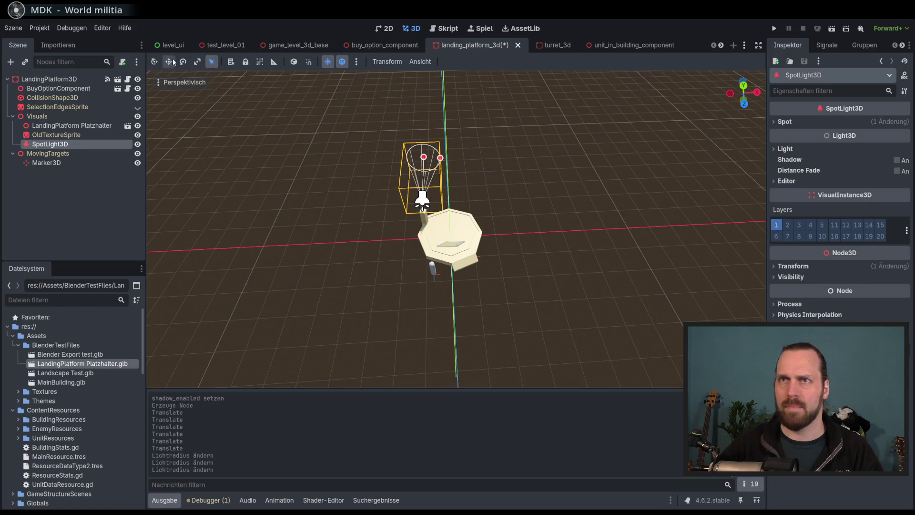
- Rotate the spotlight so its cone points out over the platform
click(182, 61)
mouse_move(414, 224)
mouse_down()
mouse_move(410, 209)
mouse_move(359, 239)
mouse_move(456, 241)
mouse_up()
scroll(468, 242, up, 5)
scroll(557, 210, down, 3)
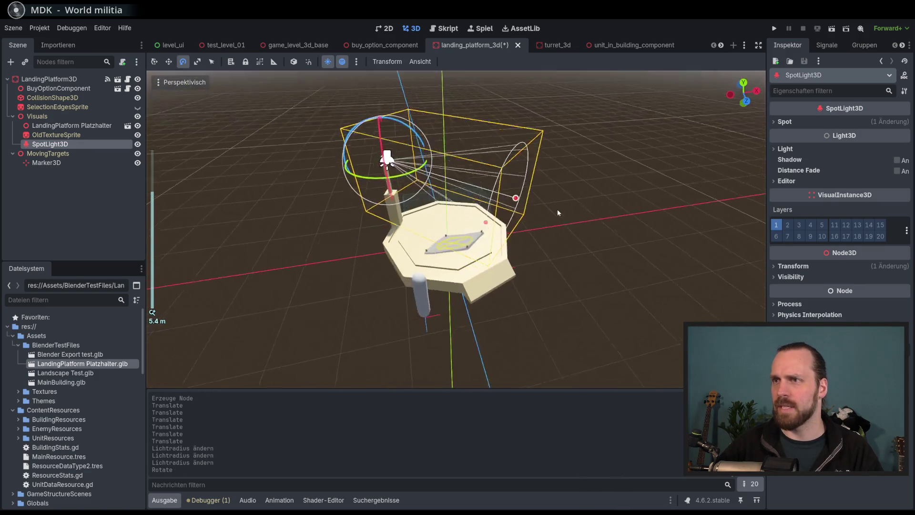
mouse_move(407, 127)
mouse_down()
mouse_move(431, 169)
mouse_move(469, 186)
mouse_up()
mouse_move(413, 131)
mouse_down()
mouse_move(439, 159)
mouse_move(395, 164)
mouse_move(322, 148)
mouse_move(291, 159)
mouse_up()
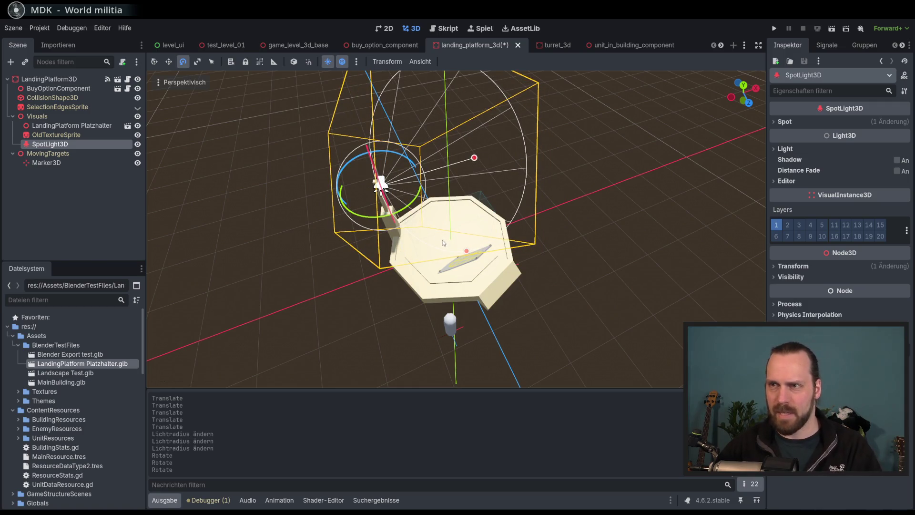
key(ctrl+z)
key(ctrl+z)
key(ctrl+z)
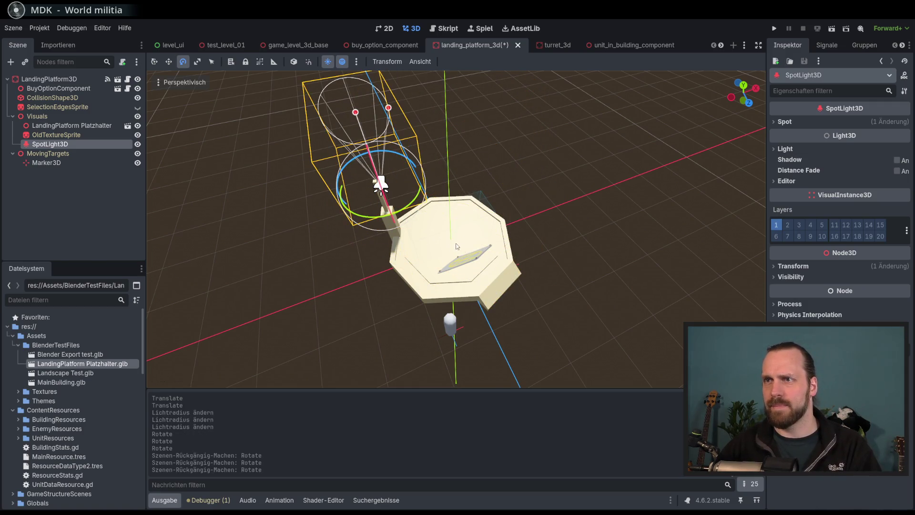
drag(342, 193, 360, 212)
click(342, 62)
click(342, 62)
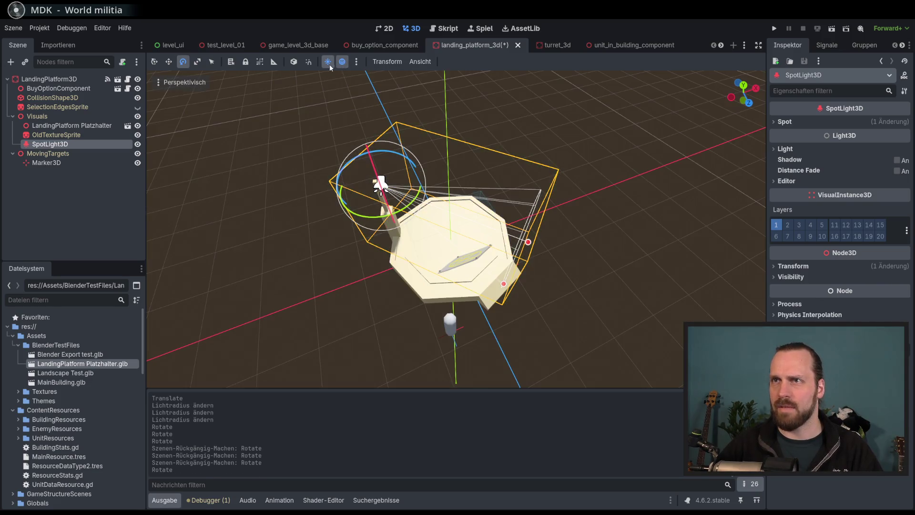
mouse_move(352, 143)
mouse_down()
mouse_move(369, 159)
mouse_move(333, 160)
mouse_move(407, 180)
mouse_move(410, 171)
mouse_move(413, 182)
mouse_move(483, 155)
mouse_up()
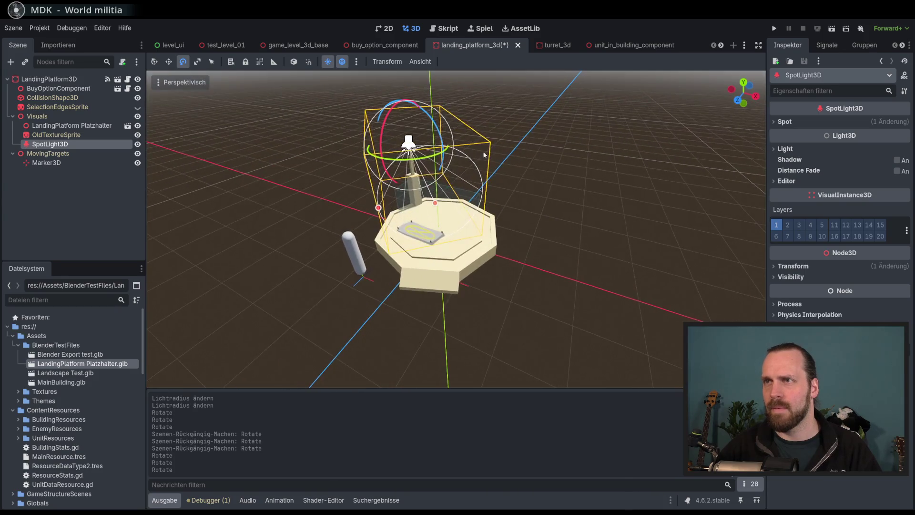
click(356, 63)
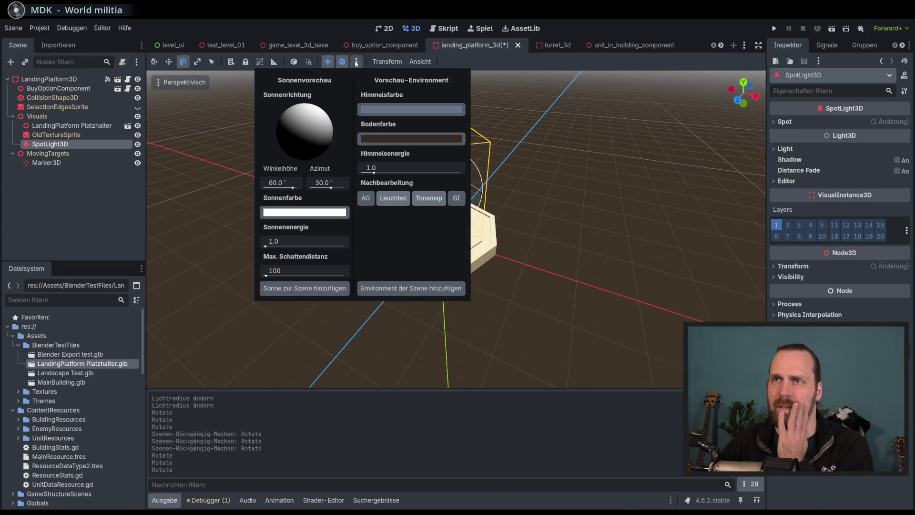
click(356, 64)
key(Down)
key(Up)
drag(486, 159, 534, 166)
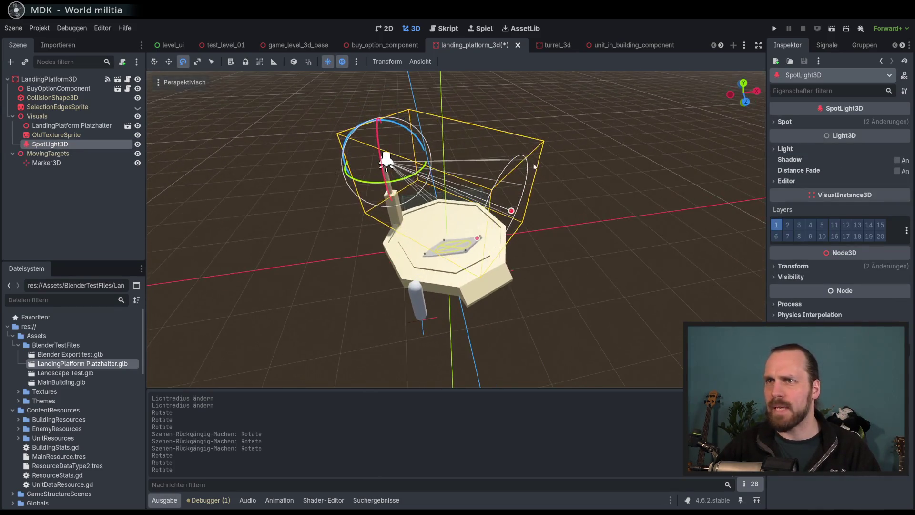
drag(372, 136, 340, 77)
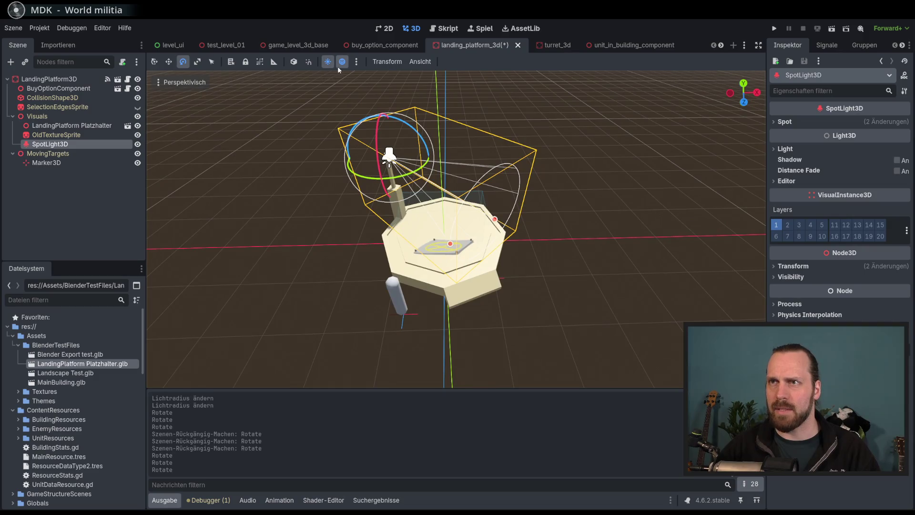
click(328, 61)
click(328, 62)
click(356, 61)
click(342, 62)
click(342, 61)
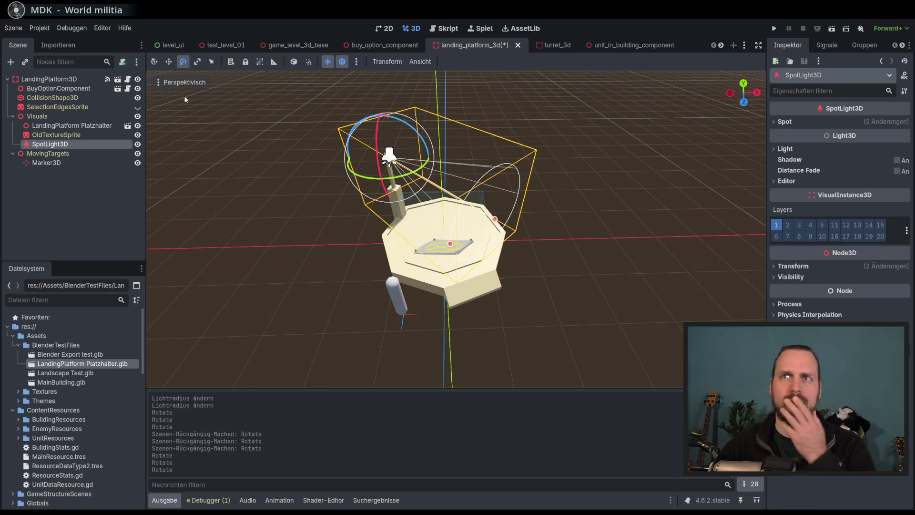
mouse_move(424, 108)
mouse_down()
mouse_move(429, 200)
mouse_move(426, 182)
mouse_up()
click(791, 266)
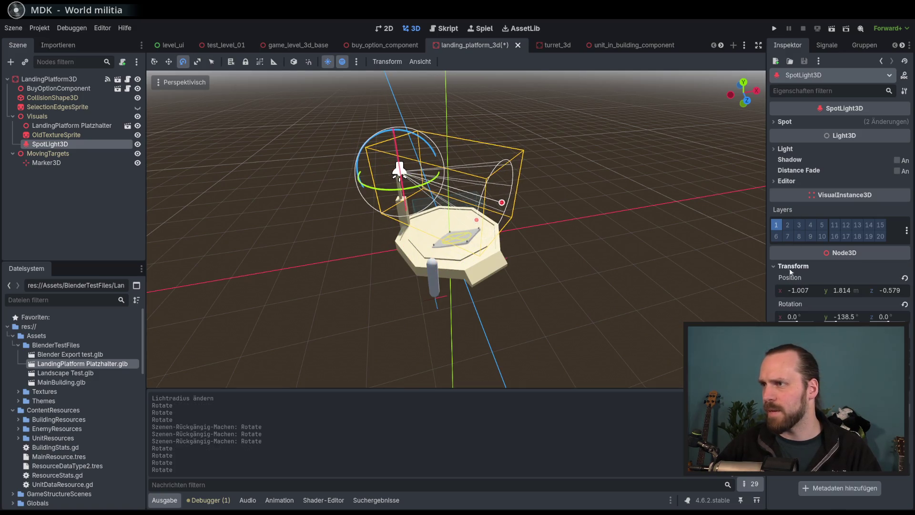
- Tilt the spotlight down to -42.7° and widen its cone angle
drag(430, 181, 432, 183)
drag(799, 318, 777, 318)
mouse_move(219, 170)
mouse_down()
mouse_move(155, 167)
mouse_move(234, 148)
mouse_move(267, 150)
mouse_up()
drag(795, 319, 778, 319)
mouse_move(456, 270)
mouse_down()
mouse_move(441, 276)
mouse_move(449, 270)
mouse_up()
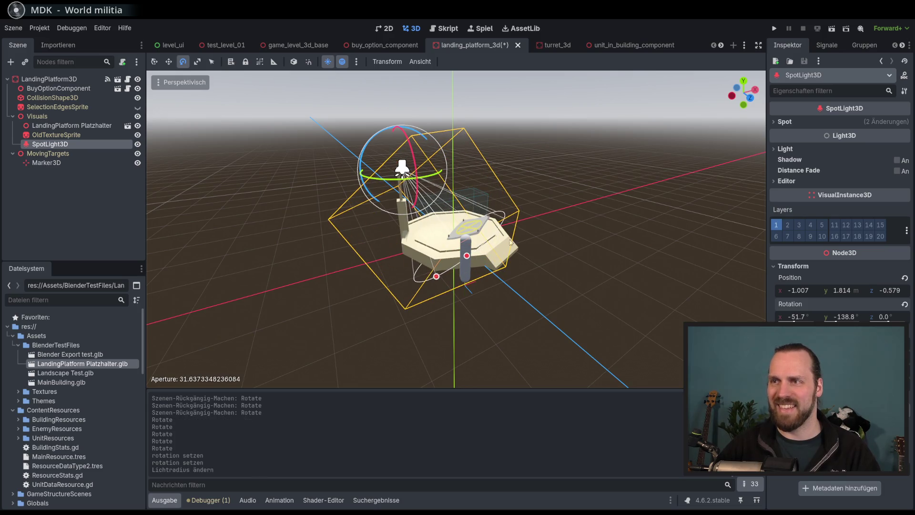
drag(803, 319, 815, 319)
mouse_move(539, 258)
mouse_down()
mouse_move(511, 242)
mouse_move(452, 241)
mouse_up()
- Turn off the preview sunlight, enlarge the spotlight range to radius 3.16, and enable its shadows
click(342, 61)
drag(353, 100, 384, 134)
click(342, 62)
click(328, 62)
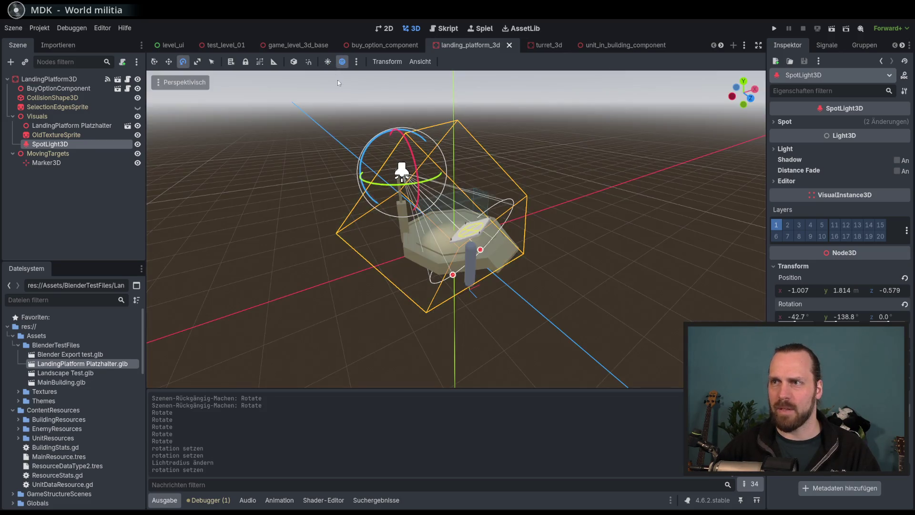
scroll(539, 246, up, 5)
scroll(539, 246, down, 4)
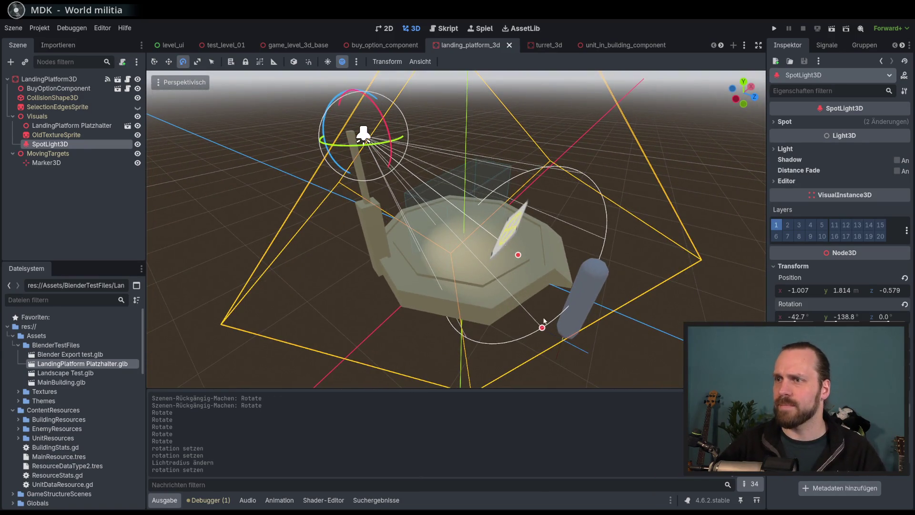
mouse_move(543, 327)
mouse_down()
mouse_move(608, 331)
mouse_move(520, 259)
mouse_move(546, 270)
mouse_move(504, 291)
mouse_move(596, 309)
mouse_move(520, 258)
mouse_move(570, 279)
mouse_move(557, 269)
mouse_up()
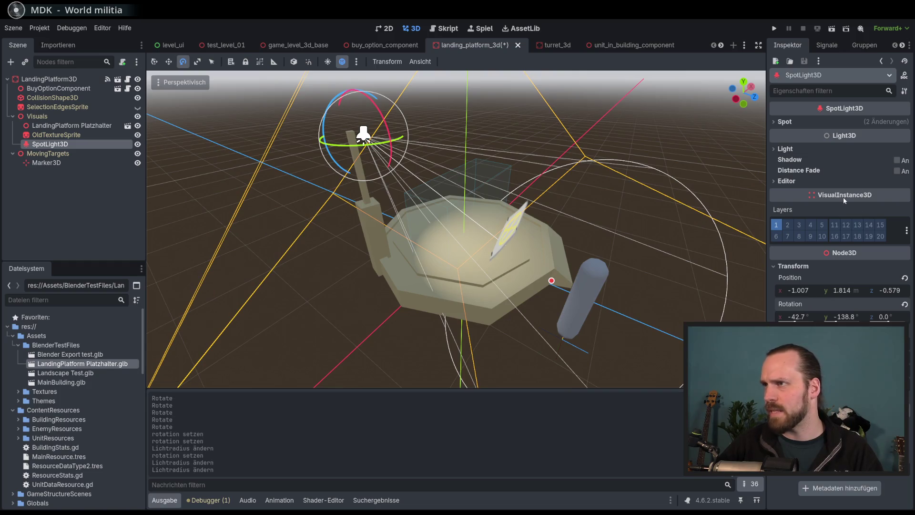
click(897, 161)
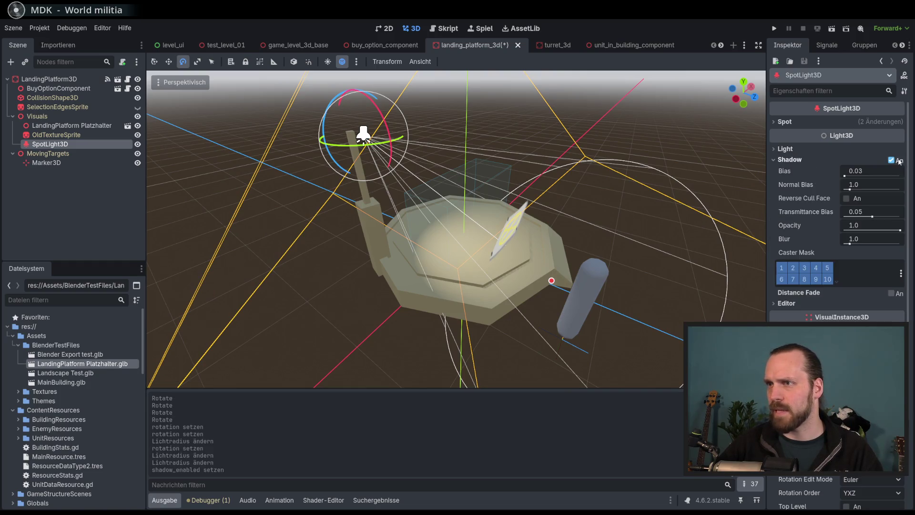
- Tint the spotlight pale blue in its Light colour settings and launch the game
click(800, 150)
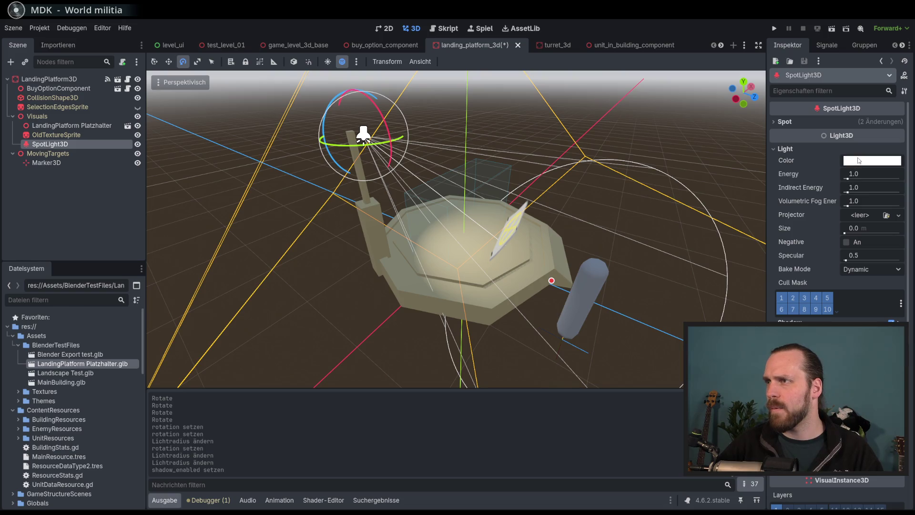
click(858, 161)
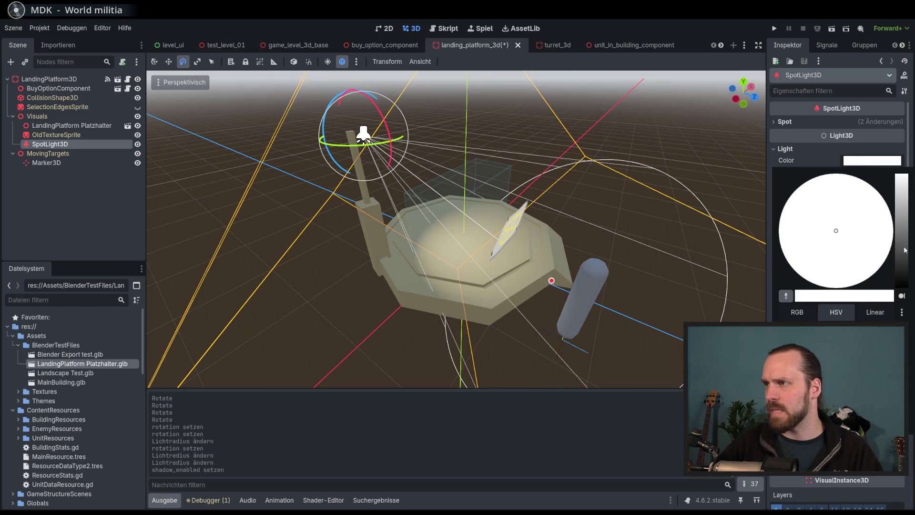
drag(905, 250, 902, 212)
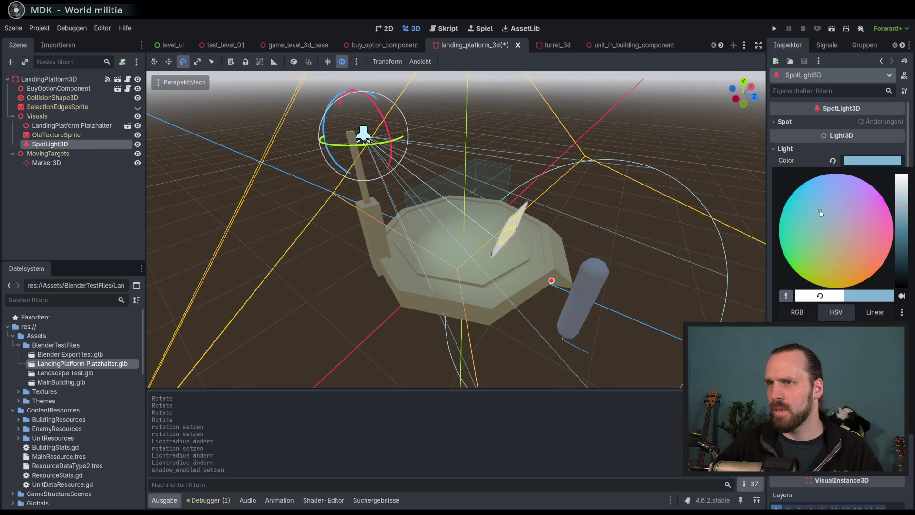
key(F5)
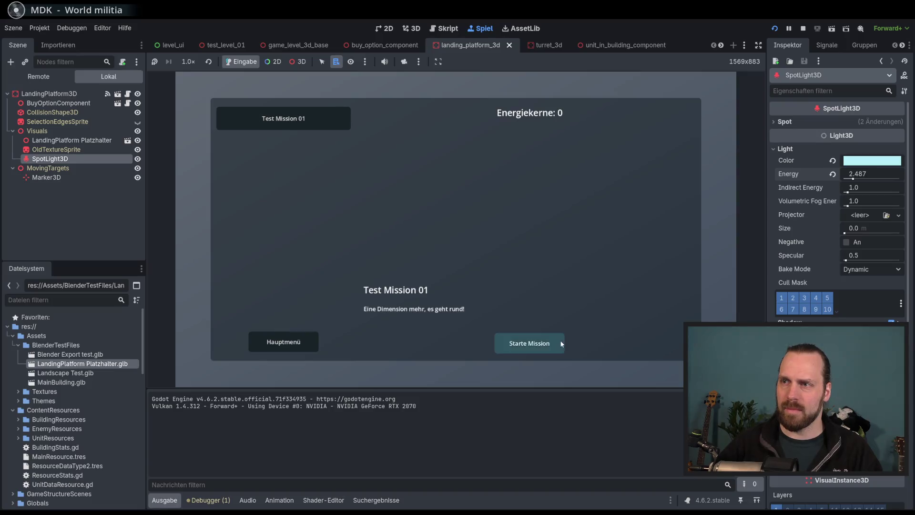
- Start the test mission, build a Landing Platform in the level, and select the worker unit
click(550, 343)
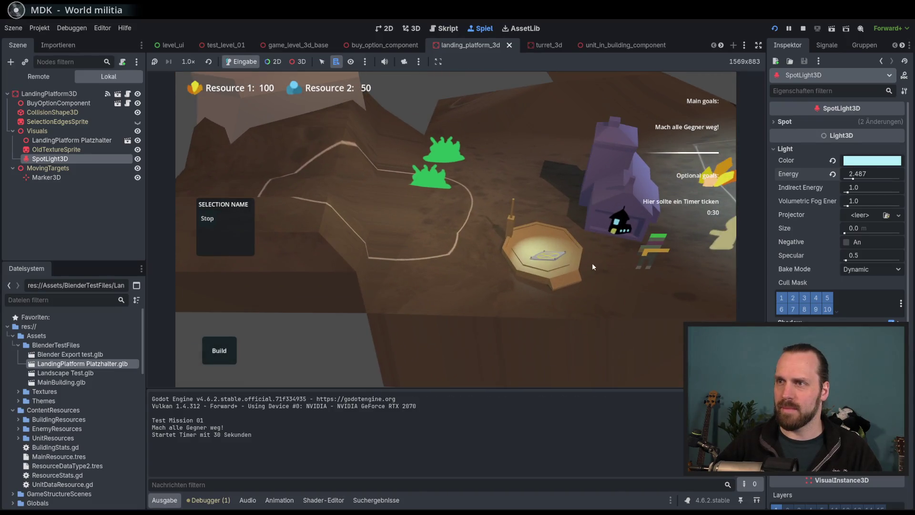
click(219, 350)
click(225, 267)
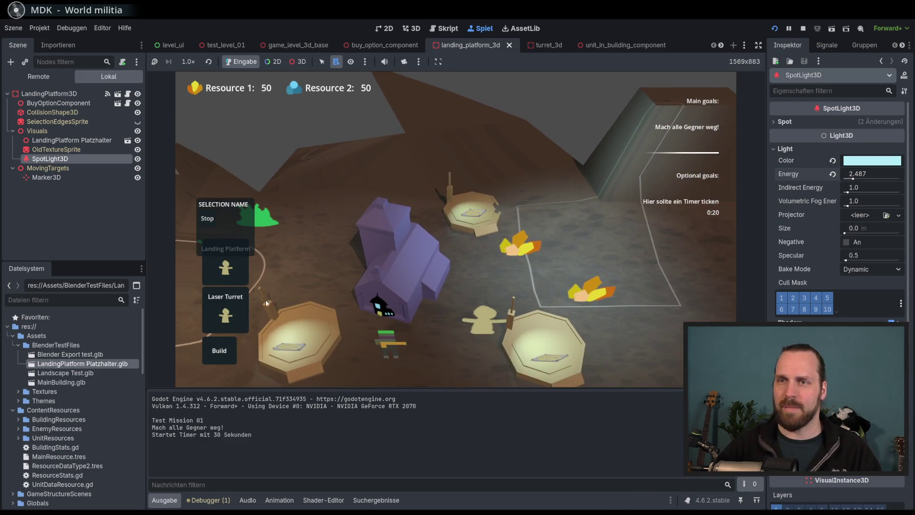
click(371, 253)
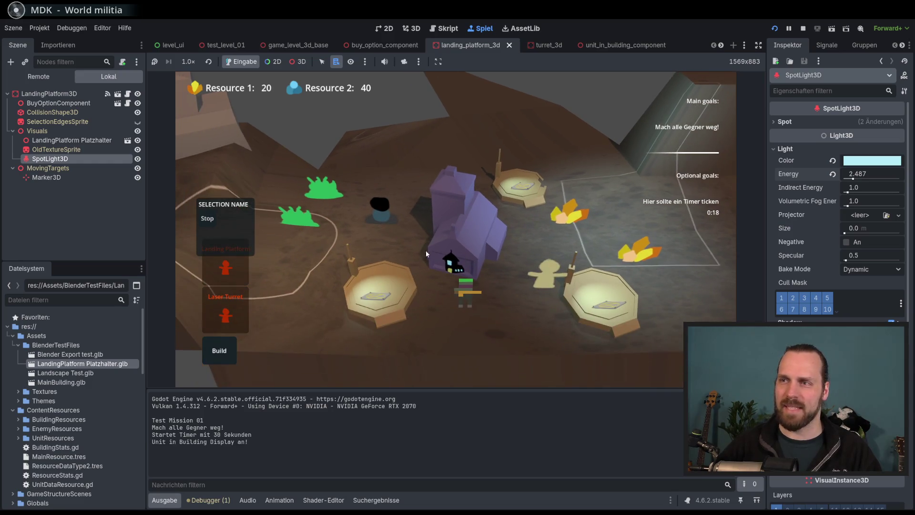
click(439, 244)
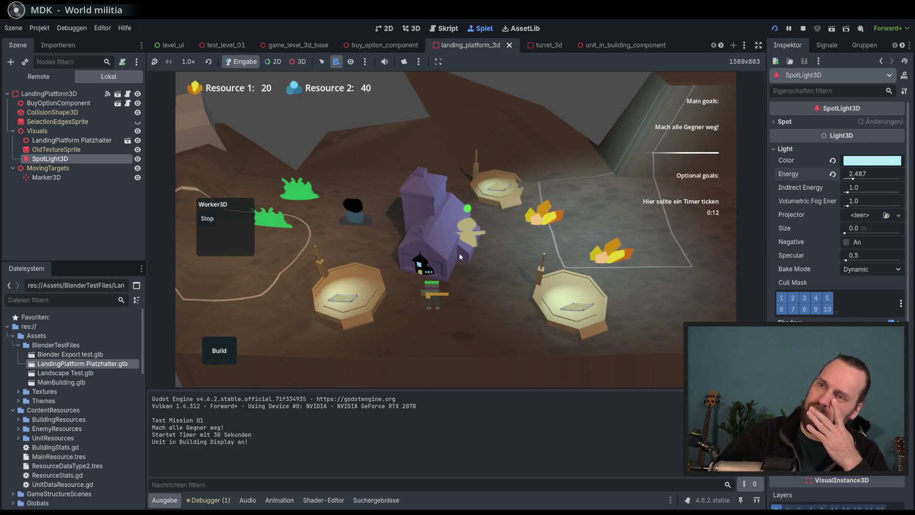
- Pan around, selecting the landing platform, purple building and small black unit, then stop the game
key(a)
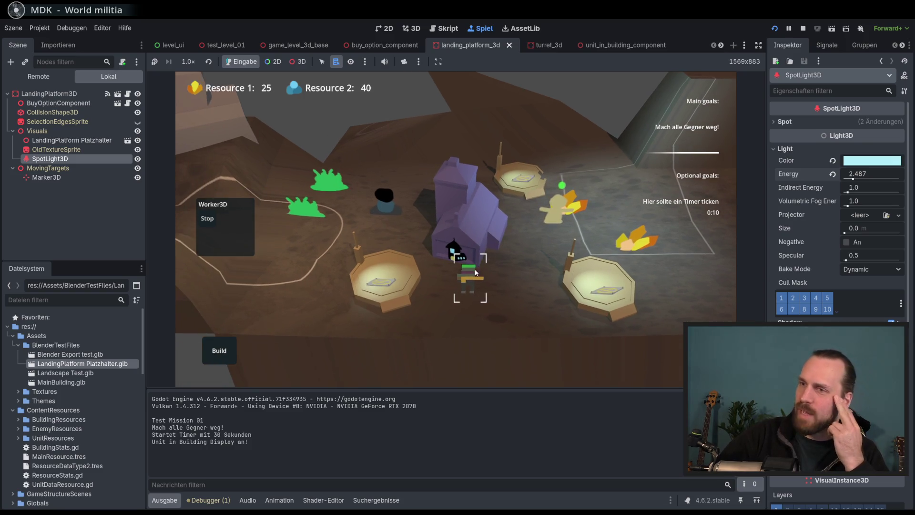
scroll(539, 328, down, 3)
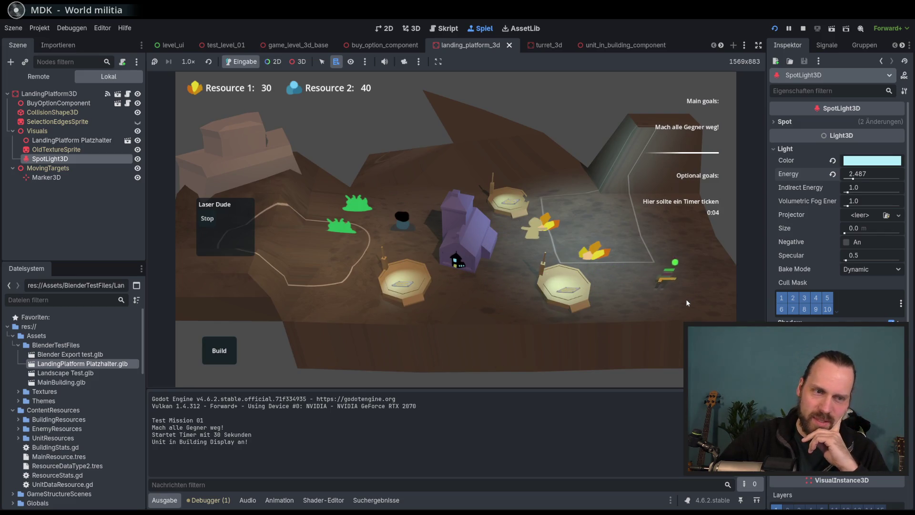
scroll(592, 297, up, 3)
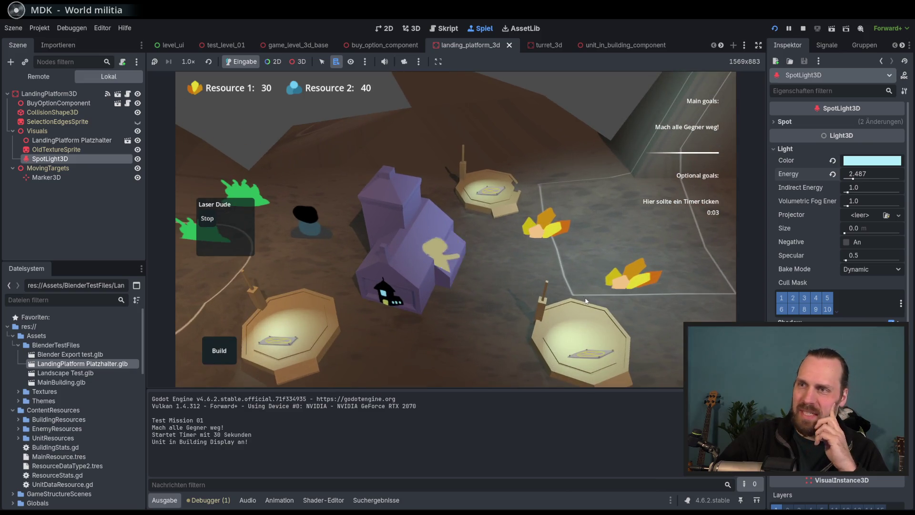
click(586, 301)
scroll(548, 276, down, 3)
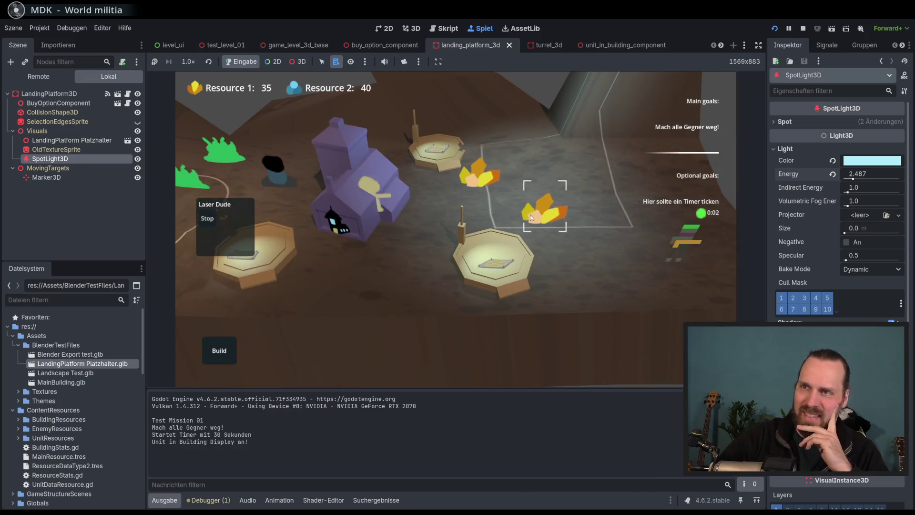
scroll(561, 278, up, 2)
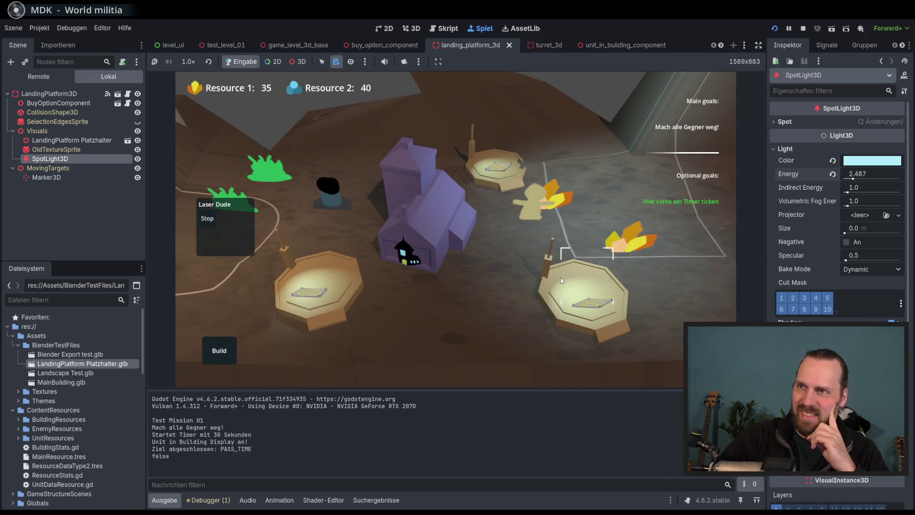
scroll(560, 279, down, 3)
click(453, 225)
scroll(477, 238, up, 3)
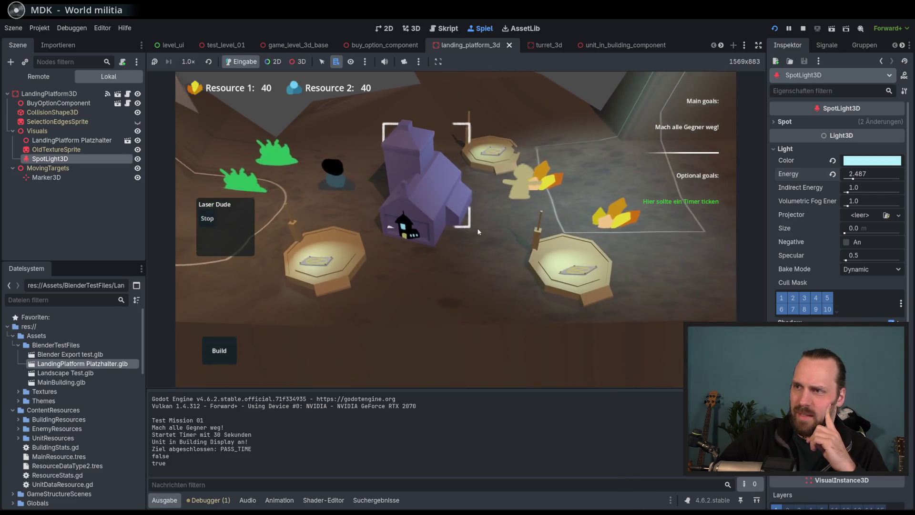
mouse_move(479, 231)
mouse_down()
mouse_move(453, 235)
mouse_move(532, 302)
mouse_move(409, 216)
mouse_move(374, 225)
mouse_move(444, 263)
mouse_move(453, 279)
mouse_up()
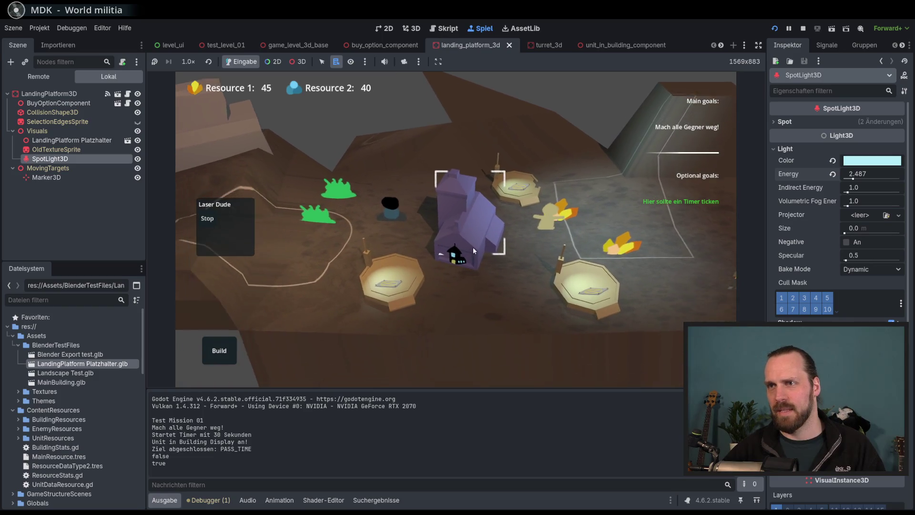
click(395, 209)
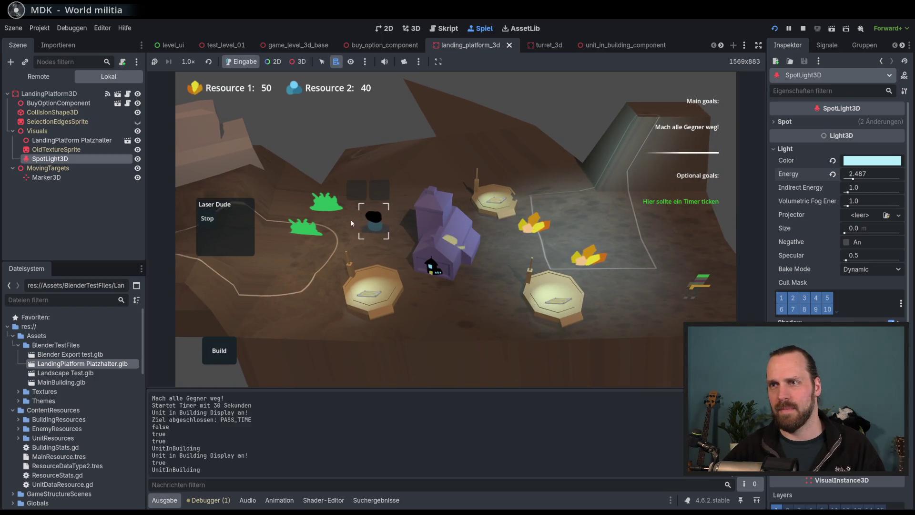
mouse_move(425, 262)
mouse_down()
mouse_move(395, 242)
mouse_move(479, 282)
mouse_move(466, 313)
mouse_move(582, 262)
mouse_move(512, 314)
mouse_move(585, 290)
mouse_move(482, 257)
mouse_move(476, 273)
mouse_move(476, 210)
mouse_up()
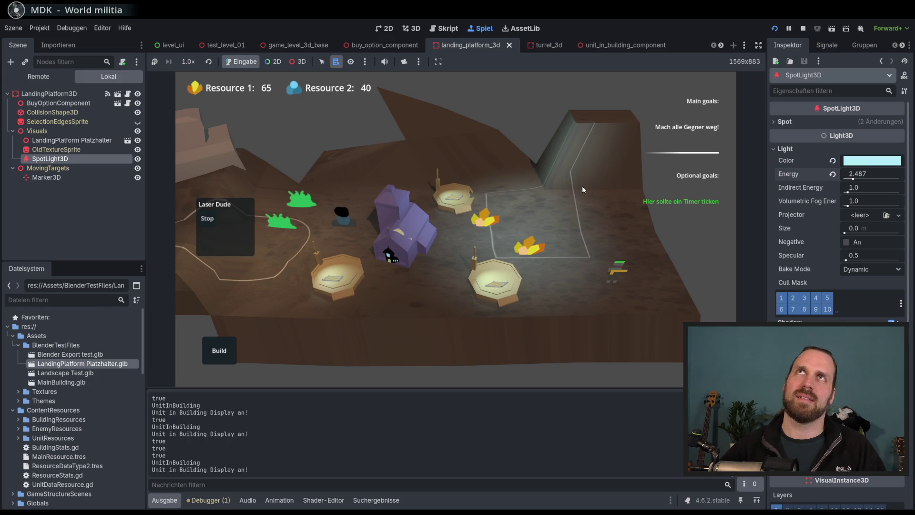
click(803, 30)
mouse_move(567, 206)
mouse_down()
mouse_move(602, 198)
mouse_move(543, 217)
mouse_up()
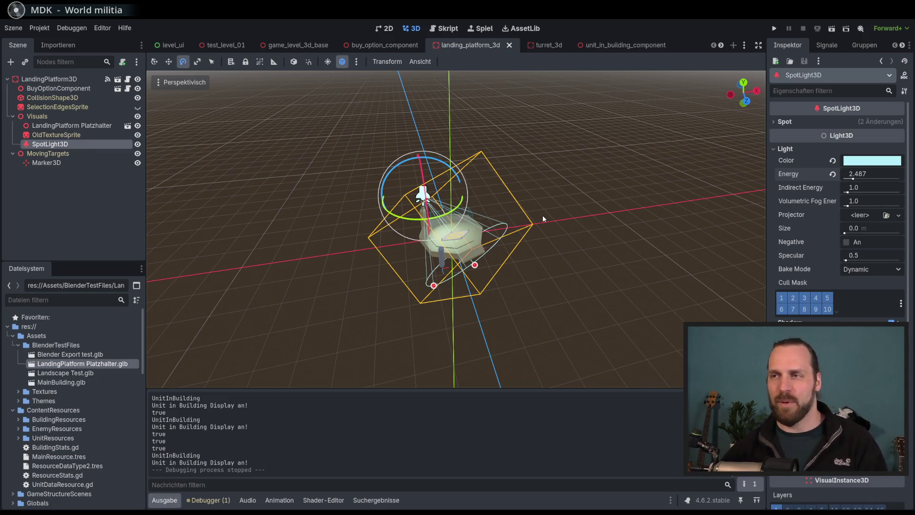
- Reselect SpotLight3D, widen its cone to about 58°, and run the project
scroll(512, 245, up, 3)
scroll(544, 250, down, 2)
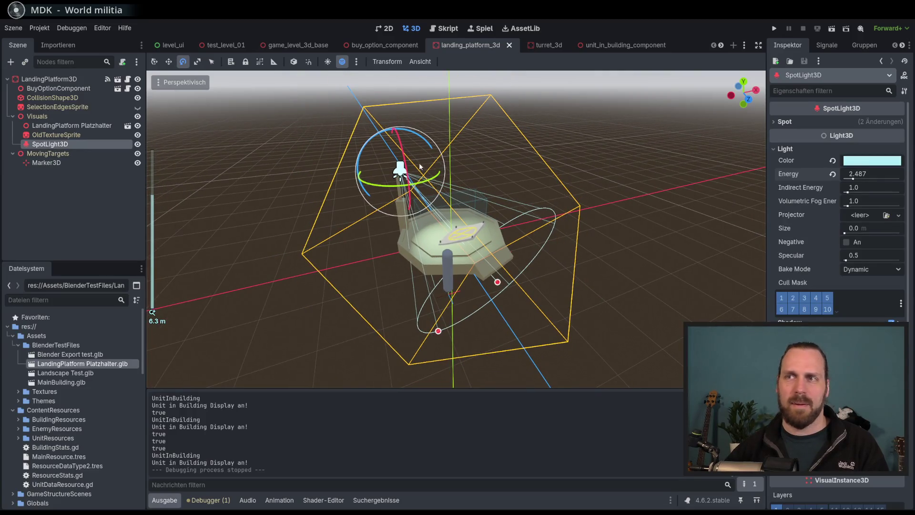
drag(448, 188, 466, 185)
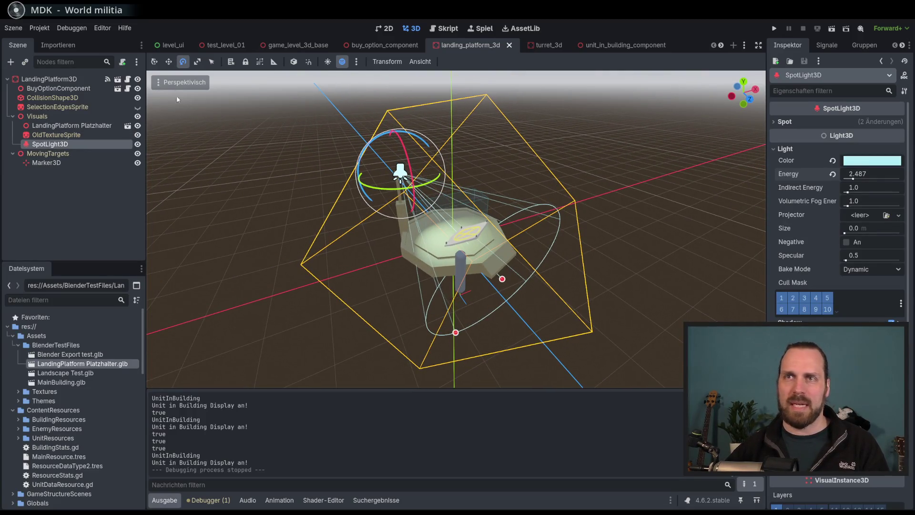
click(170, 62)
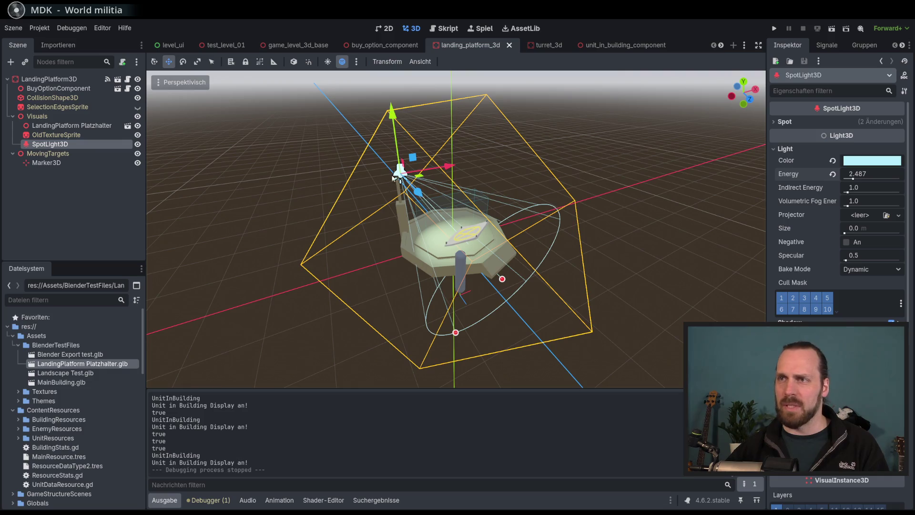
click(394, 123)
click(58, 144)
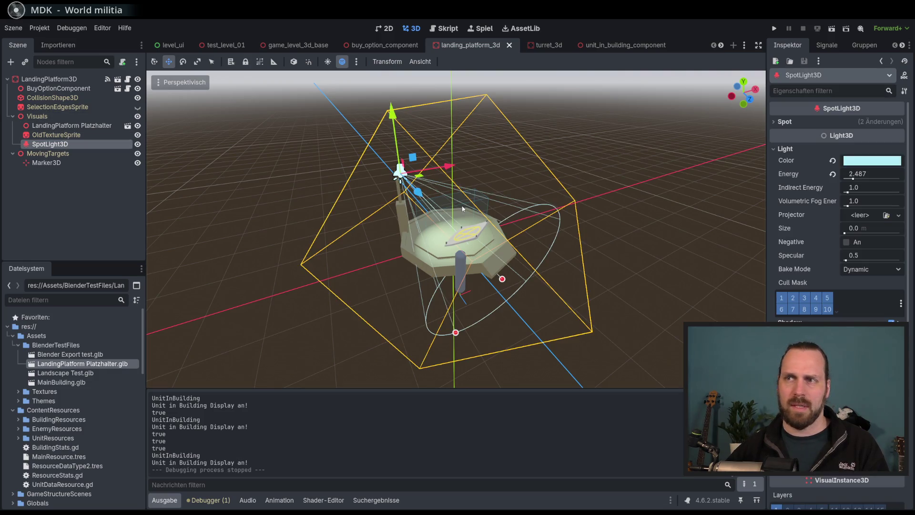
key(e)
mouse_move(408, 155)
mouse_down()
mouse_move(560, 213)
mouse_move(603, 201)
mouse_move(591, 200)
mouse_up()
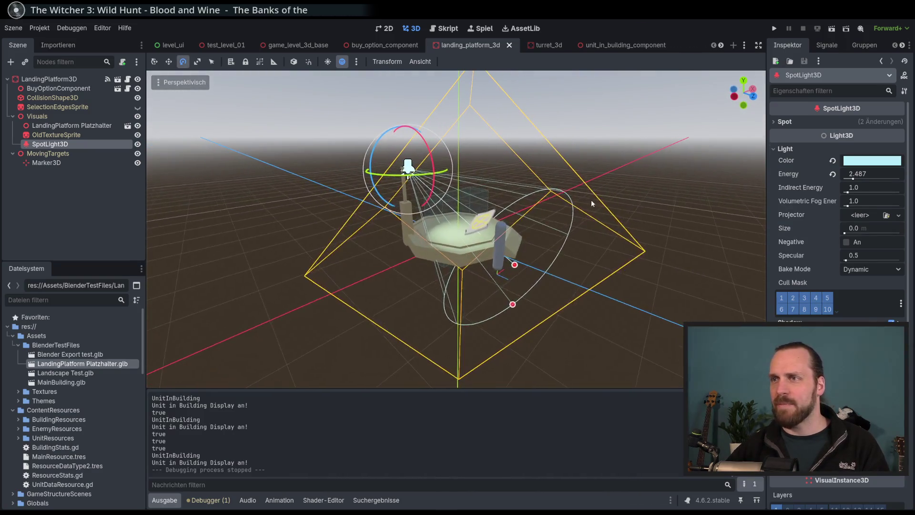
scroll(837, 200, down, 5)
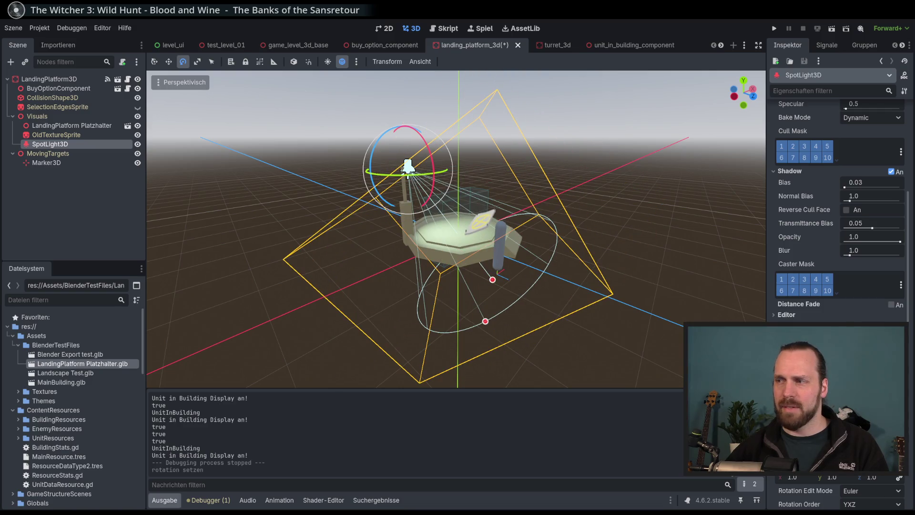
mouse_move(485, 322)
mouse_down()
mouse_move(395, 306)
mouse_move(455, 316)
mouse_up()
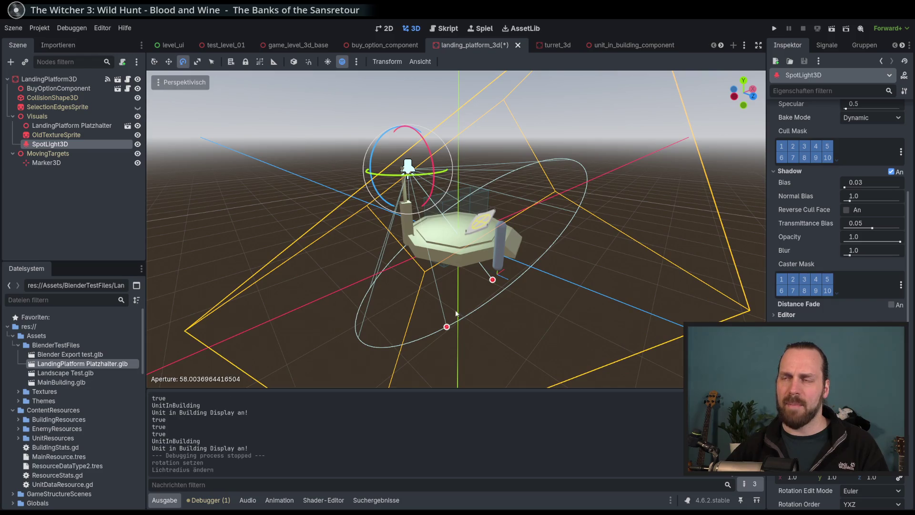
key(F5)
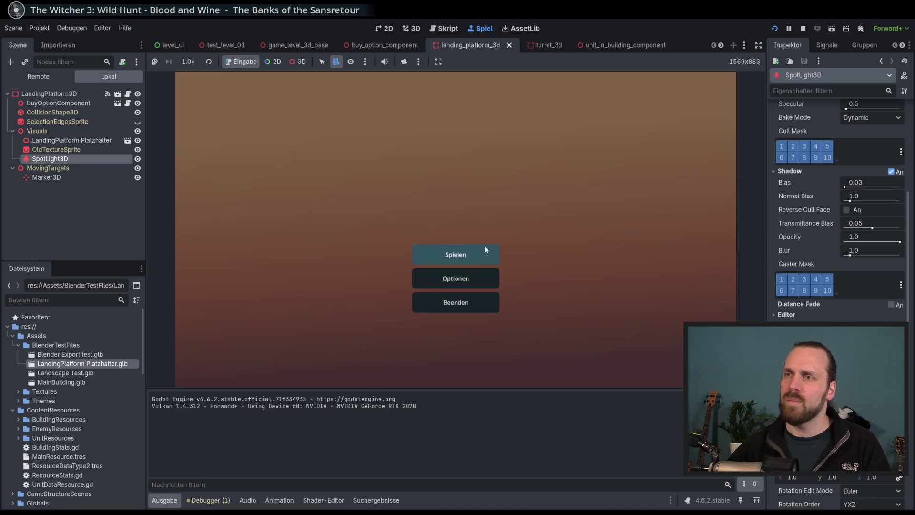
- Start Test Mission 01 and build a second Landing Platform beside the first
click(484, 247)
click(528, 344)
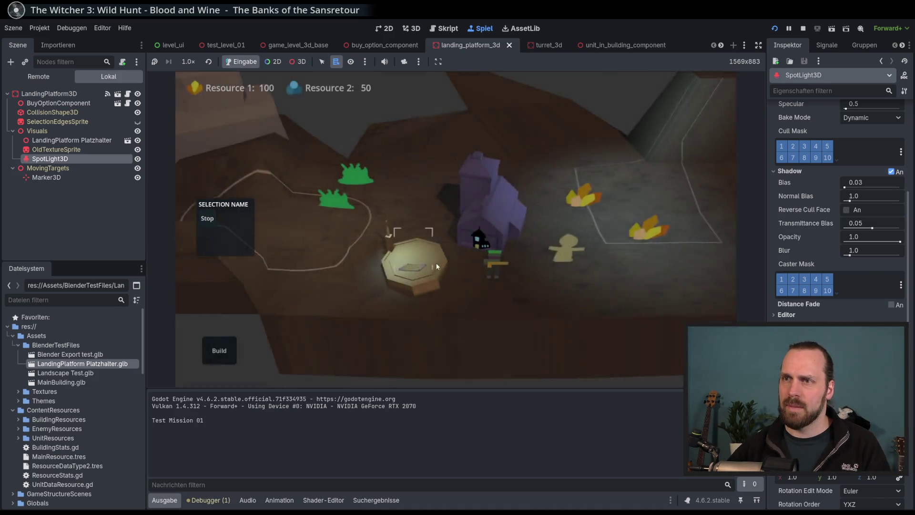
mouse_move(489, 289)
mouse_down()
mouse_move(567, 267)
mouse_move(401, 284)
mouse_up()
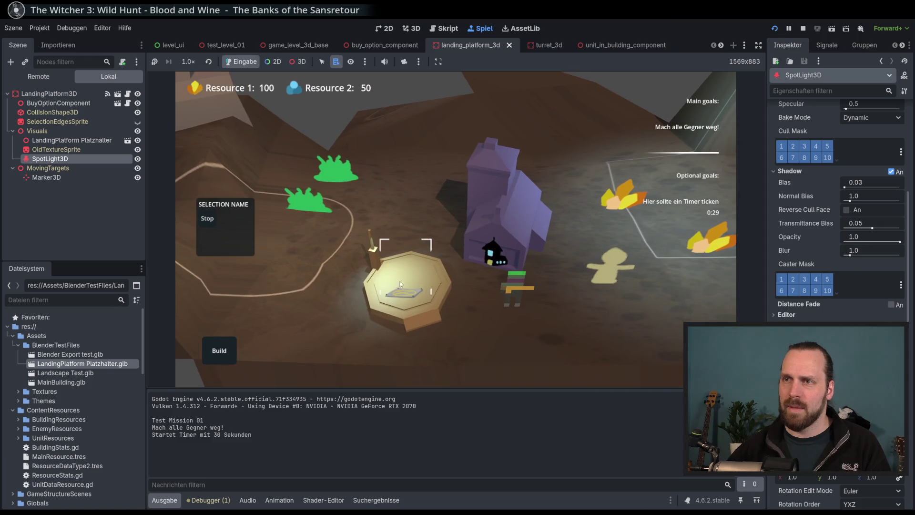
click(220, 351)
click(233, 267)
click(453, 194)
- Inspect the lighting on both landing platforms in-game, then stop the test run
mouse_move(453, 194)
mouse_down()
mouse_move(460, 263)
mouse_move(577, 356)
mouse_move(456, 319)
mouse_up()
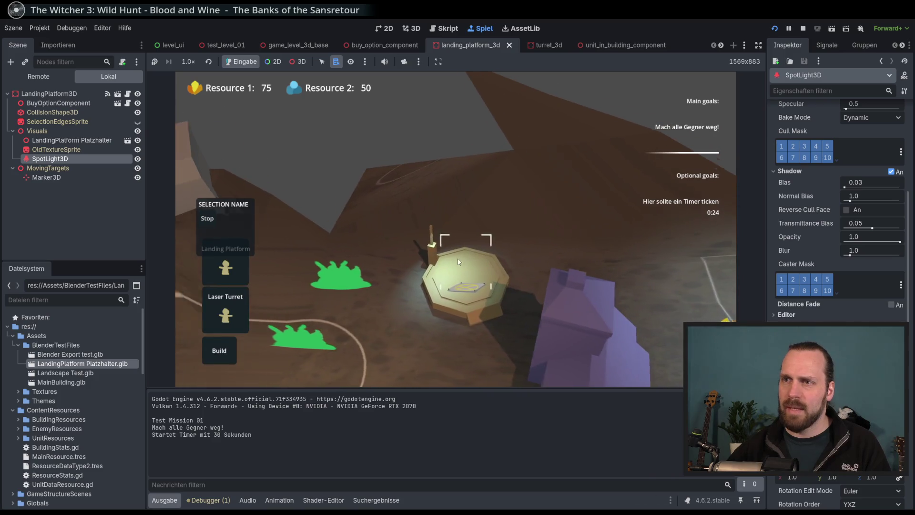
drag(457, 259, 479, 257)
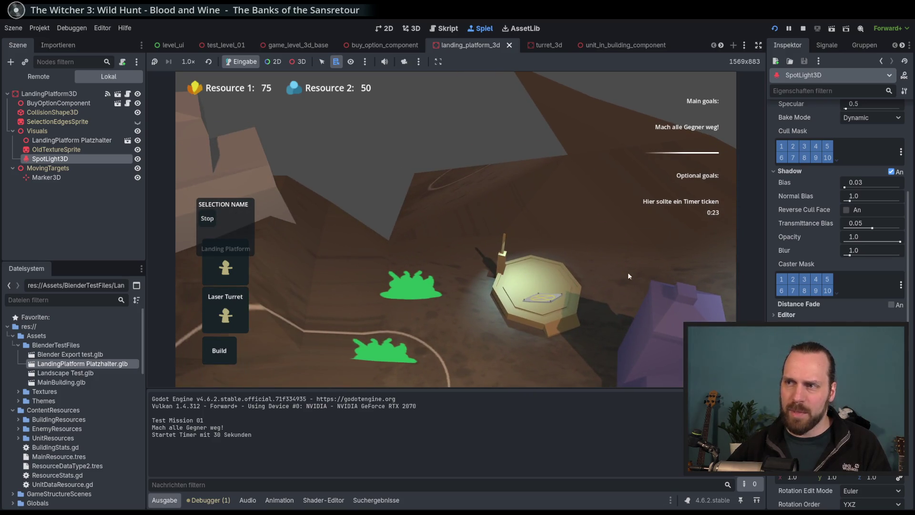
scroll(485, 167, down, 3)
scroll(471, 133, up, 3)
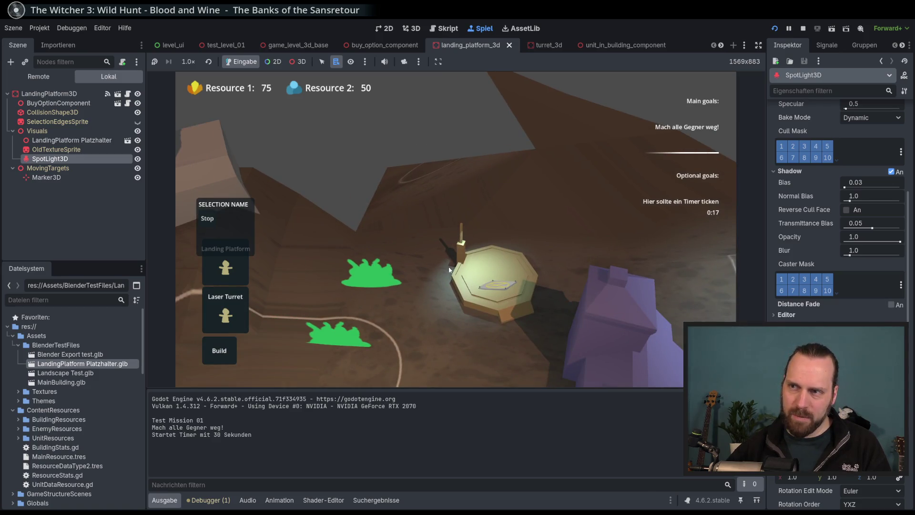
scroll(444, 267, down, 3)
scroll(431, 256, up, 3)
click(400, 274)
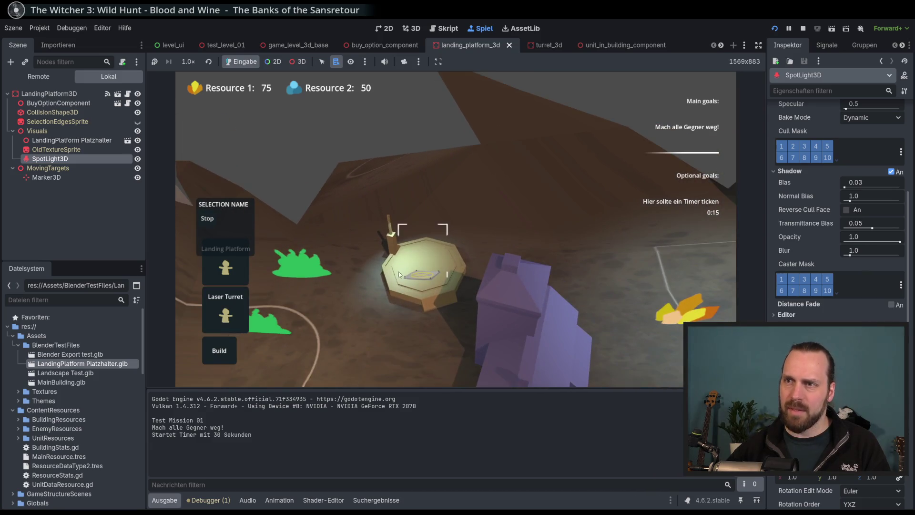
scroll(456, 234, down, 3)
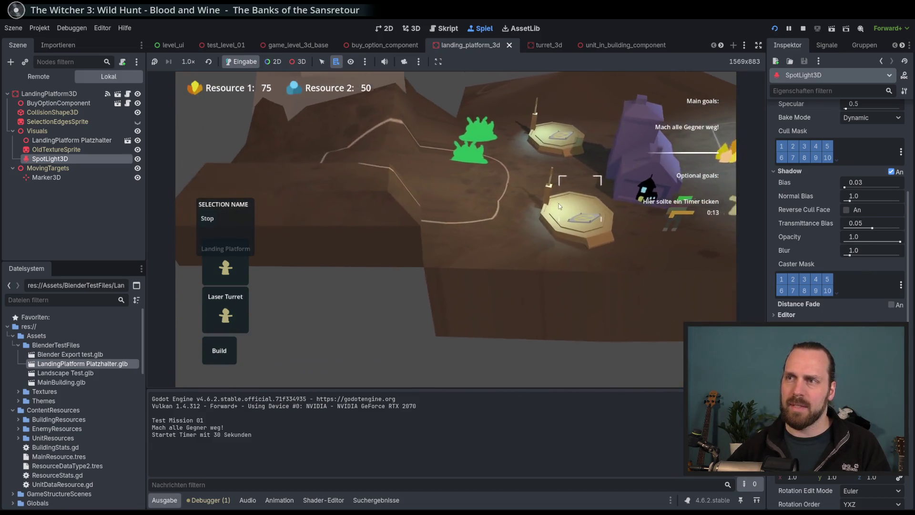
scroll(414, 307, up, 3)
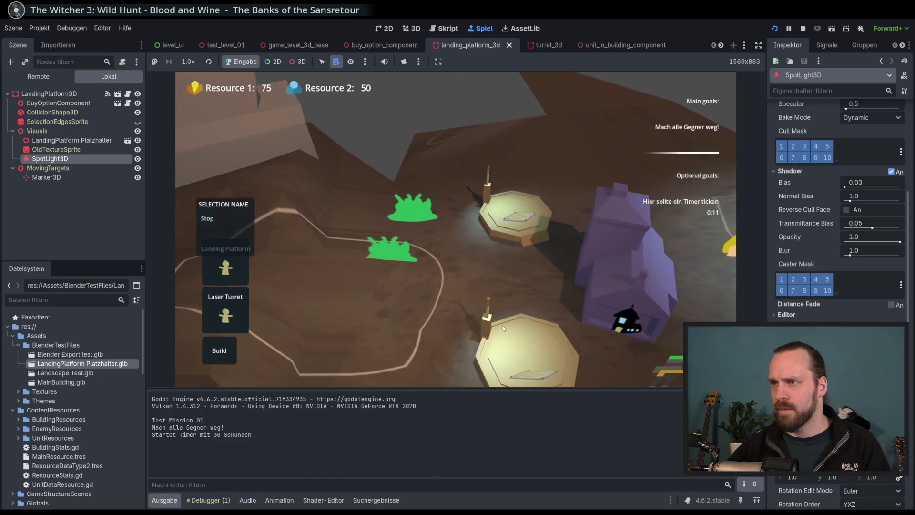
click(447, 295)
scroll(429, 276, down, 3)
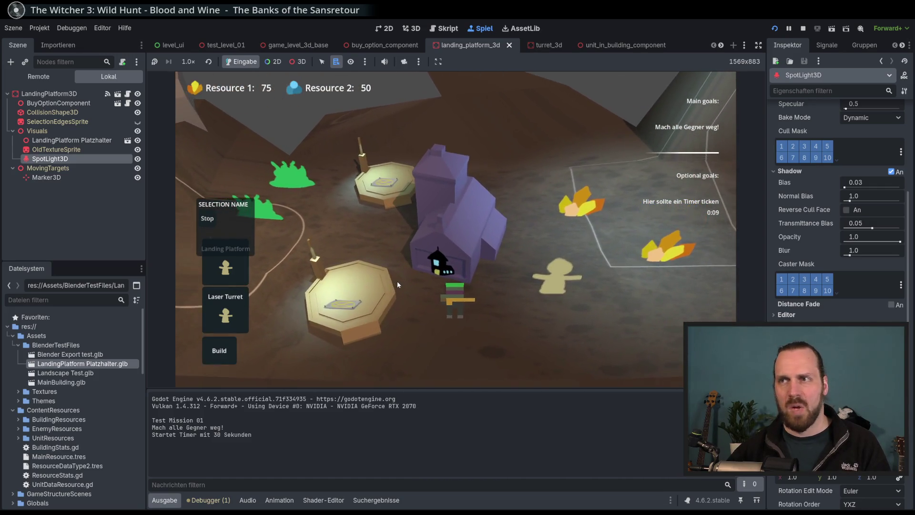
scroll(465, 279, down, 2)
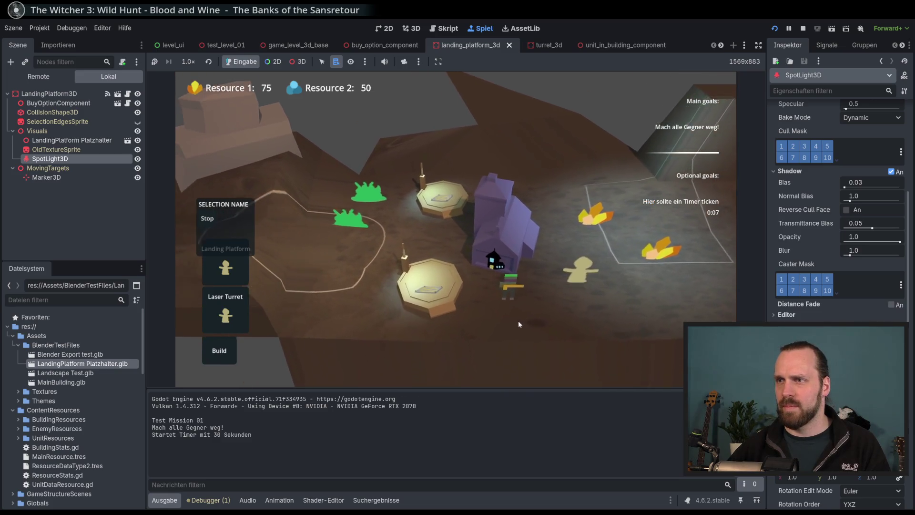
key(F8)
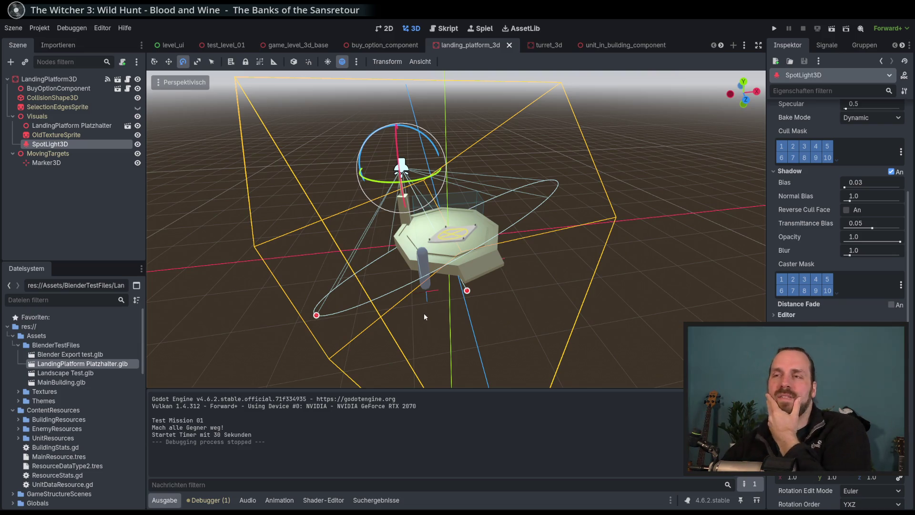
- Narrow the SpotLight3D cone to about 43° aperture with a range near 3.58
mouse_move(467, 291)
mouse_down()
mouse_move(473, 301)
mouse_move(287, 354)
mouse_up()
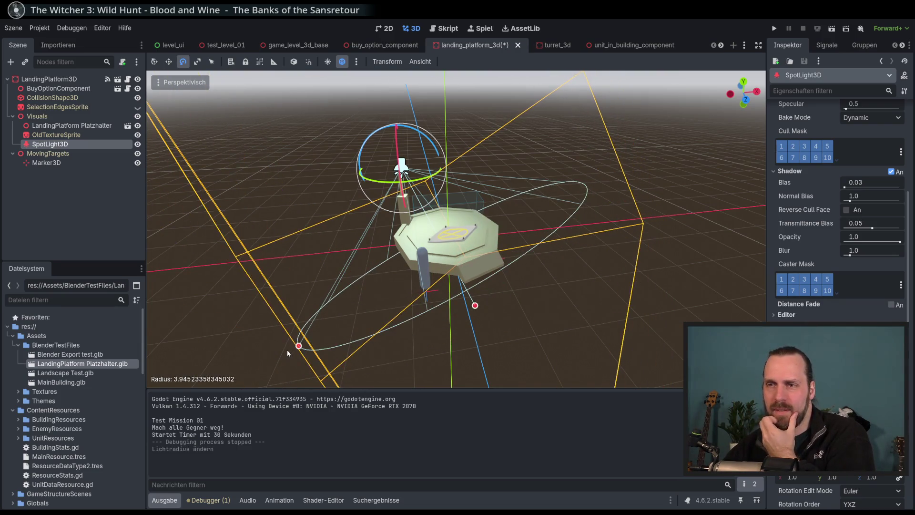
click(306, 350)
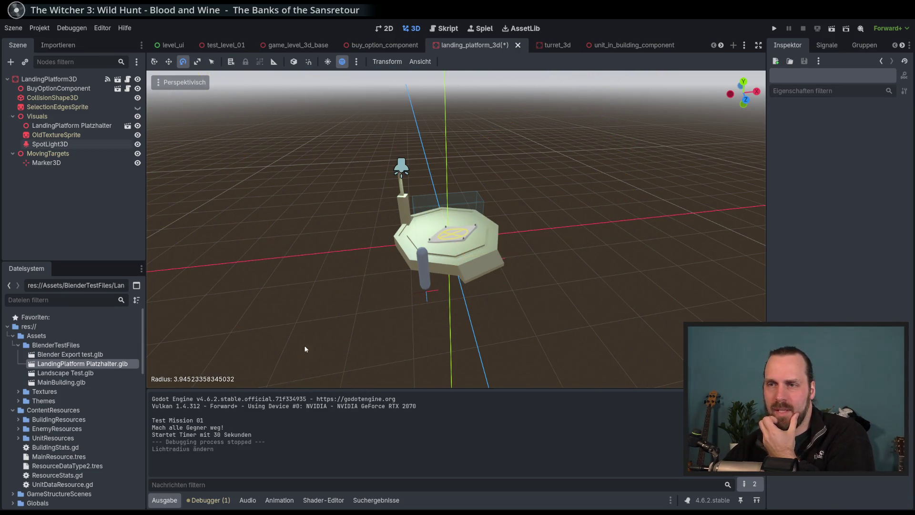
click(407, 163)
mouse_move(299, 346)
mouse_down()
mouse_move(415, 361)
mouse_move(434, 327)
mouse_up()
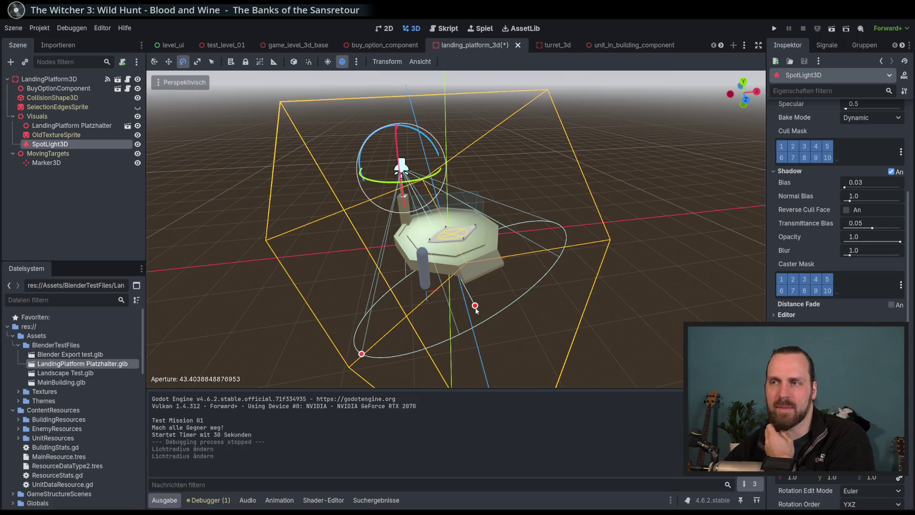
click(490, 296)
click(402, 167)
mouse_move(475, 305)
mouse_down()
mouse_move(427, 217)
mouse_move(488, 293)
mouse_up()
scroll(488, 293, down, 4)
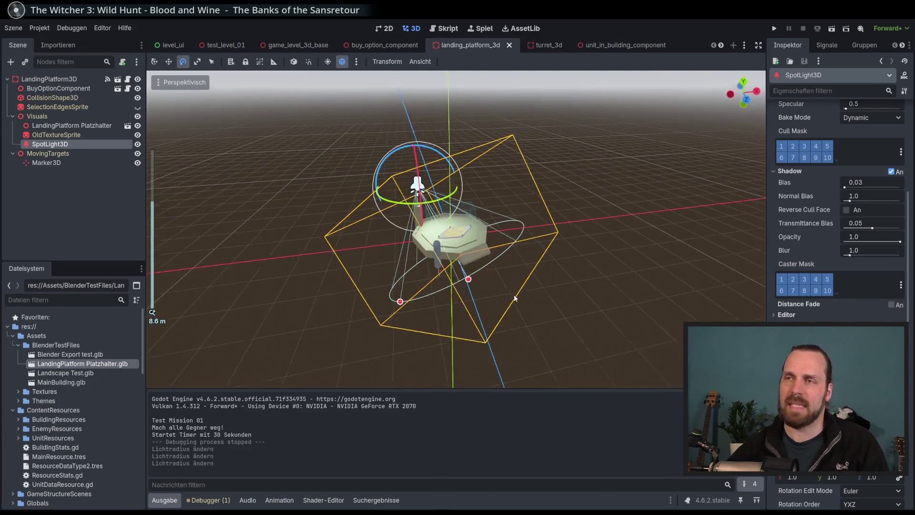
- Save the landing_platform_3d scene
key(ctrl+s)
drag(585, 173, 577, 117)
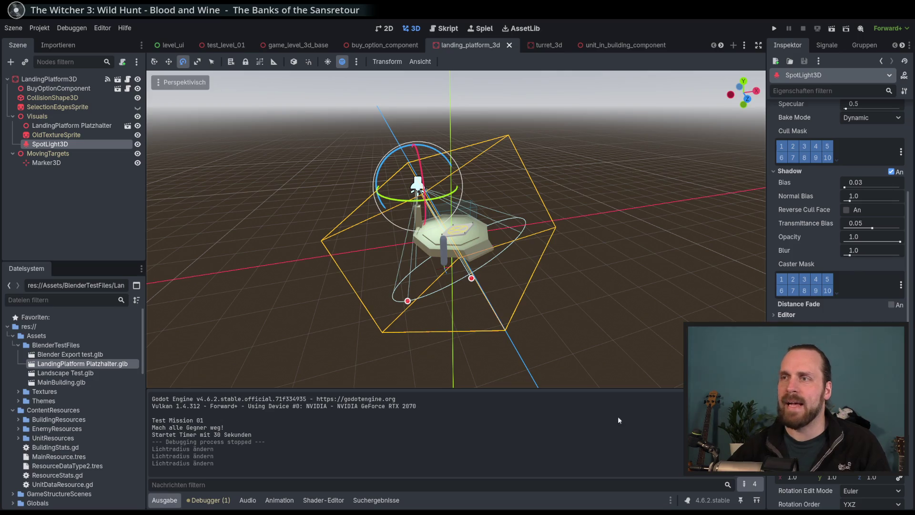
scroll(377, 248, down, 3)
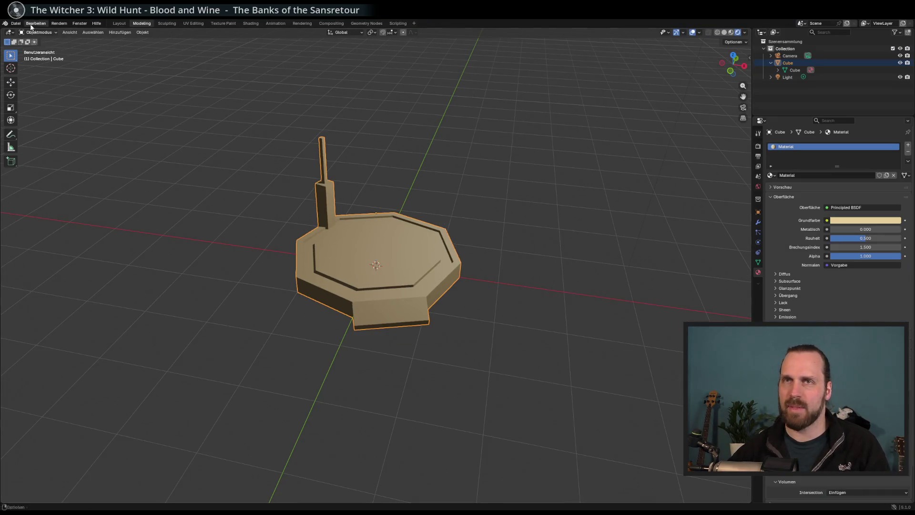
- Open Blender's Datei (File) menu over the octagonal platform model, dismiss it, and reopen it
click(14, 24)
mouse_move(48, 32)
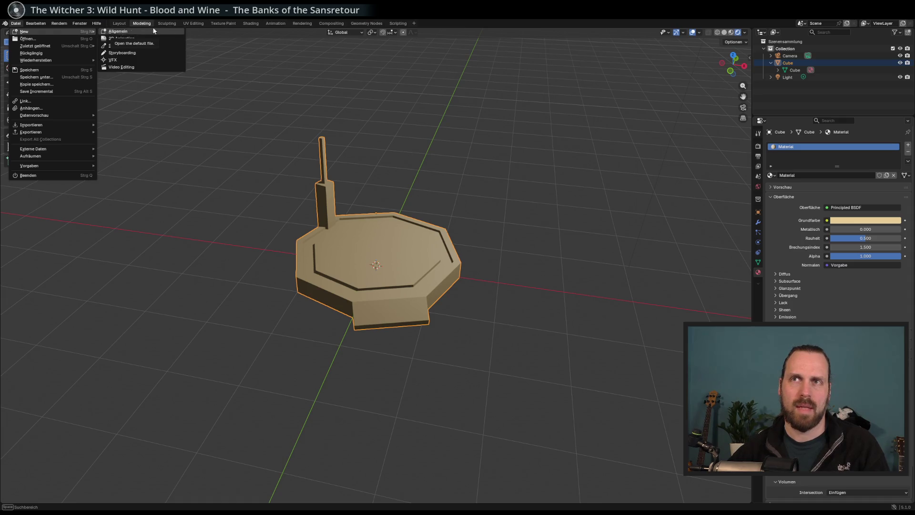
key(Escape)
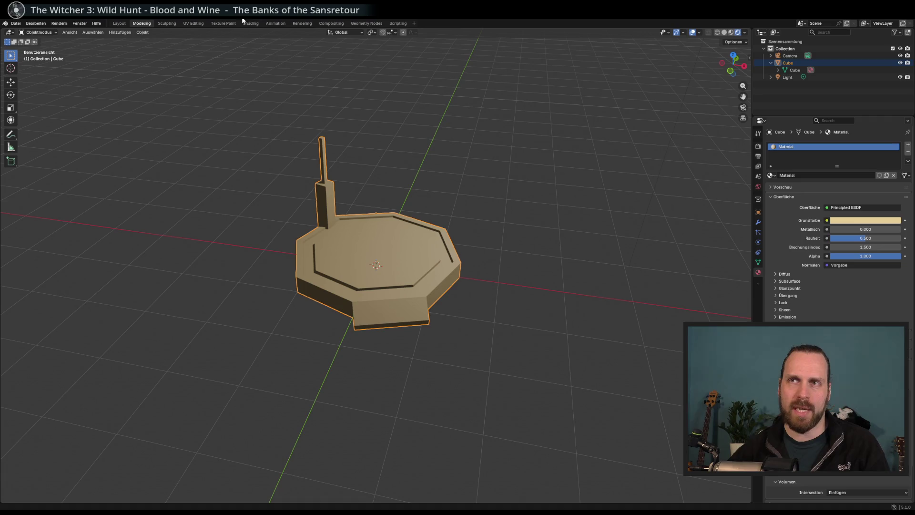
click(15, 22)
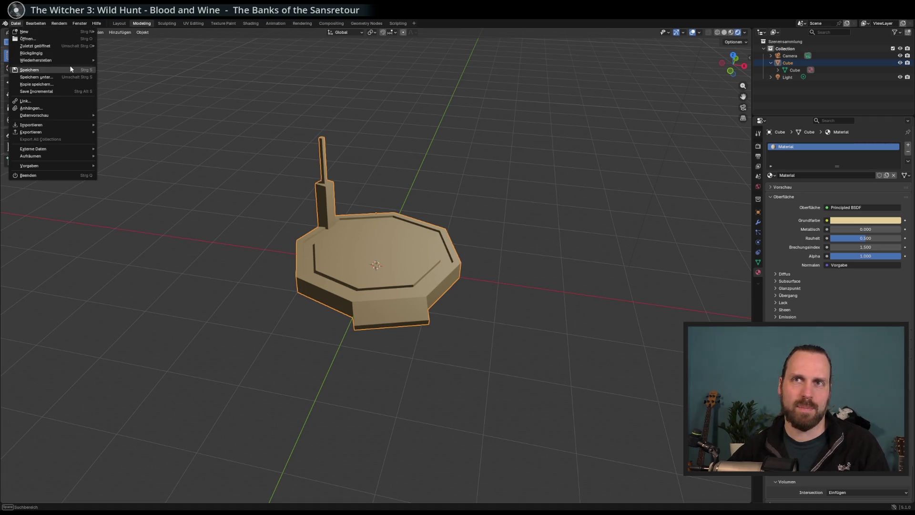
mouse_move(26, 33)
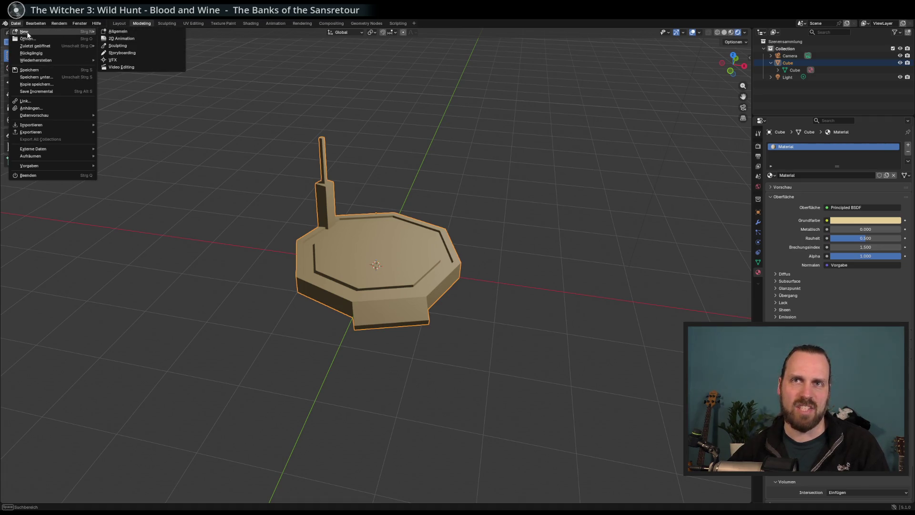
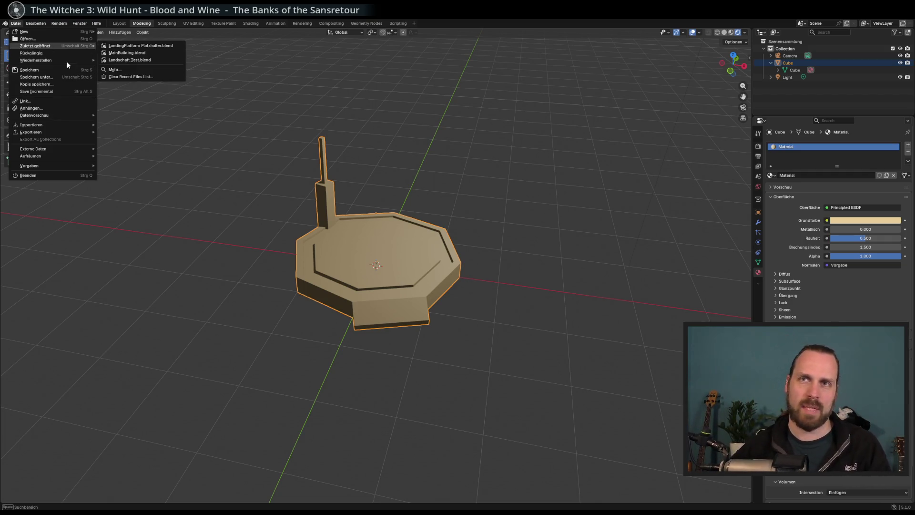
- Start a new General scene, discarding unsaved changes to the landing platform file
mouse_move(79, 32)
click(149, 32)
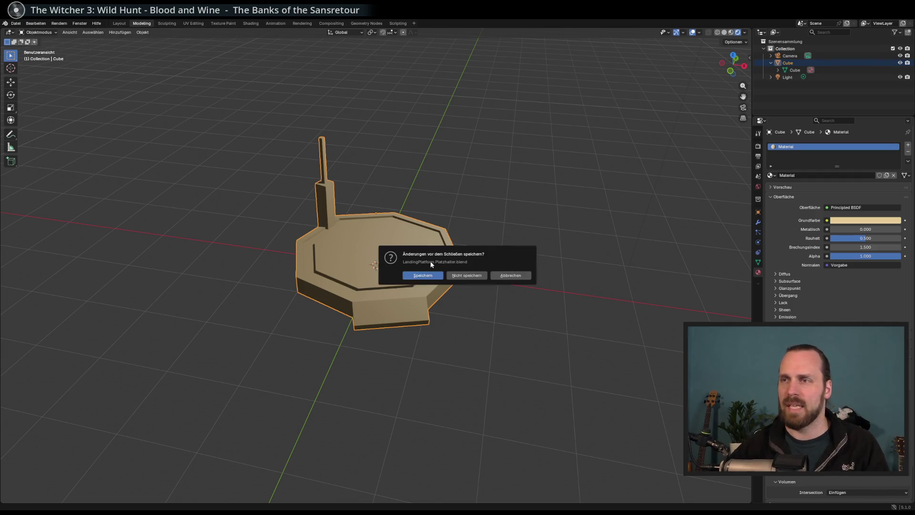
click(435, 275)
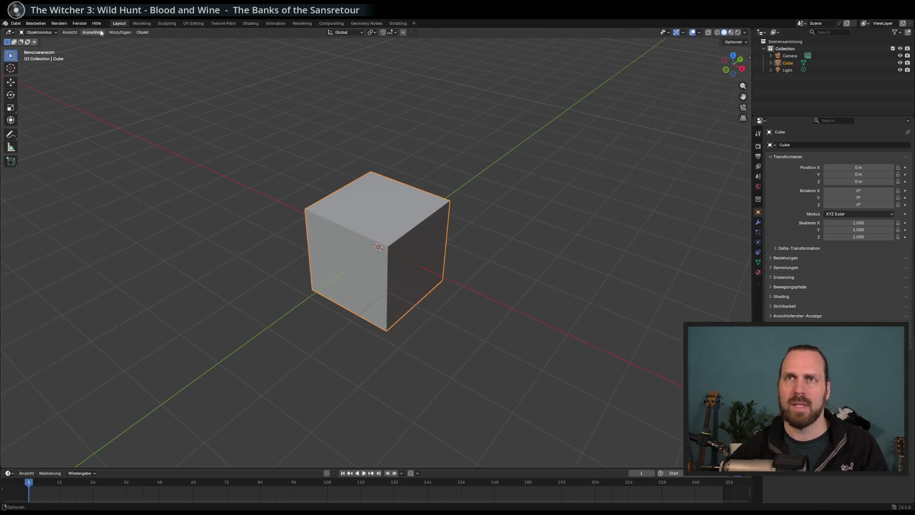
- Switch to the Modeling workspace to edit the default cube's mesh
click(142, 23)
scroll(326, 197, up, 3)
mouse_move(326, 197)
mouse_down()
mouse_move(267, 120)
mouse_move(288, 139)
mouse_move(313, 139)
mouse_move(228, 165)
mouse_up()
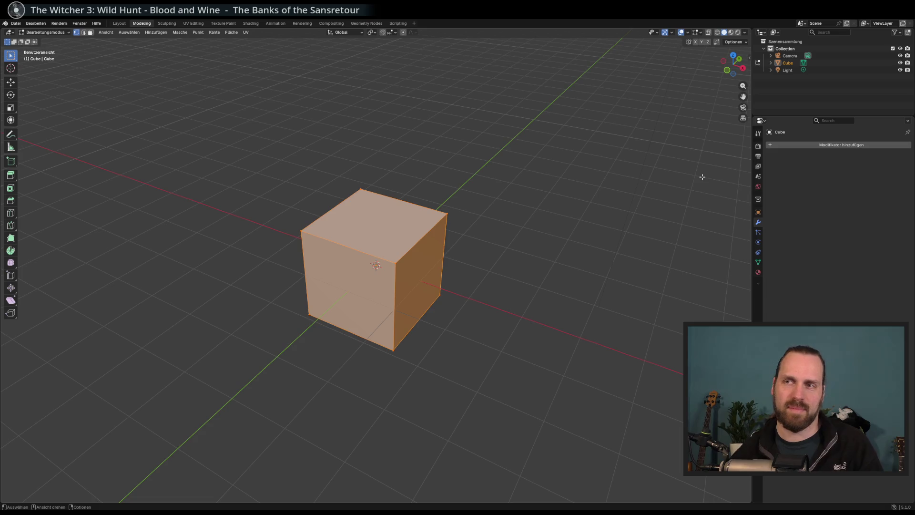
- Select the Cube in the Outliner
mouse_move(632, 200)
mouse_down()
mouse_move(560, 204)
mouse_move(566, 198)
mouse_move(565, 206)
mouse_up()
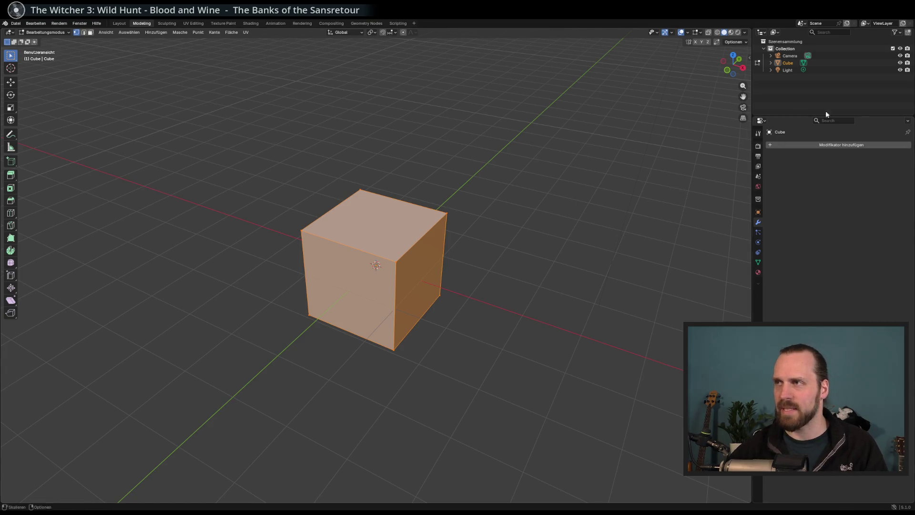
click(787, 70)
click(789, 64)
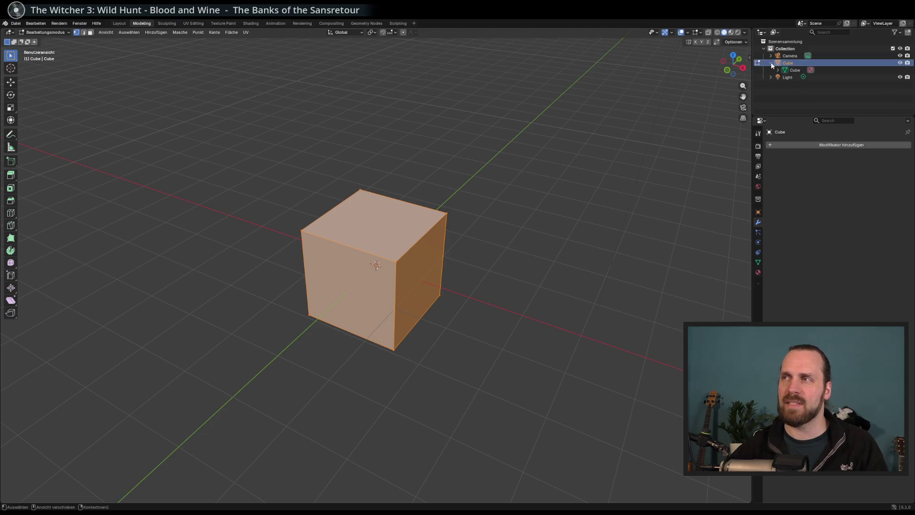
click(771, 63)
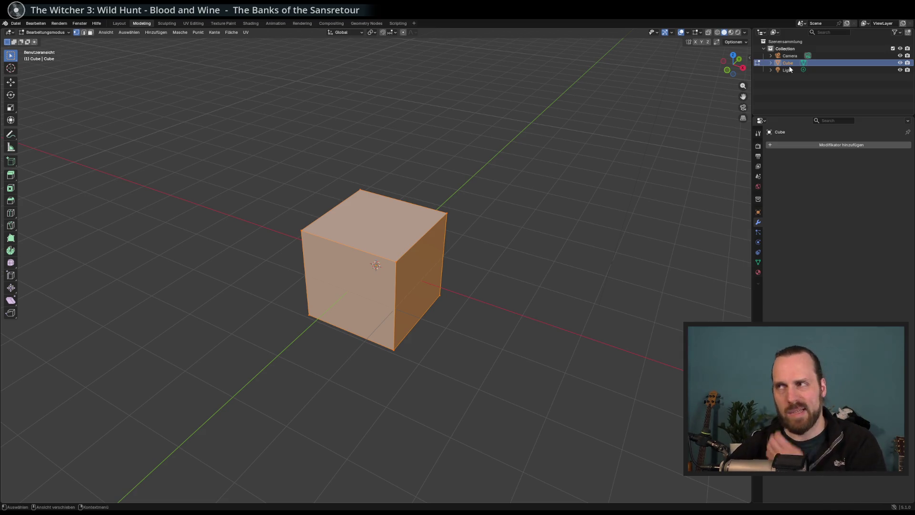
mouse_move(650, 237)
mouse_down()
mouse_move(657, 227)
mouse_move(513, 205)
mouse_move(212, 180)
mouse_up()
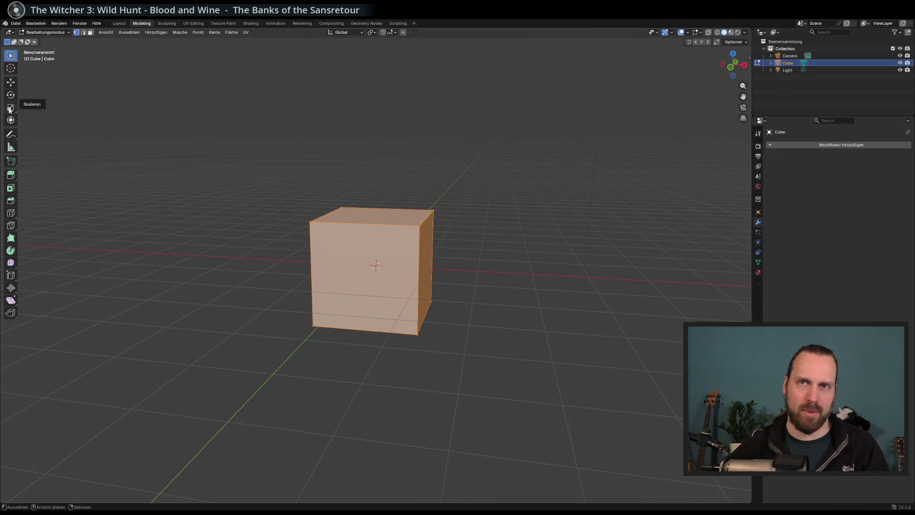
- Raise the cube mesh about 0.77 m along Z with the Move tool
click(11, 82)
drag(296, 267, 316, 217)
mouse_move(376, 237)
mouse_down()
mouse_move(376, 181)
mouse_move(372, 222)
mouse_up()
scroll(373, 222, up, 4)
drag(378, 152, 371, 226)
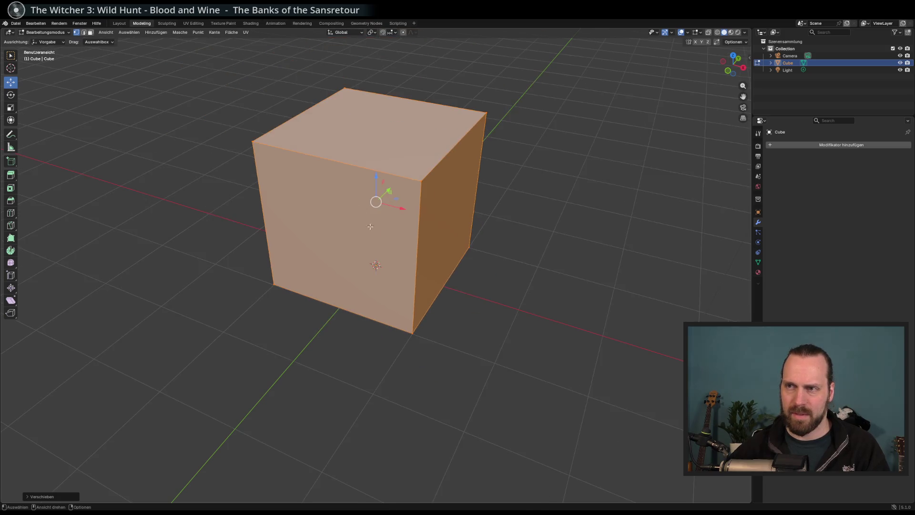
scroll(200, 184, down, 2)
click(11, 107)
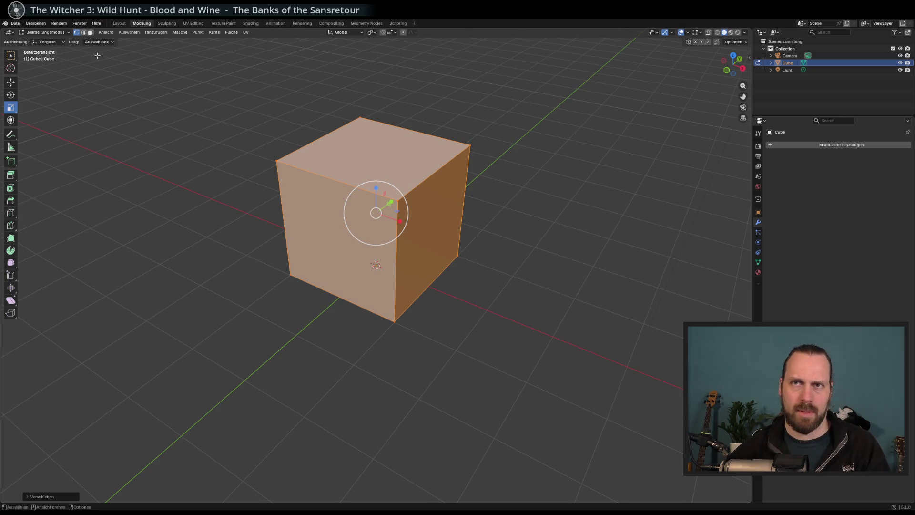
scroll(179, 157, left, 2)
scroll(105, 153, up, 2)
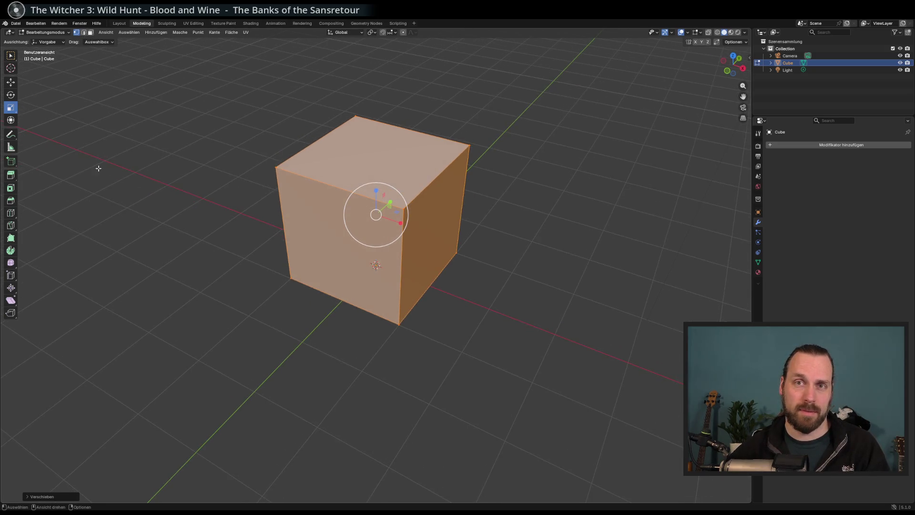
- In face select mode, lower the cube's top face to flatten it into a slab
click(90, 32)
click(363, 153)
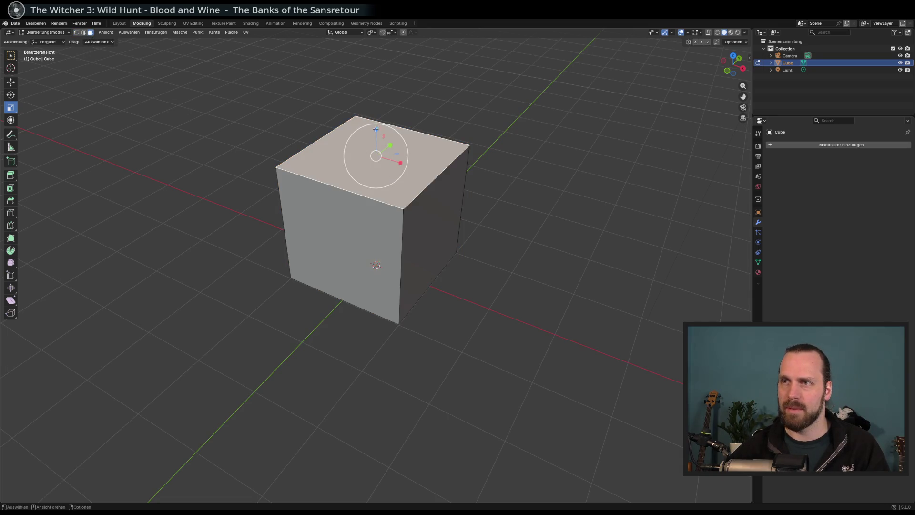
click(10, 82)
drag(376, 129, 374, 231)
key(ctrl+z)
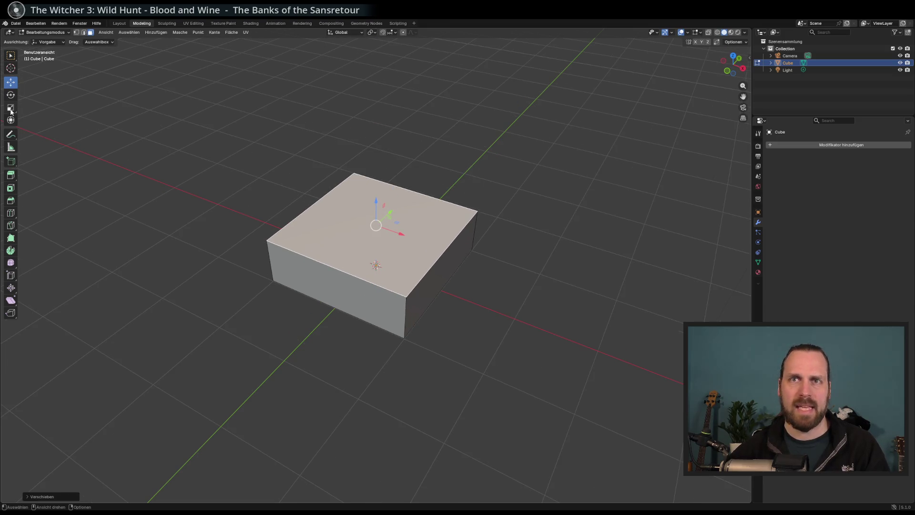
click(11, 109)
click(198, 182)
click(388, 260)
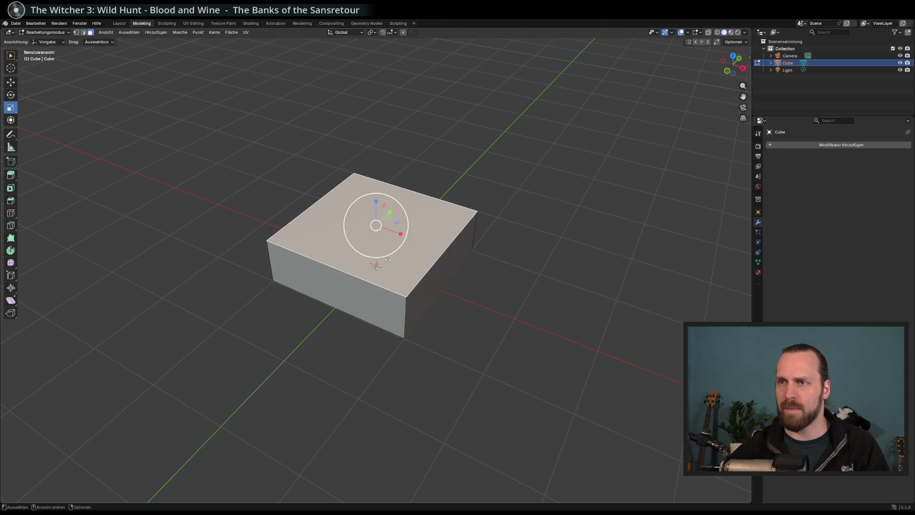
key(alt+a)
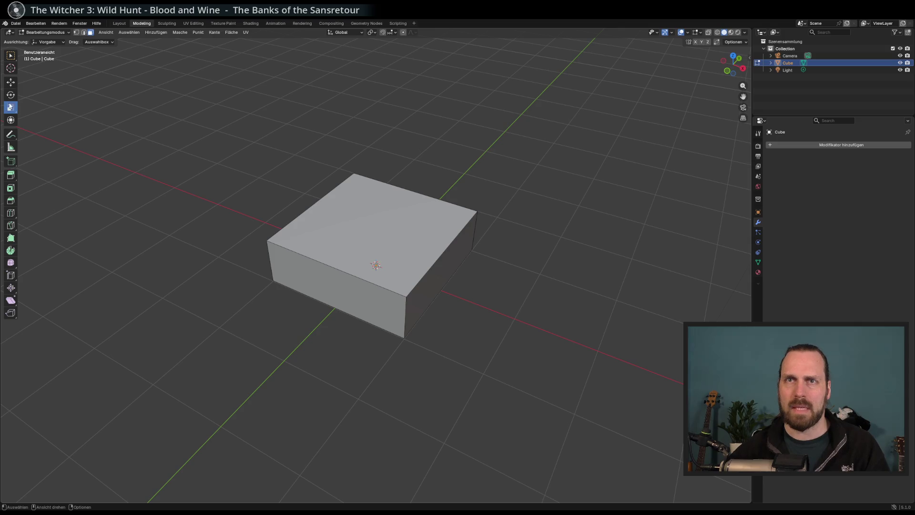
- Box-select the whole slab and scale it on X and Y only to narrow it
click(11, 55)
click(346, 250)
drag(230, 153, 543, 386)
click(11, 107)
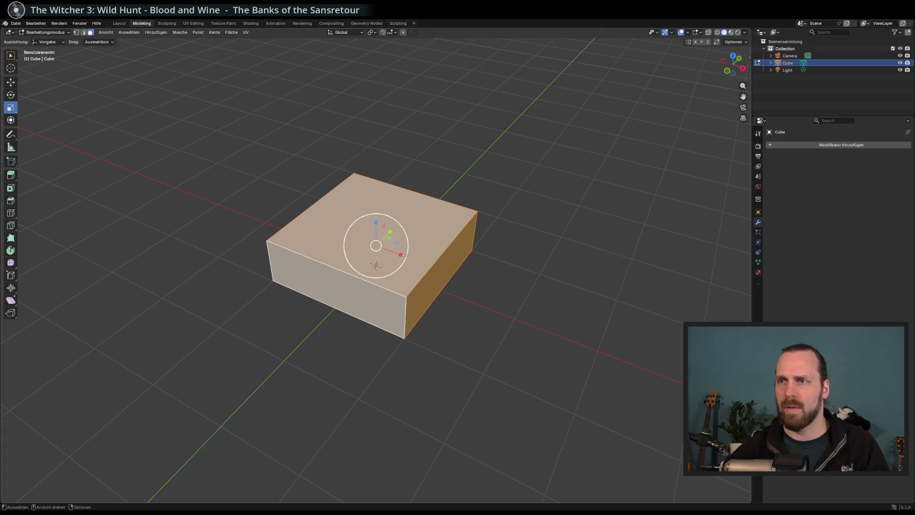
key(b)
drag(445, 260, 396, 246)
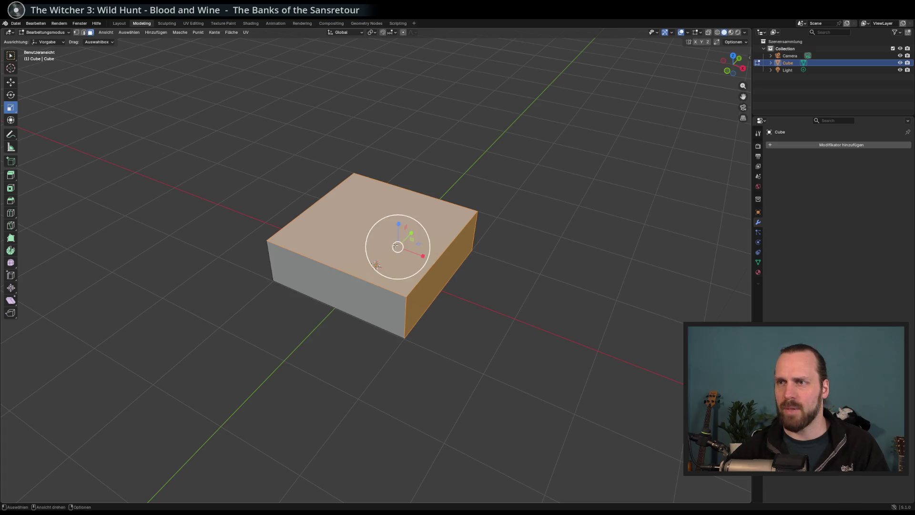
key(ctrl+z)
key(s)
key(shift+z)
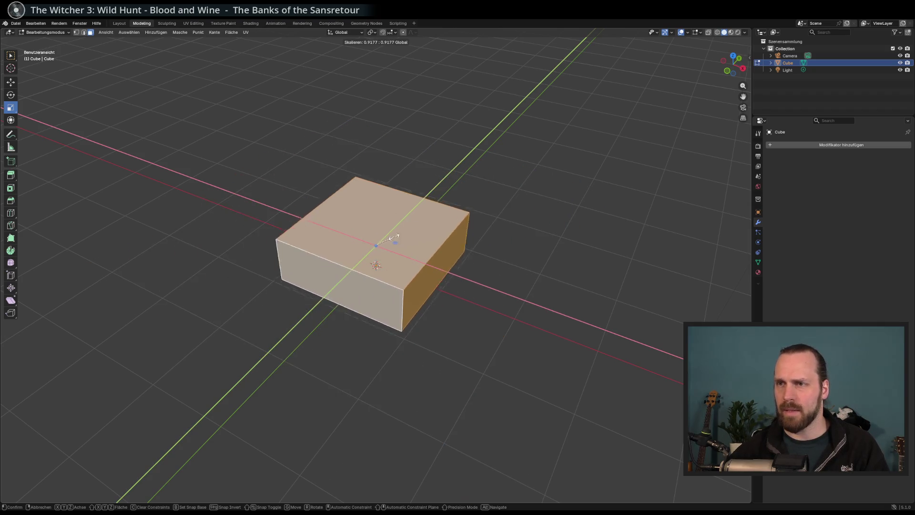
click(393, 243)
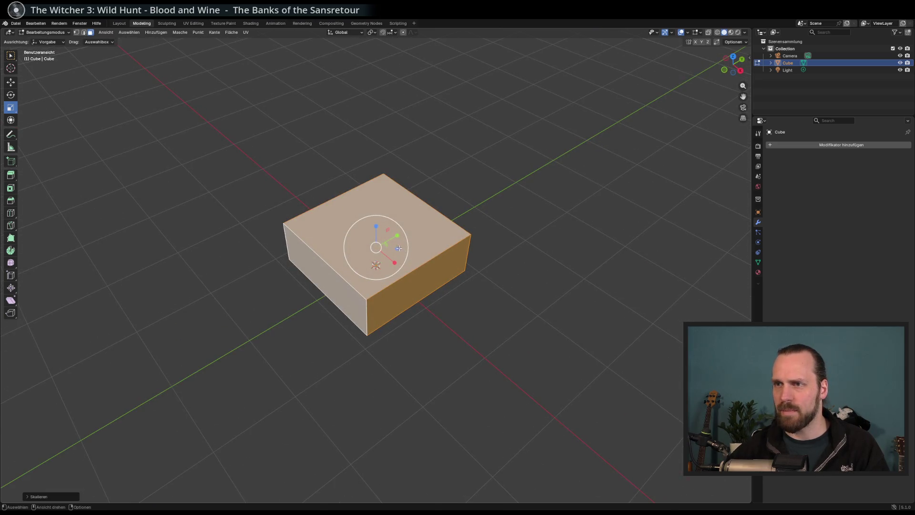
- Select only the slab's top face
drag(398, 248, 412, 256)
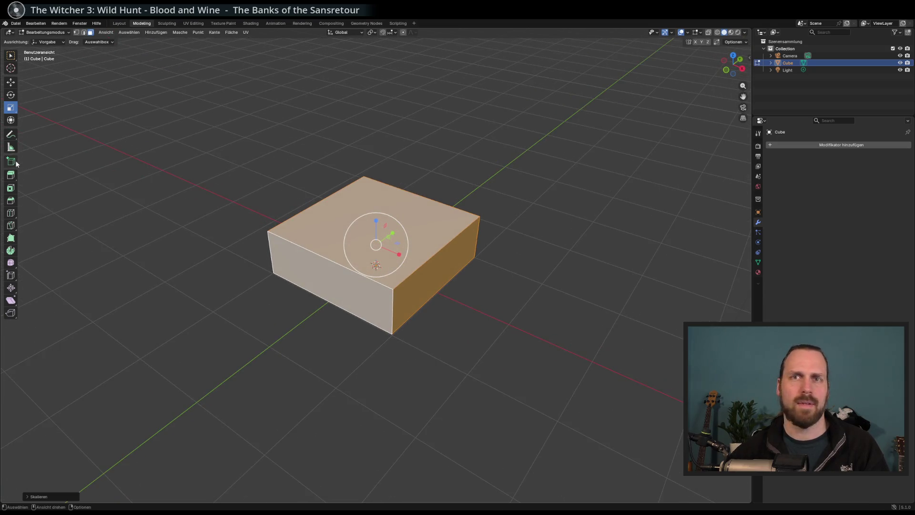
click(313, 223)
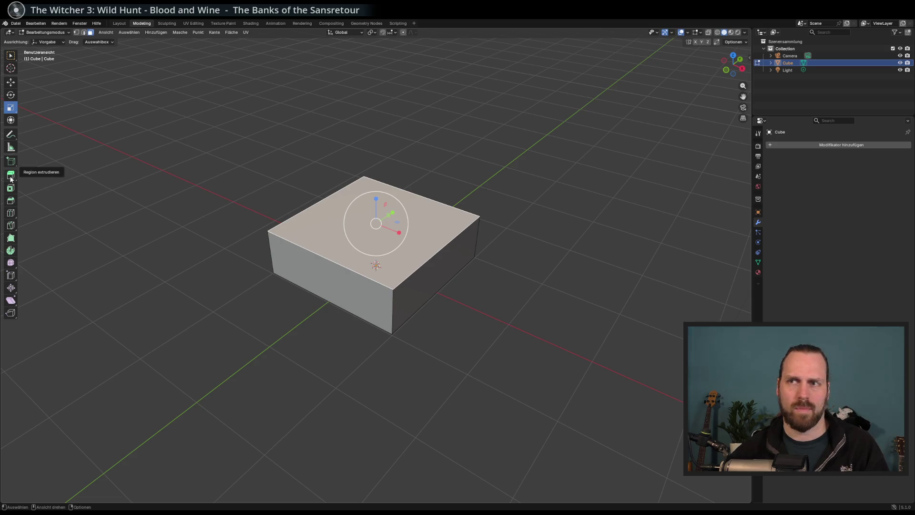
click(11, 188)
- Inset the slab's top face and extrude the inset upward into a block
mouse_move(380, 226)
mouse_down()
mouse_move(397, 223)
mouse_move(371, 224)
mouse_move(381, 224)
mouse_up()
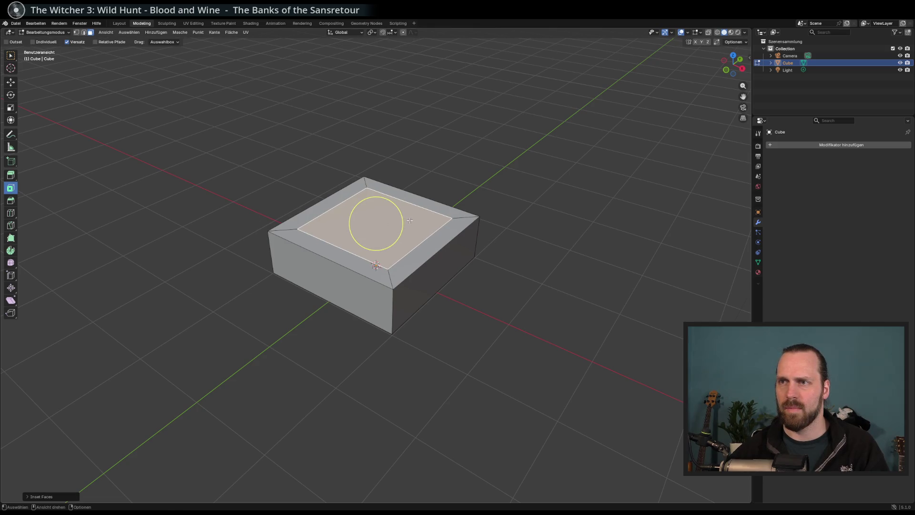
scroll(344, 212, up, 4)
scroll(354, 221, down, 6)
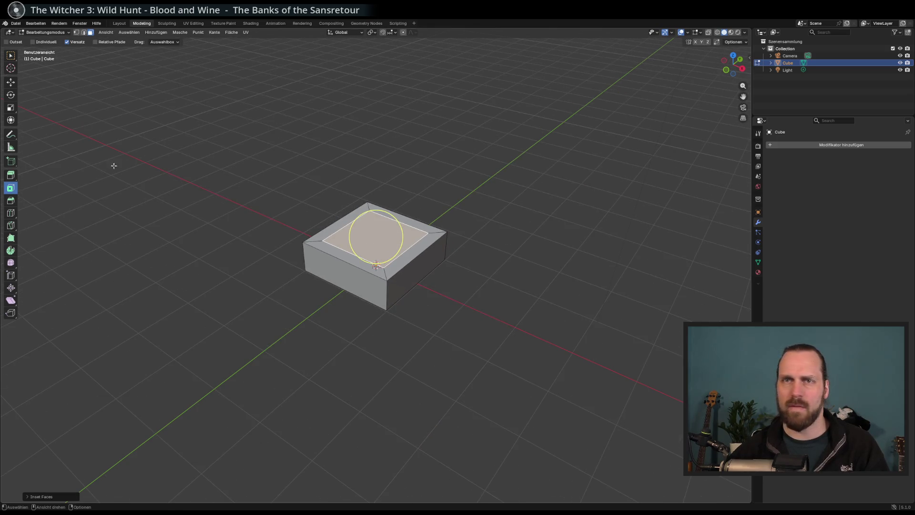
click(11, 174)
drag(374, 216, 377, 182)
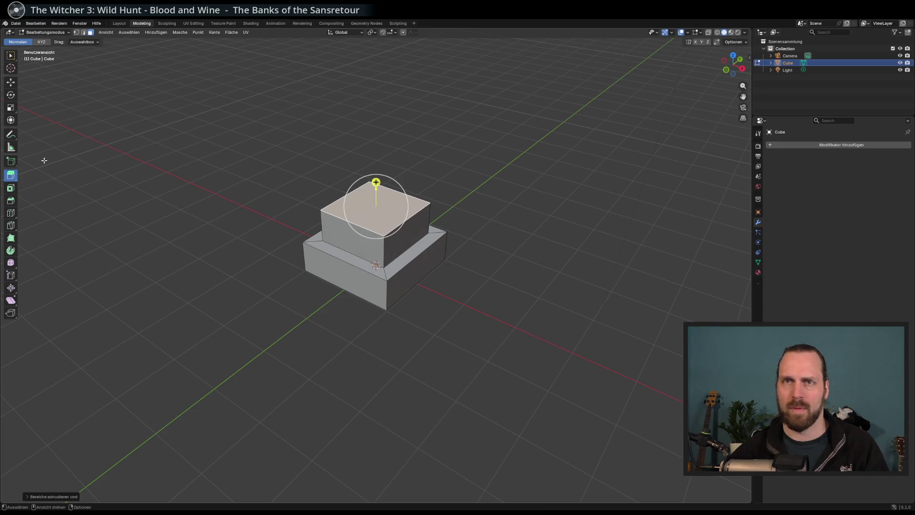
- Scale the block's top face down to about 0.53 and raise it higher
click(10, 108)
drag(398, 204, 387, 208)
scroll(373, 194, up, 2)
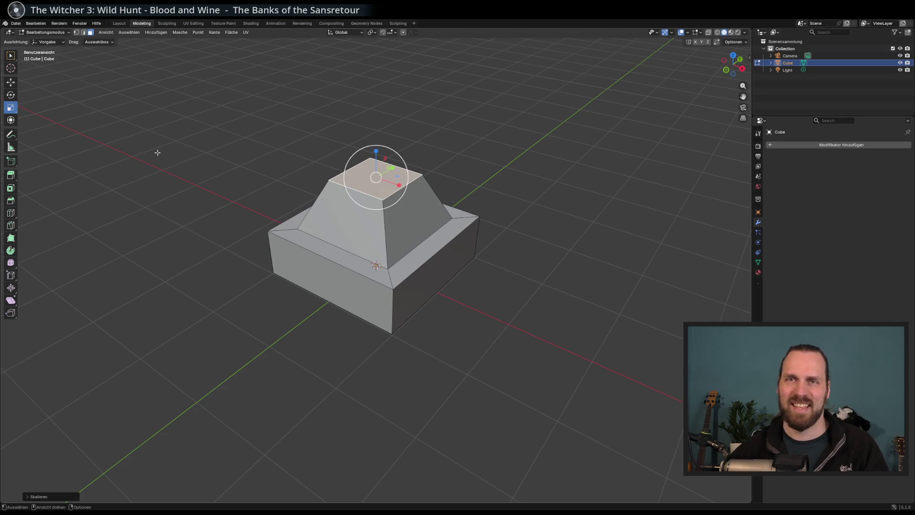
click(11, 83)
mouse_move(372, 153)
mouse_down()
mouse_move(374, 181)
mouse_move(374, 165)
mouse_up()
drag(298, 144, 310, 181)
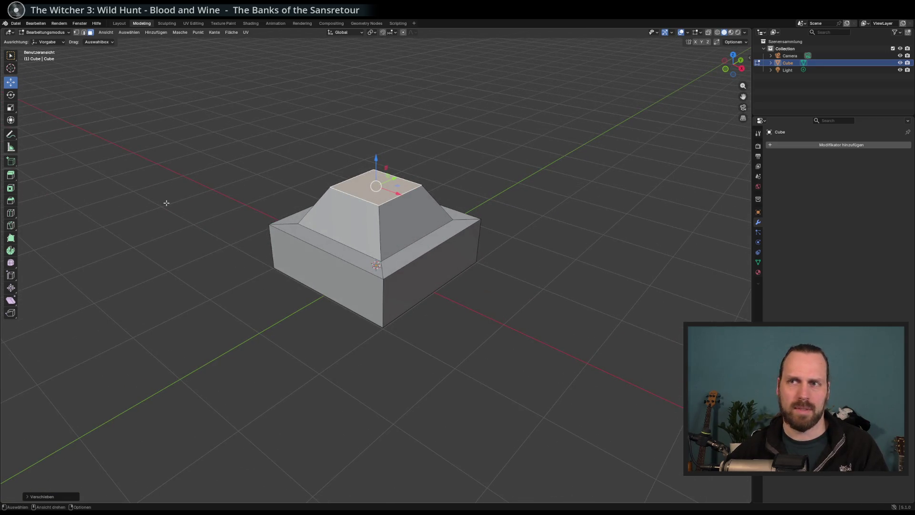
click(10, 201)
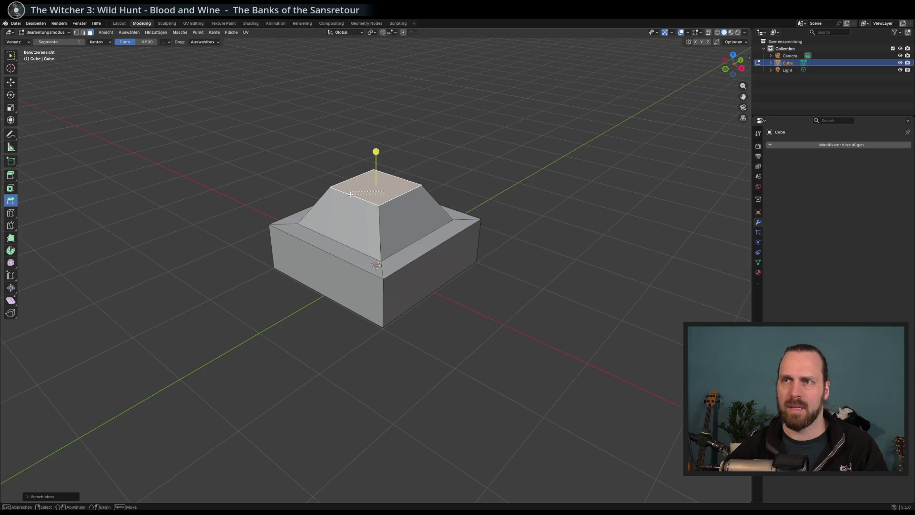
- Try bevelling the front side face's edges, then cancel the bevel
key(ctrl+KP_Add)
click(357, 213)
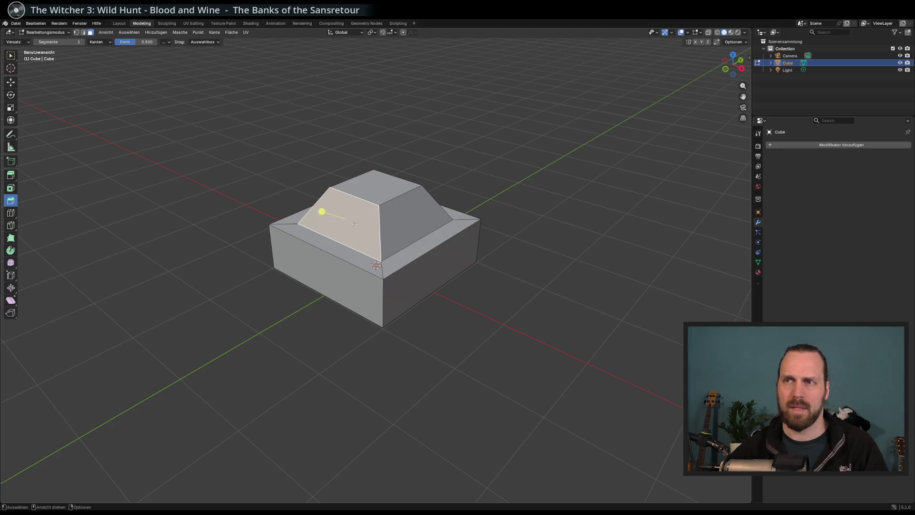
click(309, 260)
drag(291, 289, 325, 281)
mouse_move(327, 242)
mouse_down()
mouse_move(362, 238)
mouse_move(349, 244)
mouse_move(334, 229)
mouse_move(365, 250)
mouse_move(429, 228)
mouse_move(526, 217)
mouse_move(362, 267)
mouse_move(131, 281)
mouse_move(358, 282)
mouse_move(500, 257)
mouse_move(515, 268)
mouse_up()
key(Escape)
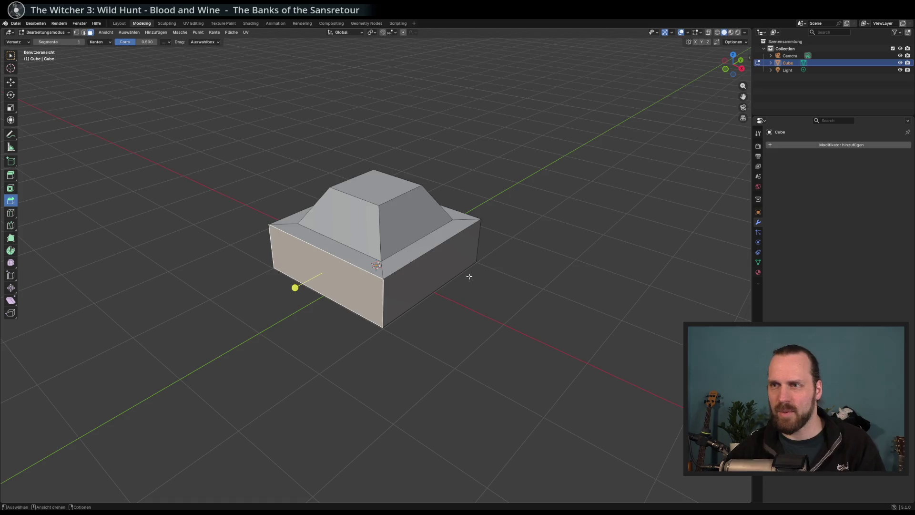
- Bevel the top face and its border ring, then undo and orbit to inspect
click(380, 209)
mouse_move(376, 172)
mouse_down()
mouse_move(445, 208)
mouse_move(382, 201)
mouse_up()
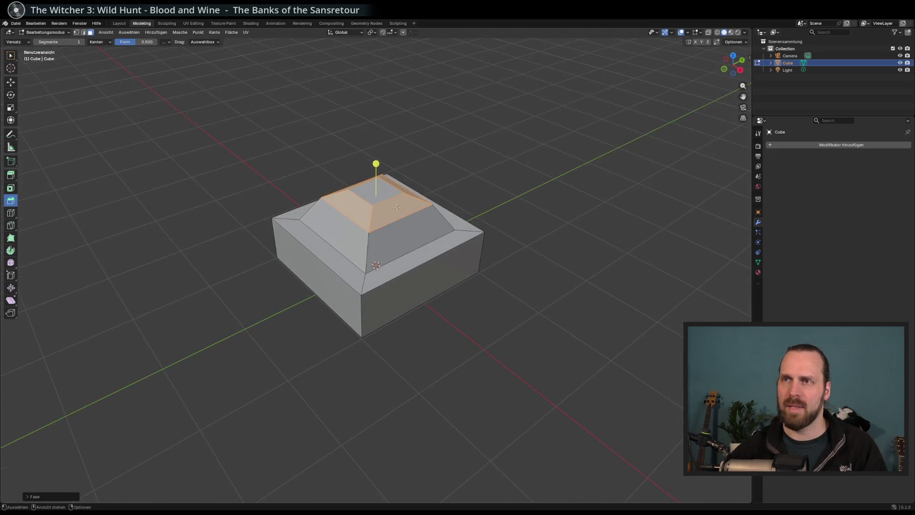
click(375, 197)
alt+click(410, 261)
mouse_move(410, 262)
mouse_down()
mouse_move(399, 206)
mouse_move(378, 184)
mouse_move(374, 143)
mouse_move(369, 154)
mouse_up()
mouse_move(369, 154)
mouse_down()
mouse_move(397, 141)
mouse_move(374, 205)
mouse_up()
key(ctrl+z)
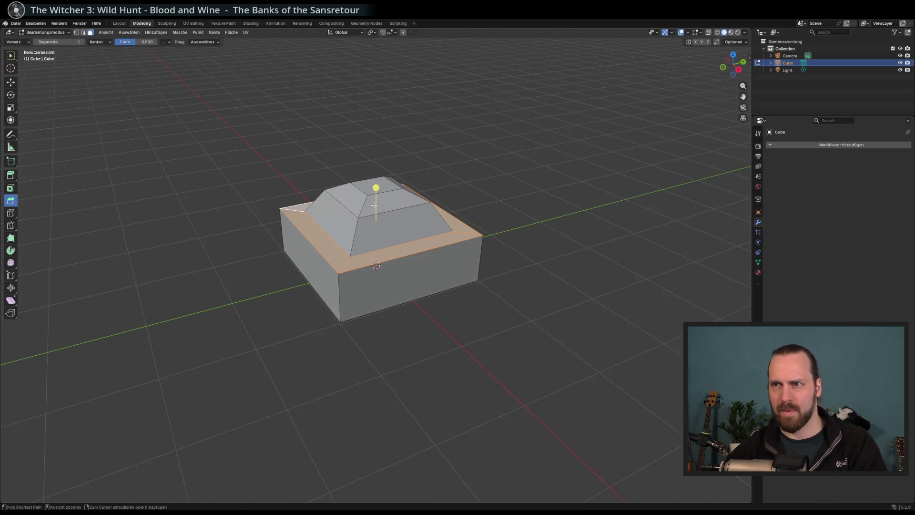
key(KP_4)
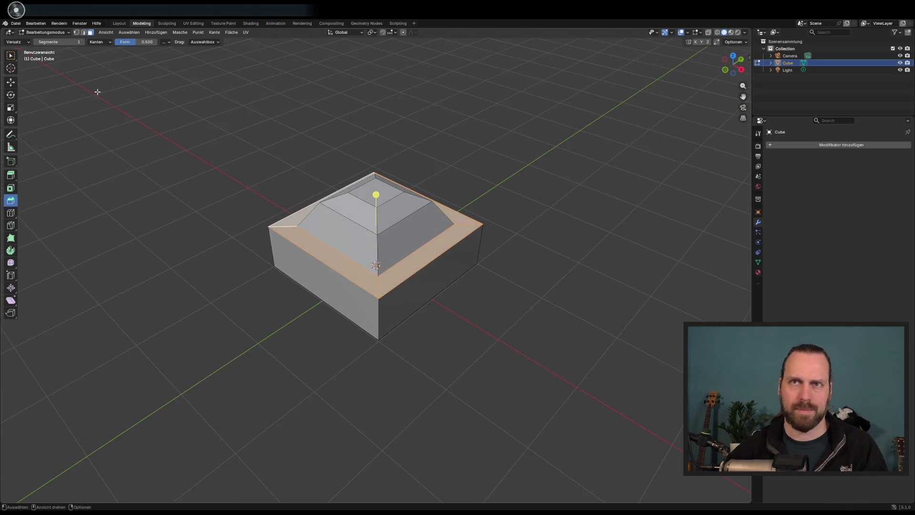
scroll(182, 166, up, 1)
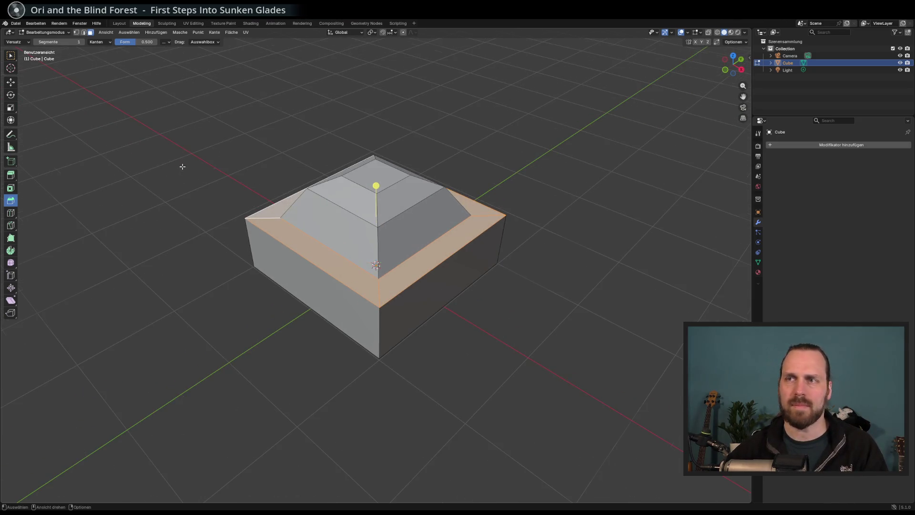
- Extrude the pyramid's top face upward into a narrow column
click(9, 176)
click(371, 182)
drag(376, 153, 375, 95)
scroll(387, 143, down, 3)
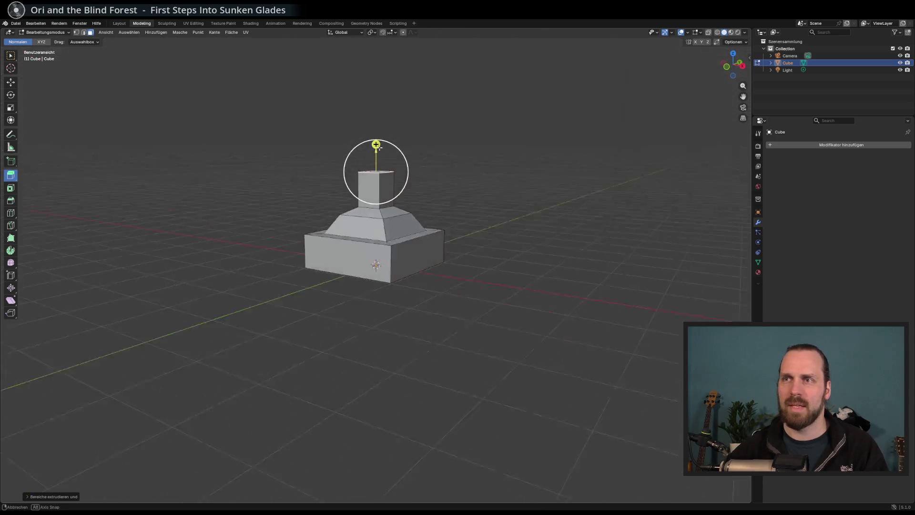
scroll(394, 178, up, 1)
drag(376, 153, 376, 129)
key(ctrl+z)
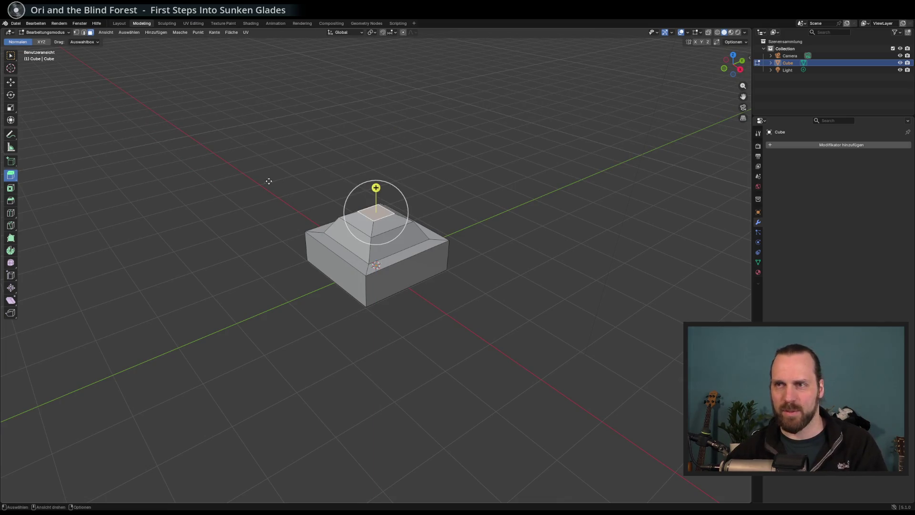
drag(376, 188, 377, 143)
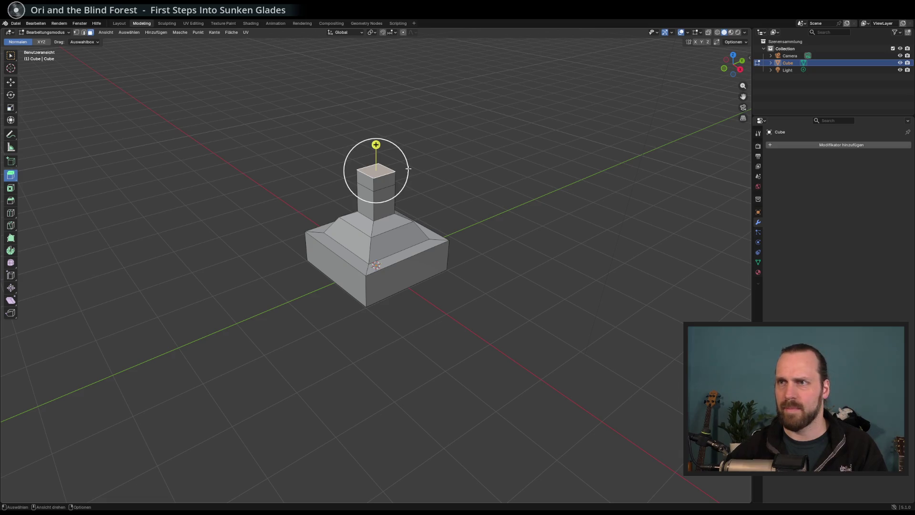
- Widen the column's top face and extrude it into a wider cap block
click(11, 108)
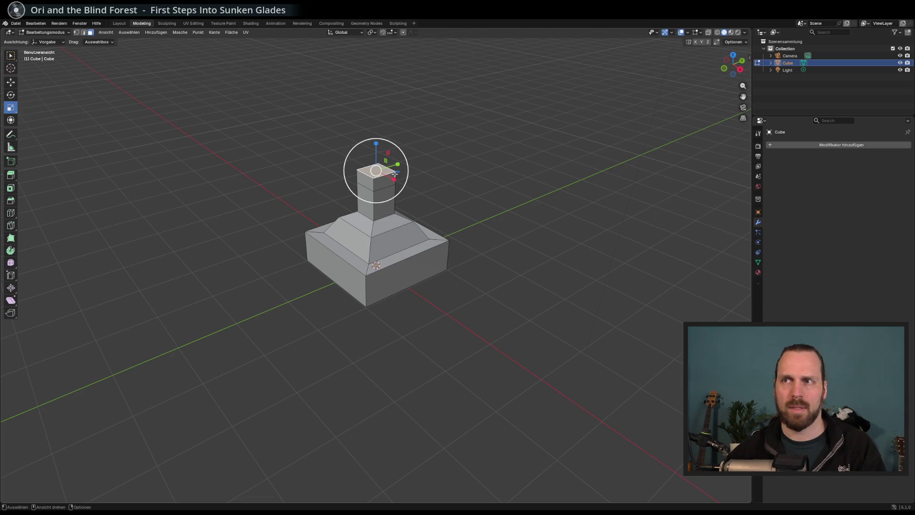
drag(398, 171, 408, 176)
scroll(405, 179, up, 2)
click(11, 175)
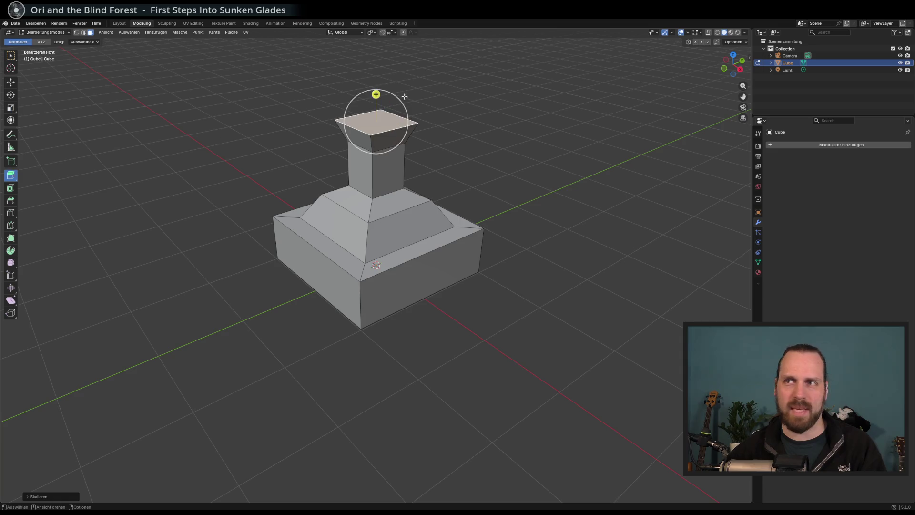
drag(376, 94, 376, 66)
scroll(395, 143, down, 2)
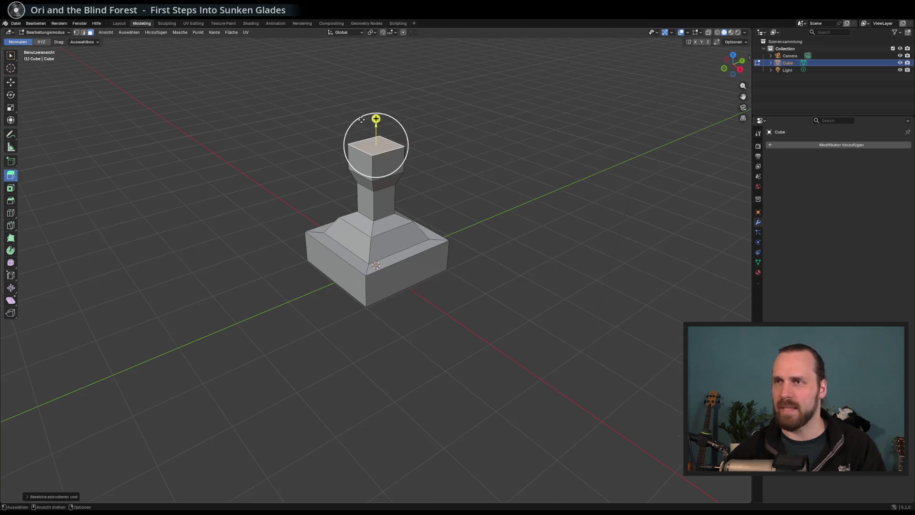
- Bevel the cap block's top edges by 0.1 m
drag(398, 148, 307, 141)
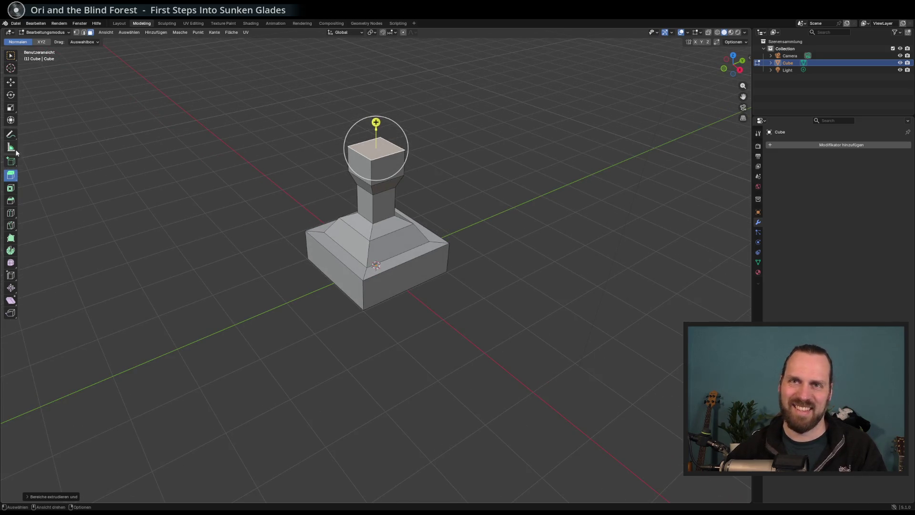
click(12, 201)
drag(393, 158, 377, 175)
mouse_move(376, 114)
mouse_down()
mouse_move(376, 129)
mouse_move(429, 136)
mouse_move(416, 140)
mouse_up()
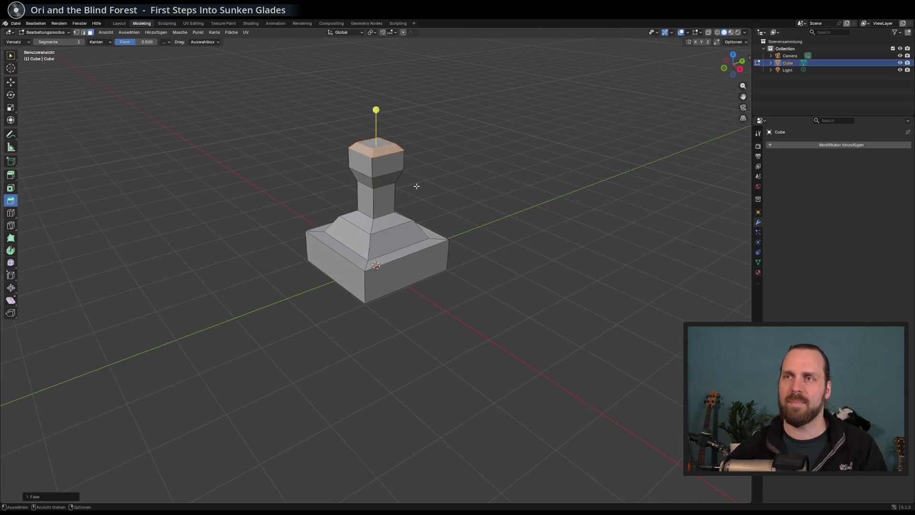
key(ctrl+s)
click(290, 446)
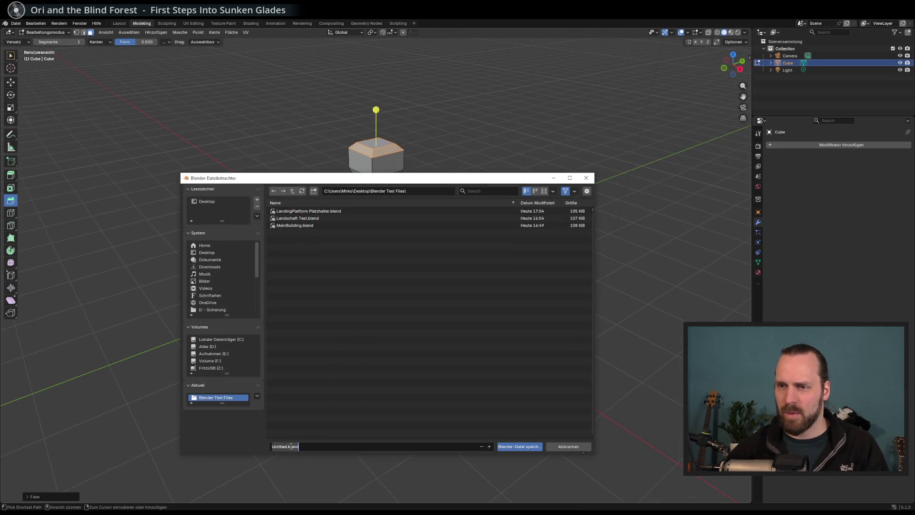
click(574, 448)
mouse_move(517, 371)
mouse_down()
mouse_move(474, 241)
mouse_move(449, 264)
mouse_move(446, 230)
mouse_up()
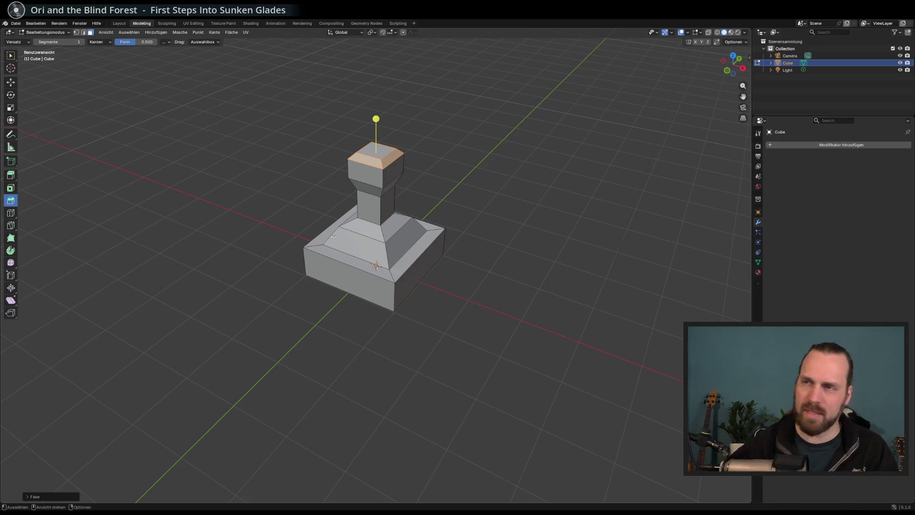
mouse_move(435, 319)
mouse_down()
mouse_move(398, 287)
mouse_move(404, 293)
mouse_up()
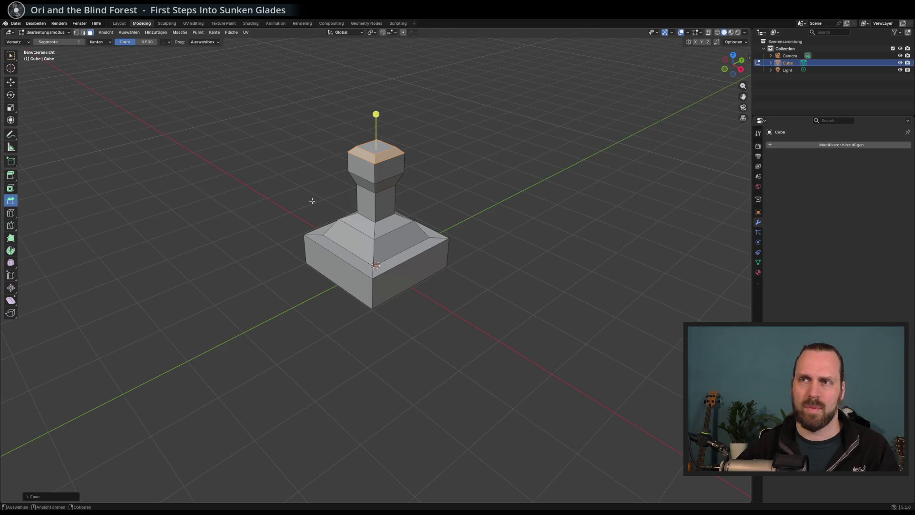
key(ctrl+z)
key(ctrl+z)
key(ctrl+z)
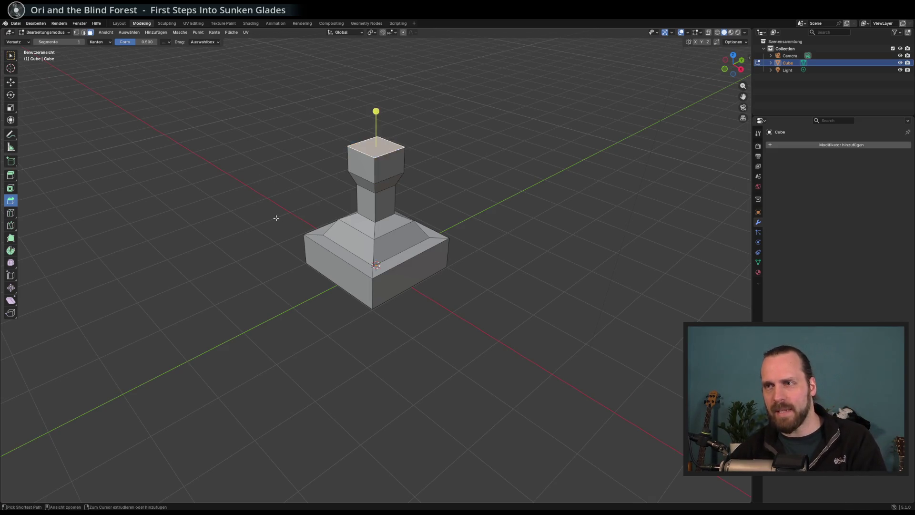
- Undo back to the plain box and lower its top face along Z to flatten it
key(ctrl+z)
key(ctrl+z)
key(ctrl+z)
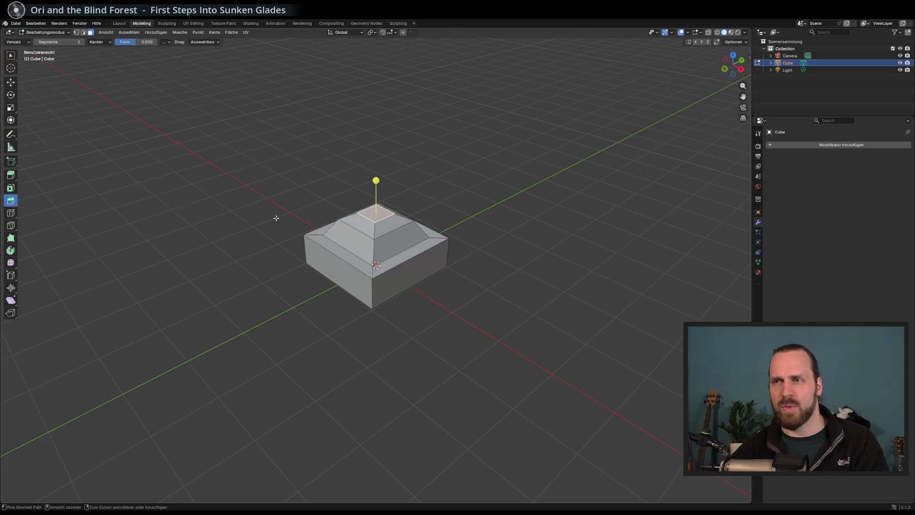
key(ctrl+z)
key(ctrl+z)
key(ctrl+z)
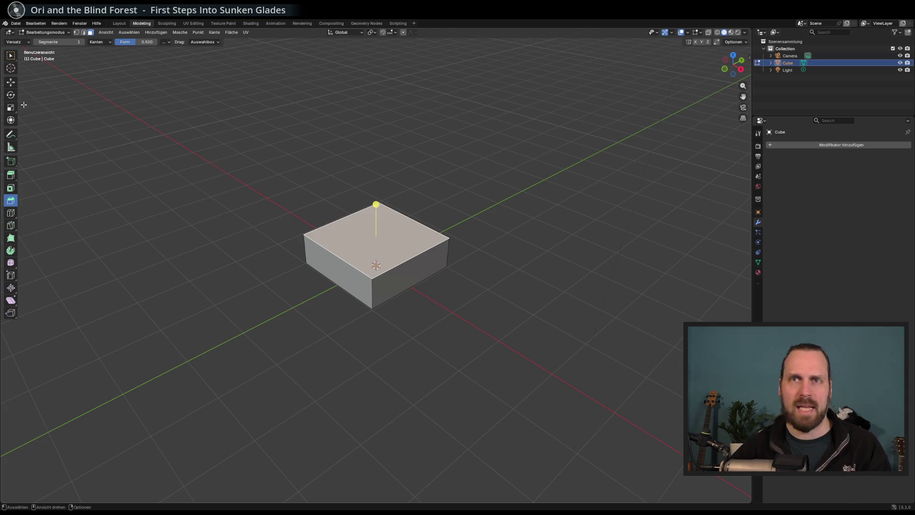
click(11, 82)
key(ctrl+z)
drag(374, 199, 372, 224)
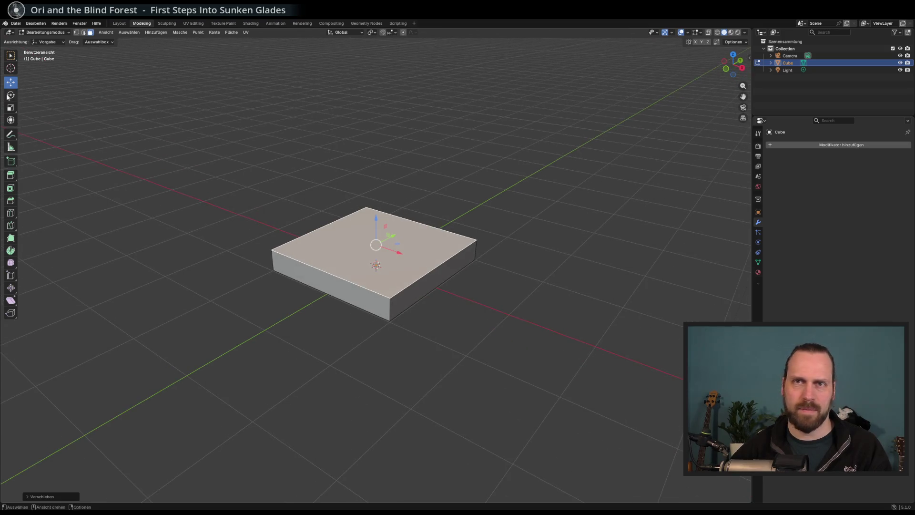
key(shift+space)
- Scale the top face inward on X and Y to taper the block, then raise it slightly
key(s)
key(s)
key(shift+z)
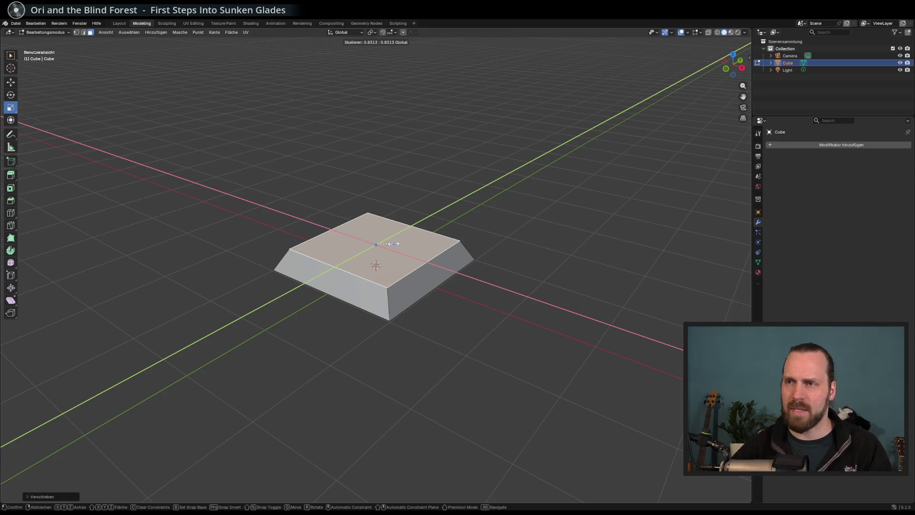
click(394, 244)
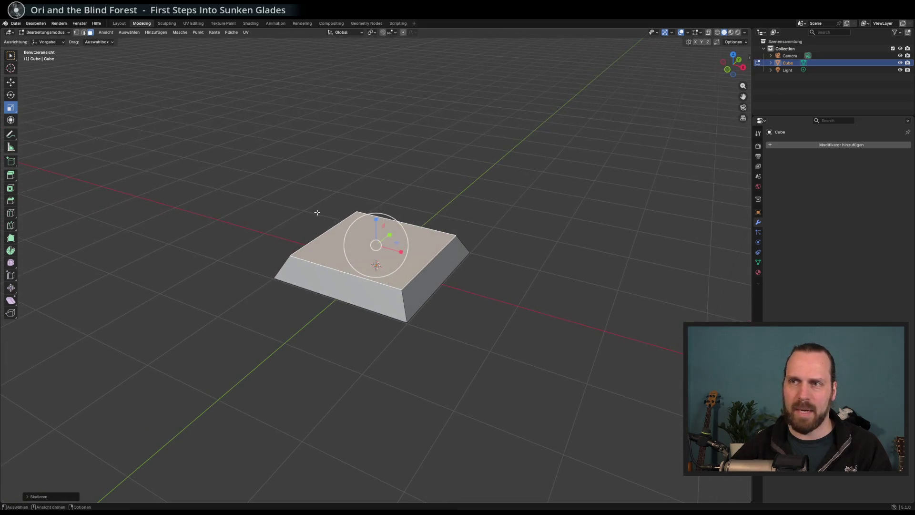
scroll(129, 171, left, 2)
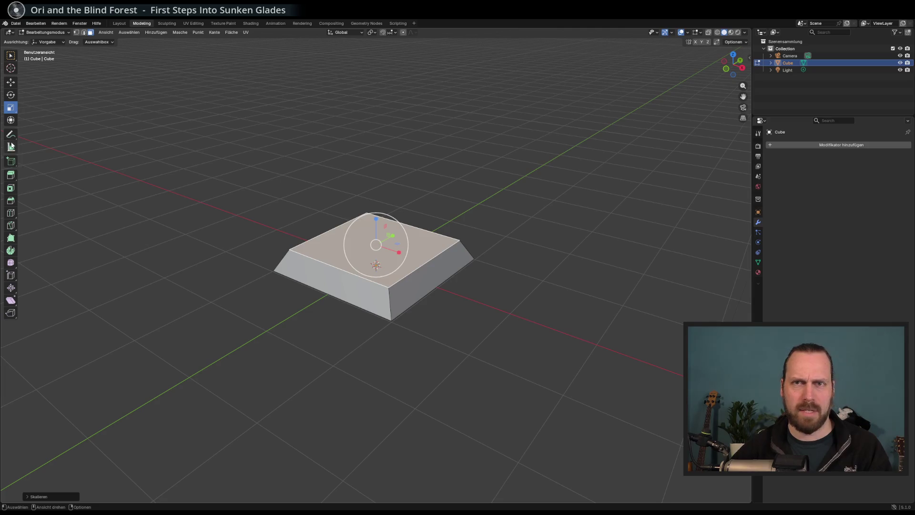
click(10, 82)
drag(375, 218, 374, 215)
- Inset the top face by about 0.27 m
click(11, 188)
mouse_move(402, 237)
mouse_down()
mouse_move(386, 239)
mouse_move(376, 205)
mouse_up()
click(11, 83)
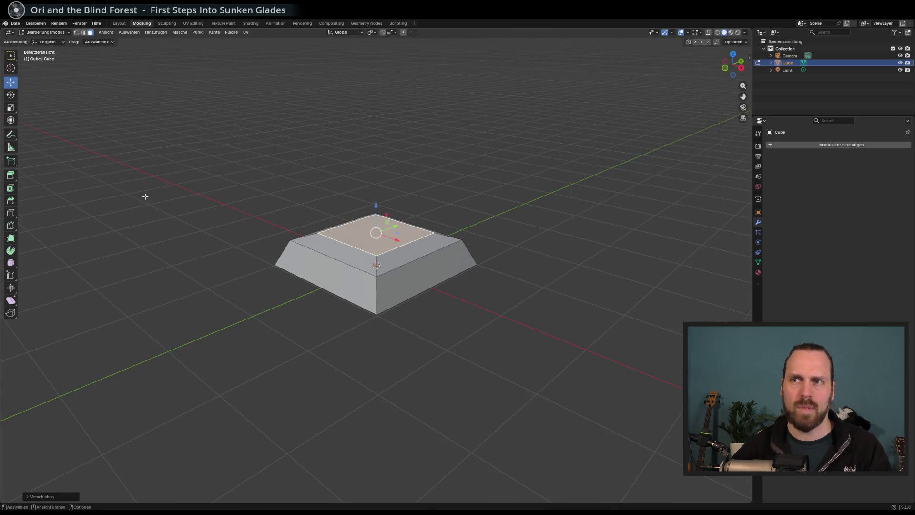
- Inset the top face again and extrude it upward into a small box
click(12, 188)
drag(402, 233, 384, 233)
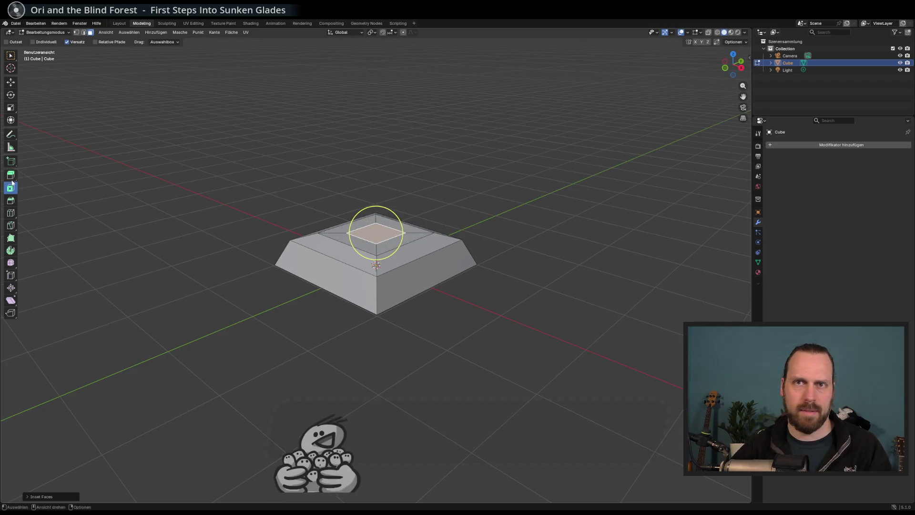
click(11, 82)
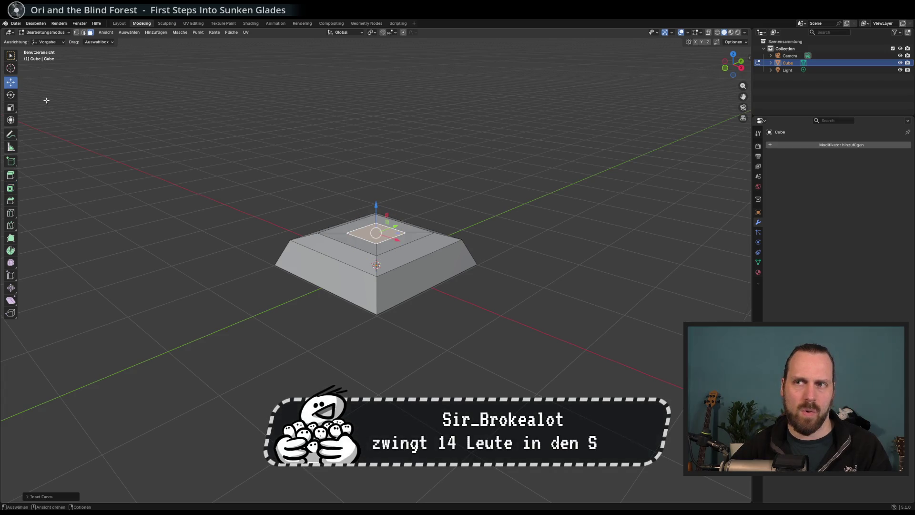
click(11, 175)
mouse_move(376, 207)
mouse_down()
mouse_move(376, 181)
mouse_move(398, 231)
mouse_up()
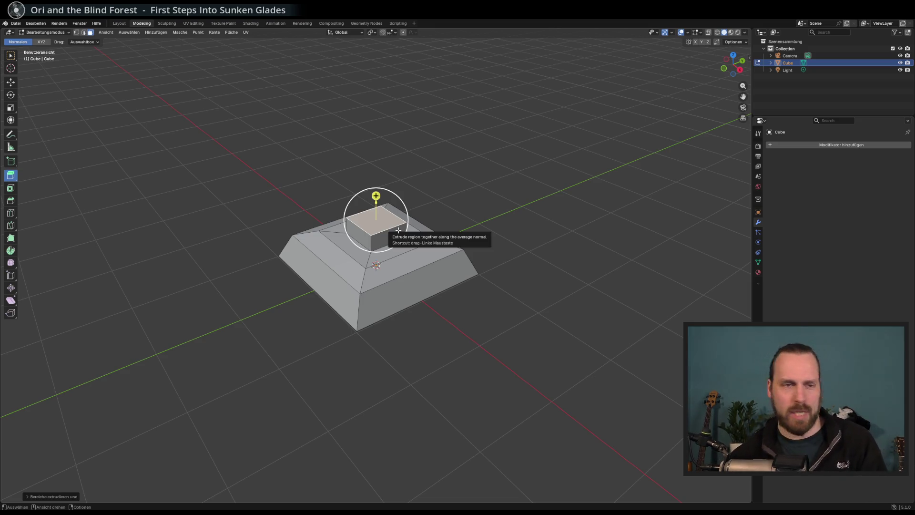
- Raise the small box's top face and scale it smaller to taper it
mouse_move(399, 230)
mouse_down()
mouse_move(356, 239)
mouse_move(378, 255)
mouse_up()
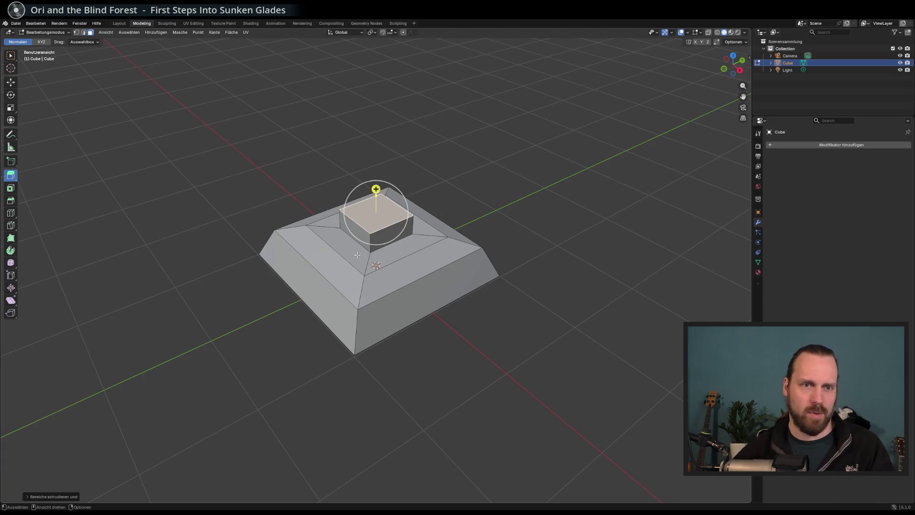
mouse_move(317, 233)
mouse_down()
mouse_move(308, 205)
mouse_move(293, 225)
mouse_up()
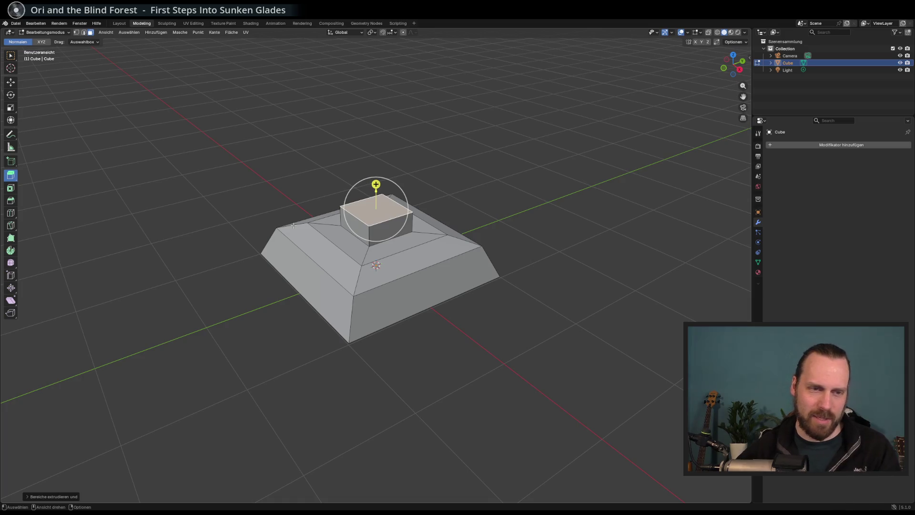
mouse_move(290, 225)
mouse_down()
mouse_move(315, 194)
mouse_move(300, 224)
mouse_up()
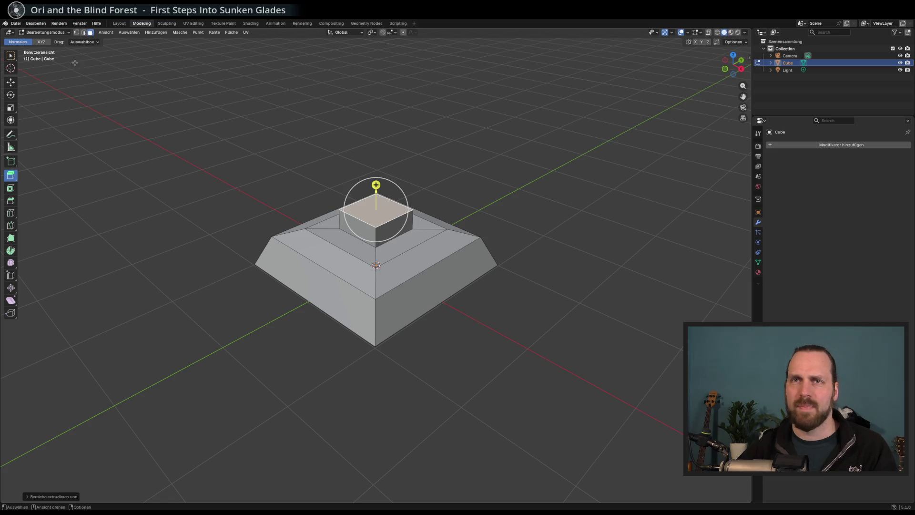
click(11, 83)
drag(376, 186, 377, 168)
drag(292, 228, 179, 180)
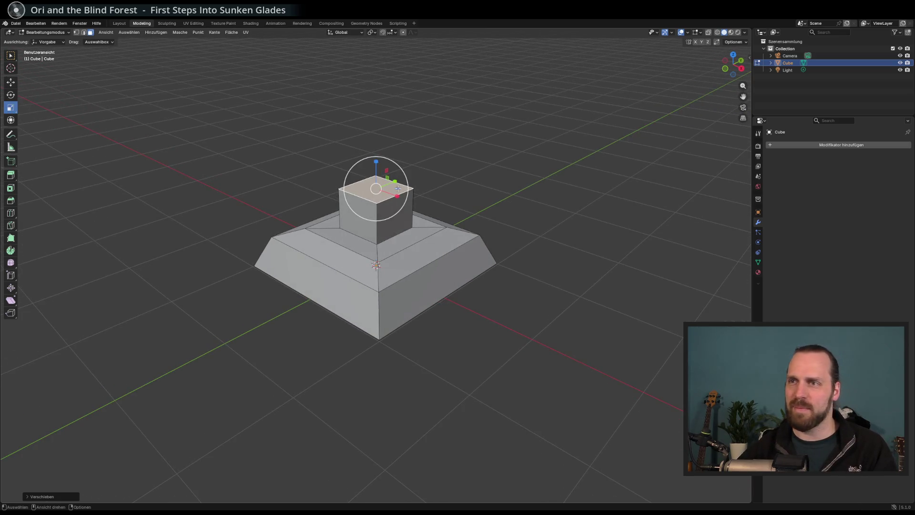
drag(398, 189, 392, 191)
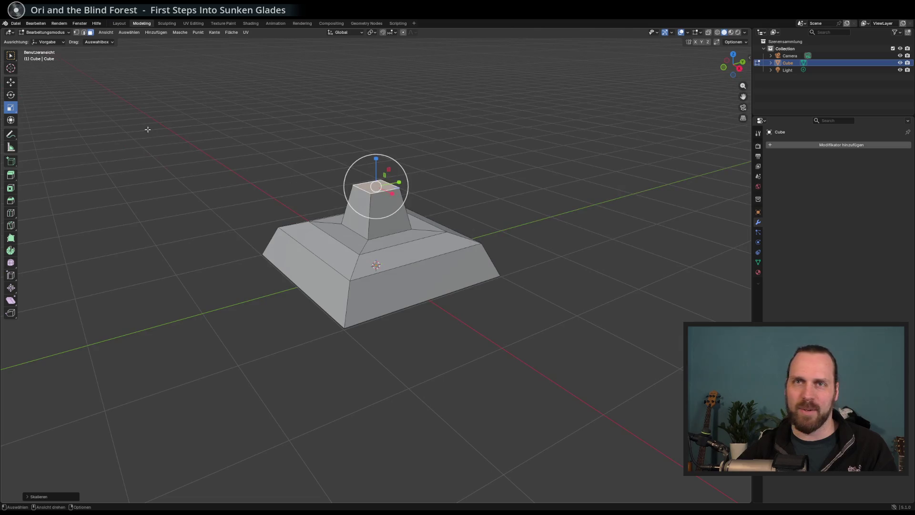
drag(113, 202, 184, 220)
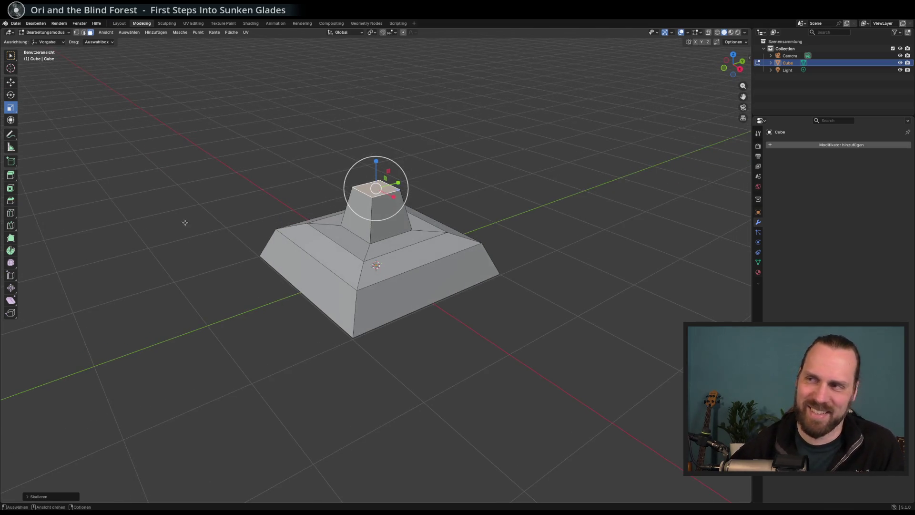
click(10, 161)
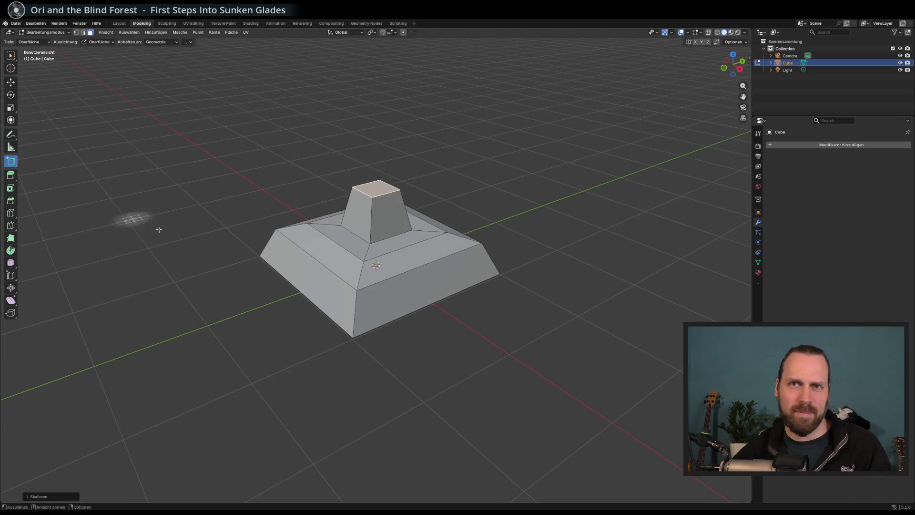
- Draw a new cube on the plinth's raised centre, pull it into a tall box and lift it along Z
mouse_move(326, 238)
mouse_down()
mouse_move(324, 286)
mouse_move(364, 308)
mouse_up()
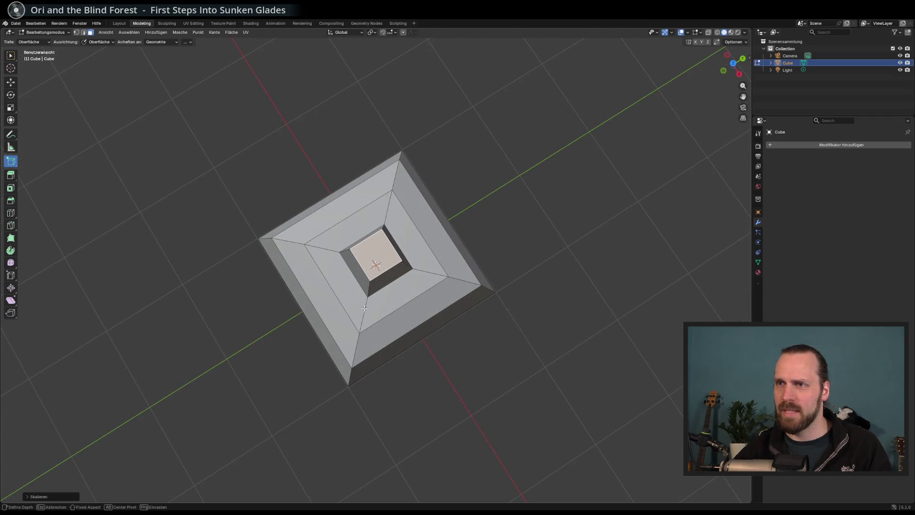
click(382, 207)
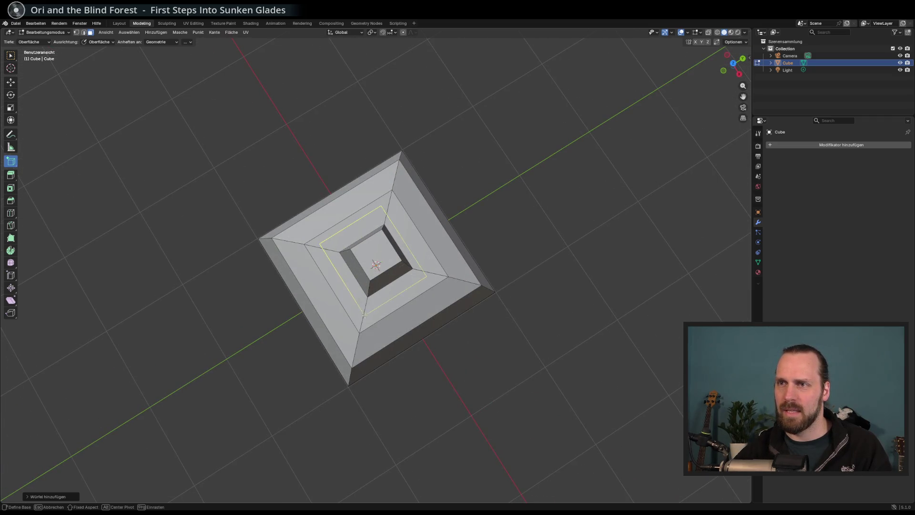
drag(364, 316, 401, 215)
click(399, 224)
key(shift+space)
key(g)
mouse_move(376, 143)
mouse_down()
mouse_move(394, 95)
mouse_move(394, 138)
mouse_up()
scroll(453, 231, down, 2)
mouse_move(465, 193)
mouse_down()
mouse_move(450, 222)
mouse_move(429, 200)
mouse_move(318, 230)
mouse_move(349, 250)
mouse_up()
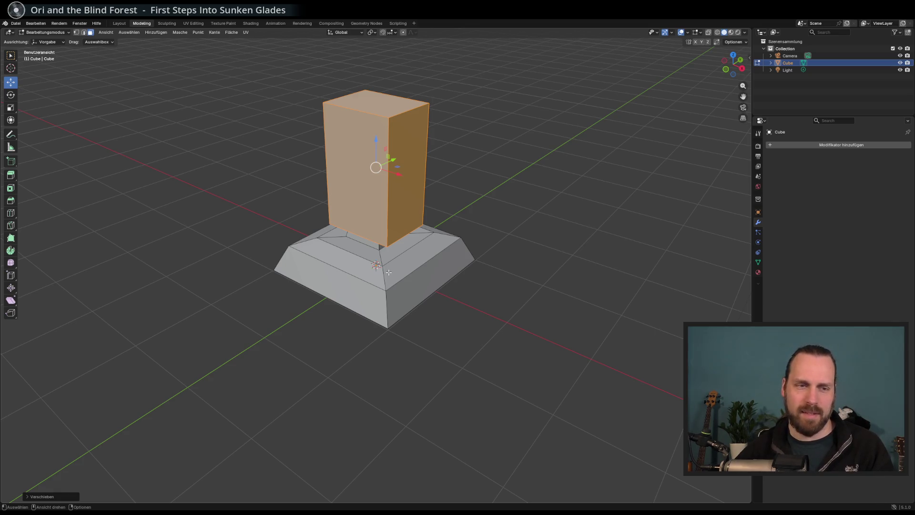
- Lower the box's top face along Z to shorten it into a cube-shaped head
scroll(389, 273, down, 3)
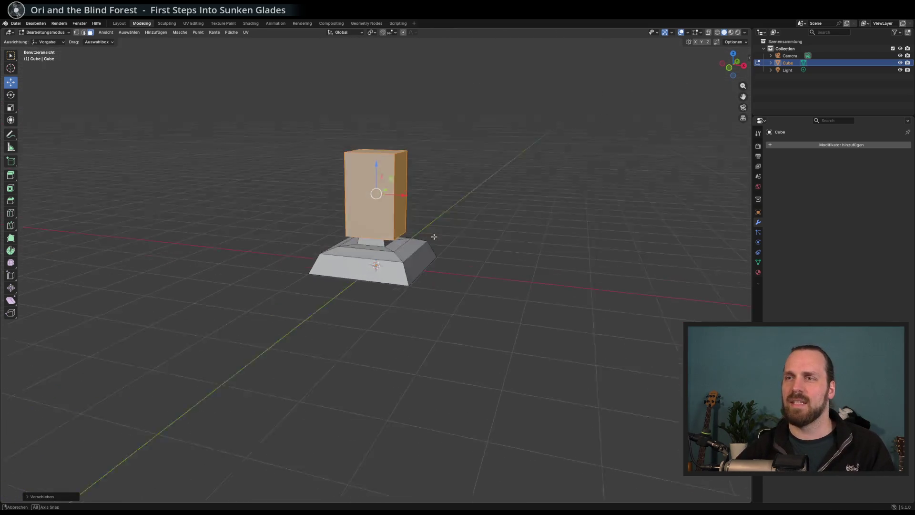
mouse_move(376, 170)
mouse_down()
mouse_move(402, 225)
mouse_move(310, 226)
mouse_move(75, 114)
mouse_up()
scroll(402, 224, up, 3)
scroll(402, 225, down, 2)
mouse_move(275, 202)
mouse_down()
mouse_move(279, 187)
mouse_move(123, 157)
mouse_up()
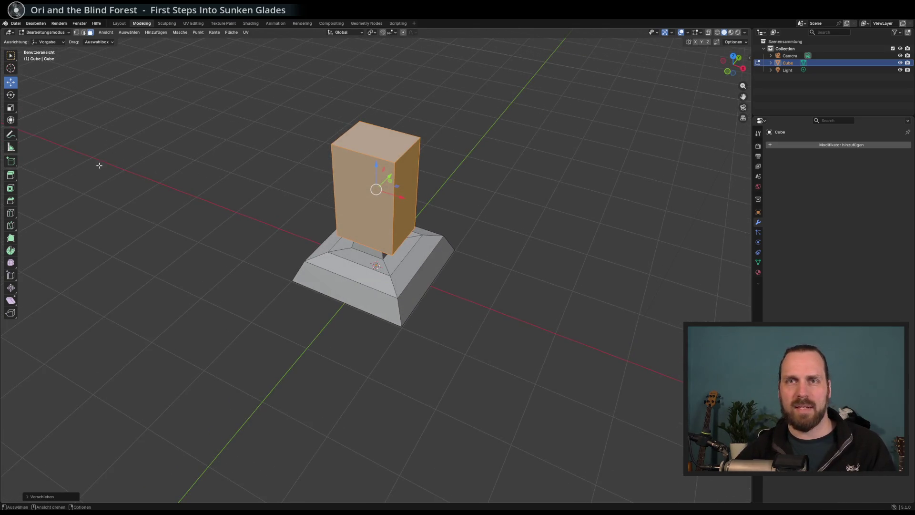
click(387, 156)
drag(378, 114, 378, 135)
- Try pushing the front-left face outward, undo it, and cancel the Y-constrained move
drag(425, 210, 427, 195)
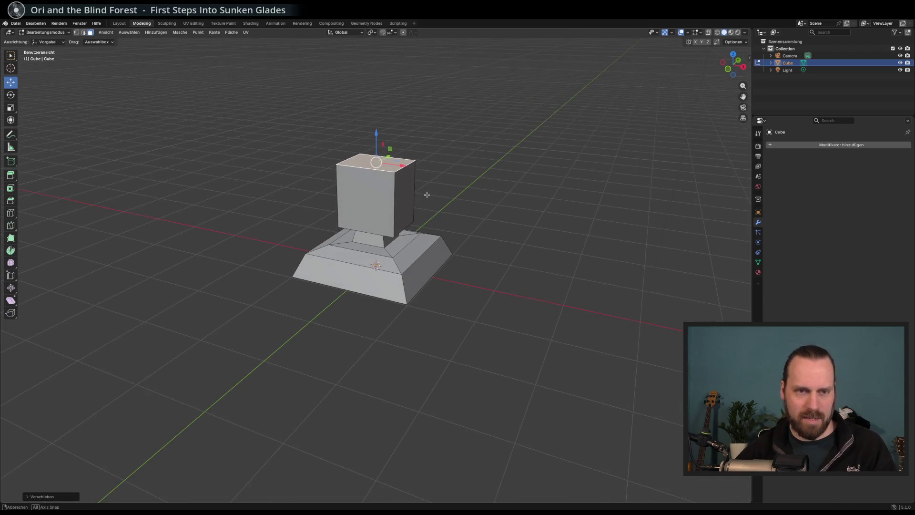
scroll(396, 209, up, 3)
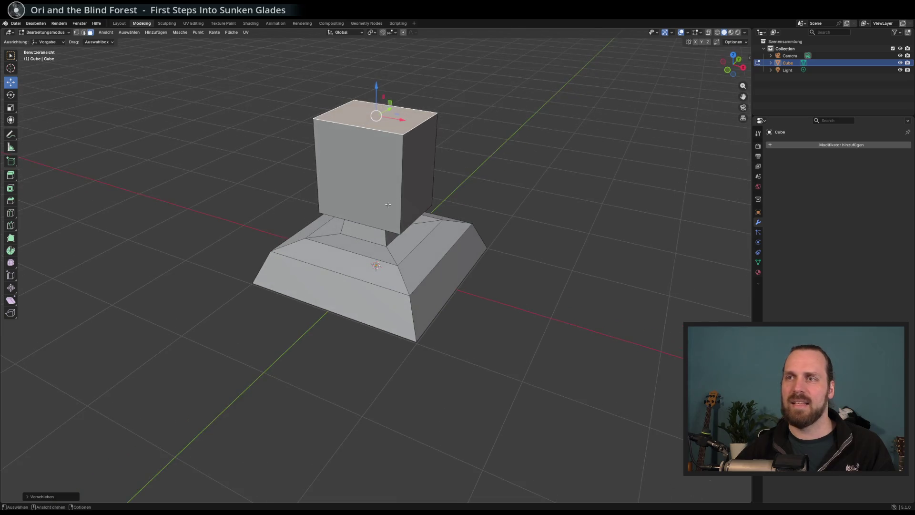
drag(422, 182, 403, 189)
click(353, 179)
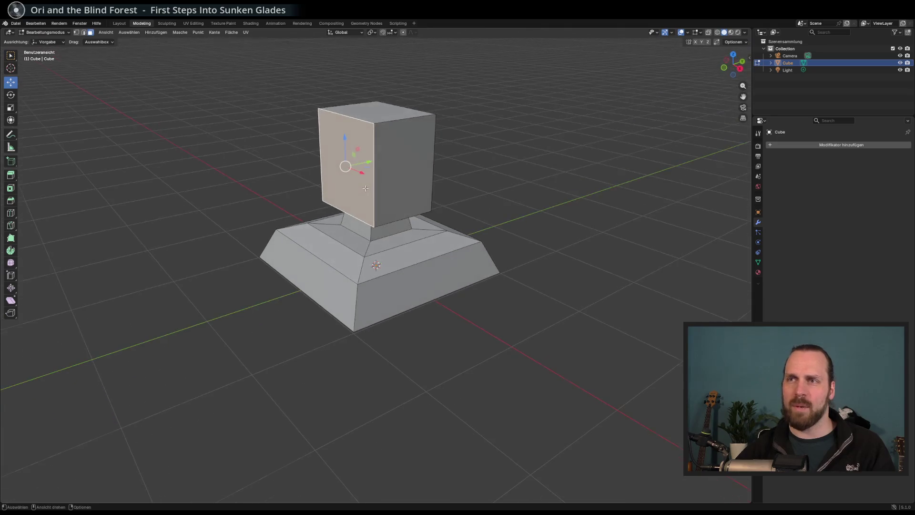
mouse_move(368, 164)
mouse_down()
mouse_move(343, 189)
mouse_move(333, 181)
mouse_move(336, 198)
mouse_up()
key(ctrl+z)
key(g)
key(y)
right_click(343, 190)
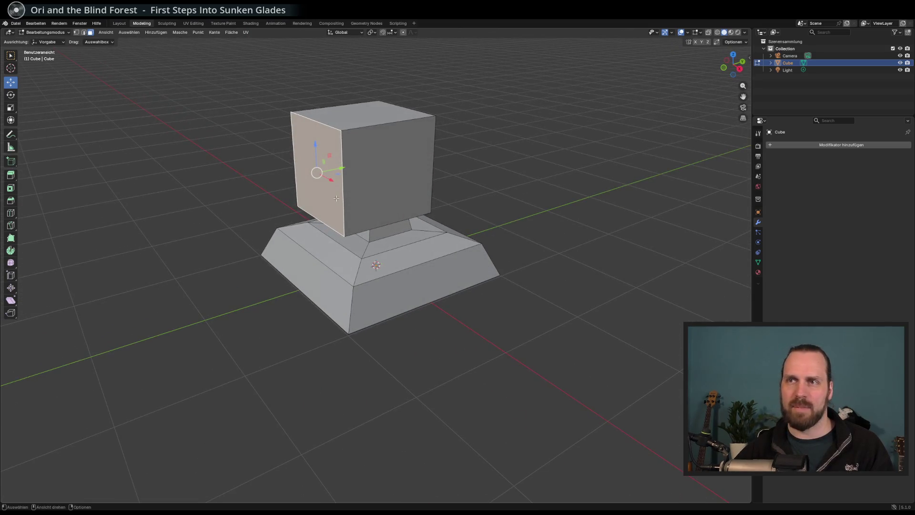
click(10, 187)
mouse_move(318, 170)
mouse_down()
mouse_move(328, 164)
mouse_move(320, 168)
mouse_up()
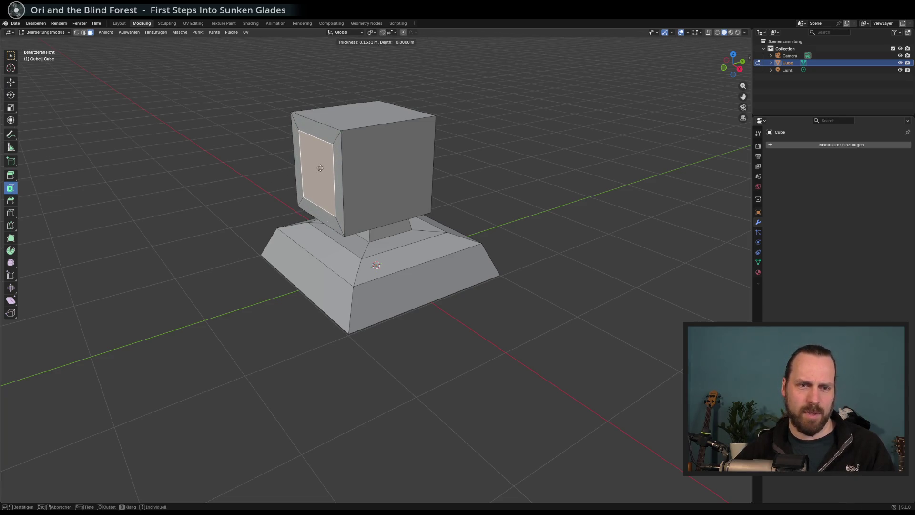
mouse_move(319, 167)
mouse_down()
mouse_move(306, 157)
mouse_move(302, 170)
mouse_up()
key(ctrl+z)
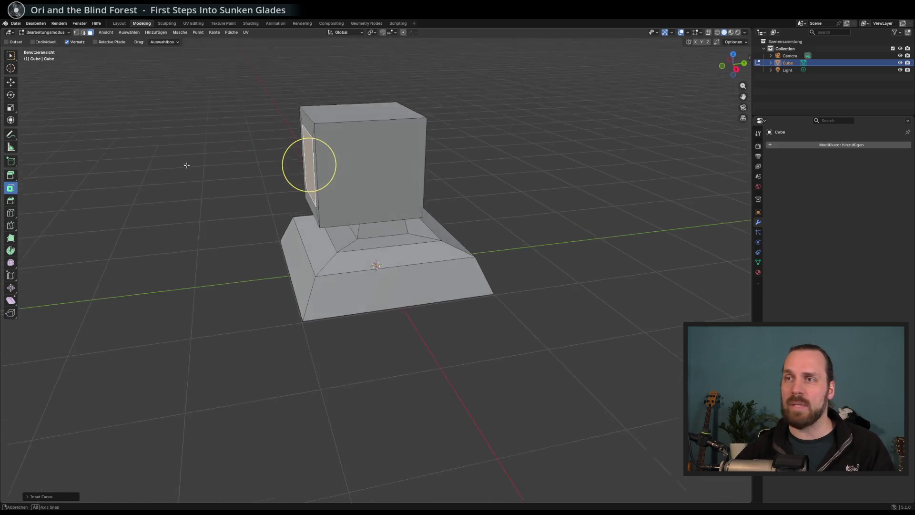
key(ctrl+z)
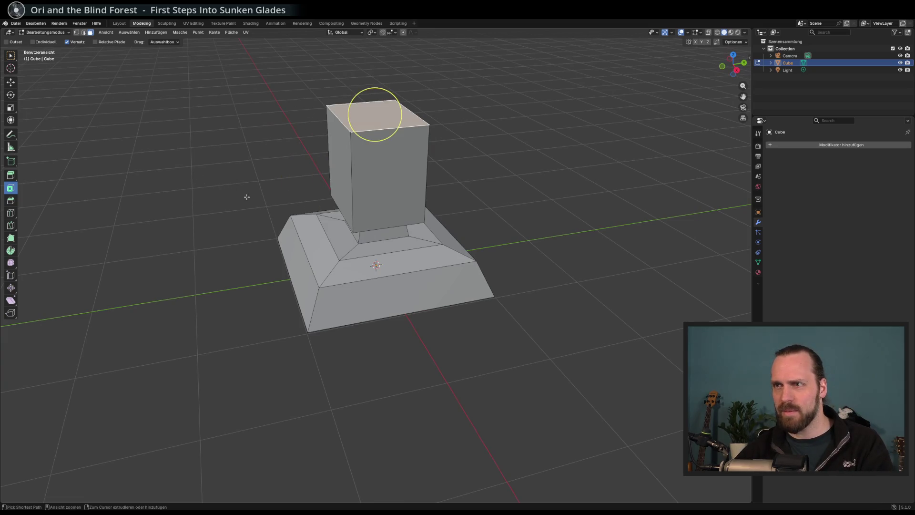
drag(245, 196, 376, 202)
click(376, 202)
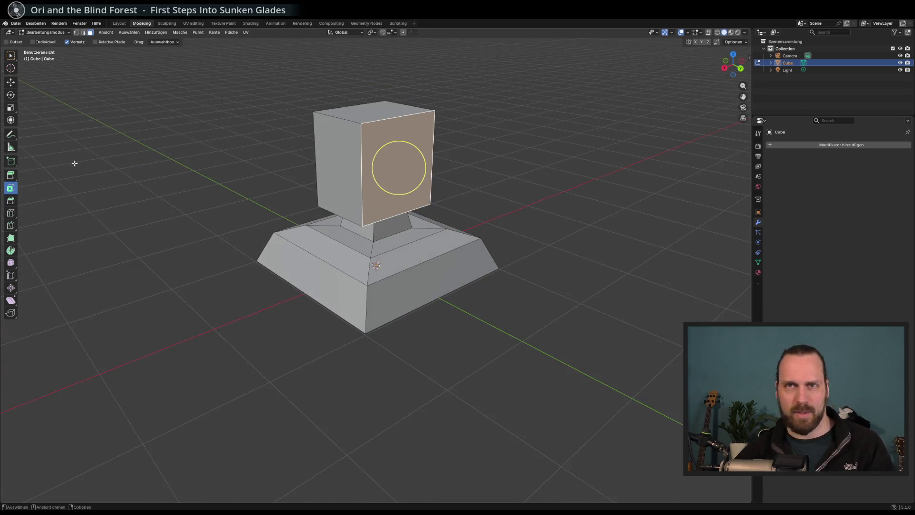
key(i)
click(433, 175)
key(i)
click(431, 188)
key(i)
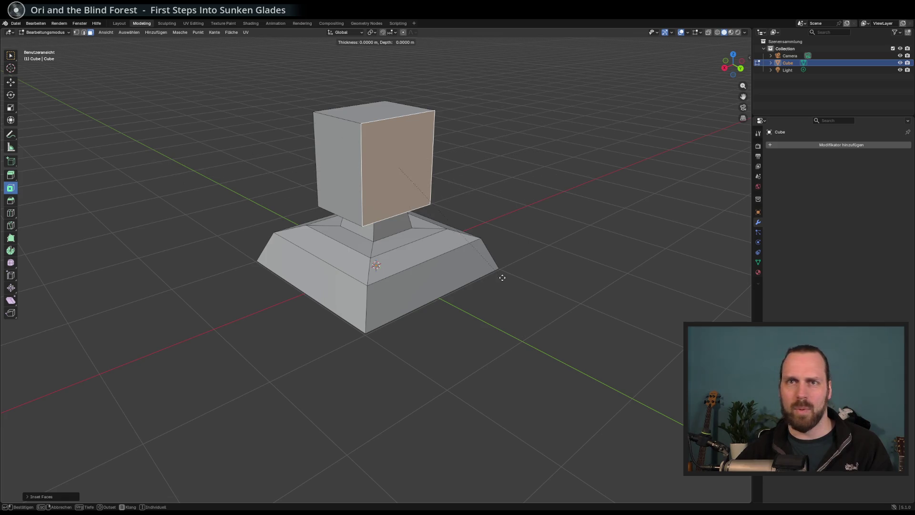
drag(502, 278, 393, 248)
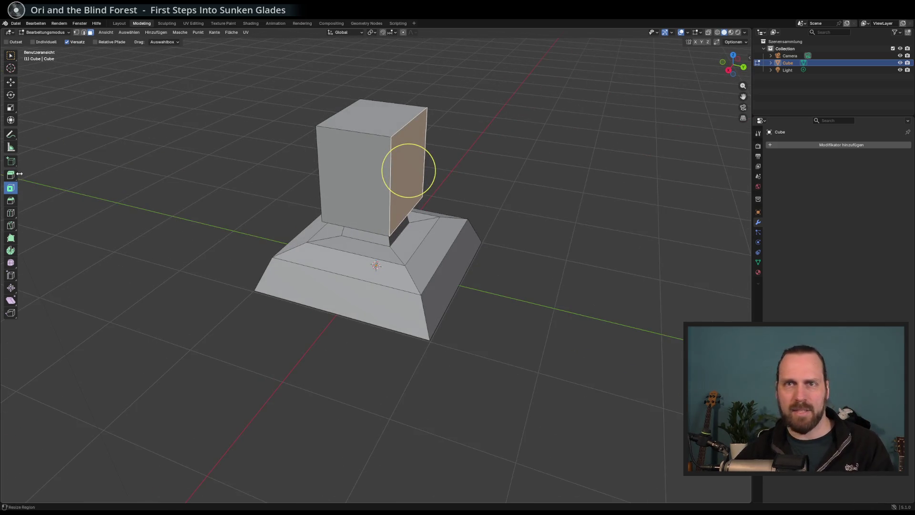
key(shift+space)
key(e)
- Extrude and shrink the head's right and left faces, lowering the left extension slightly
drag(434, 175, 460, 180)
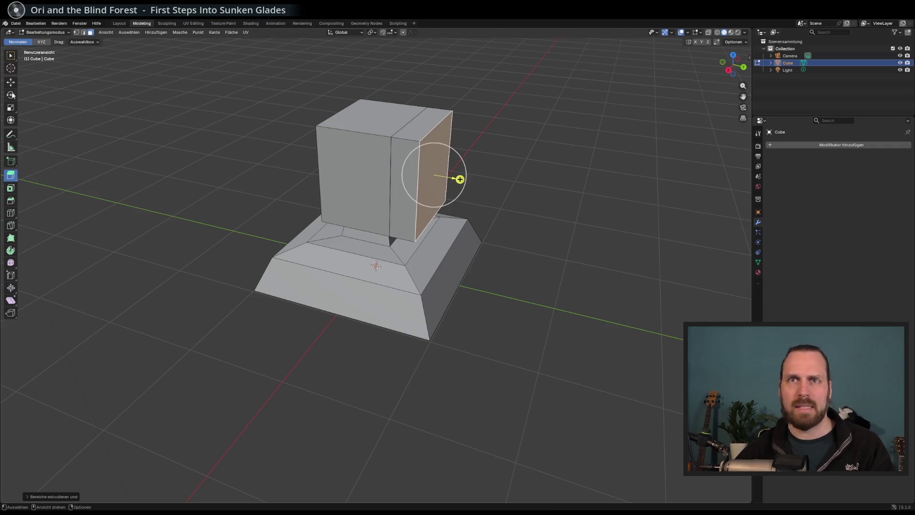
click(10, 108)
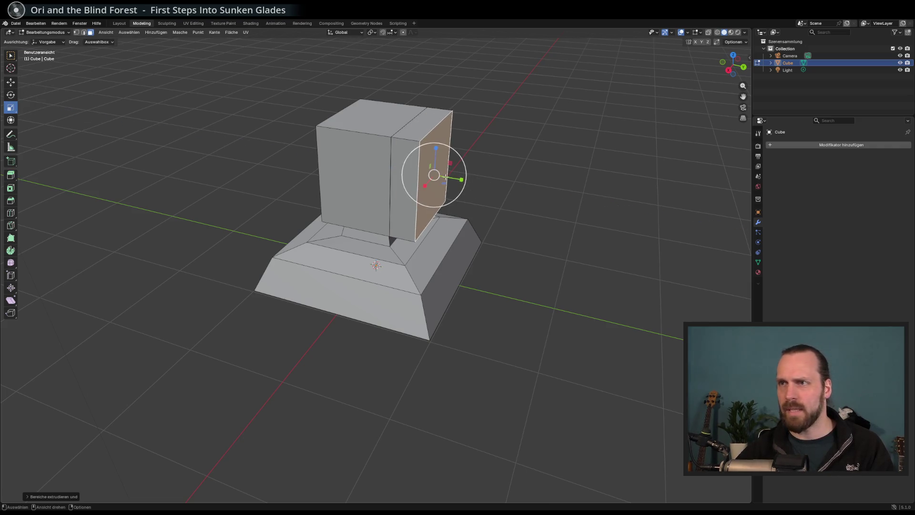
mouse_move(431, 166)
mouse_down()
mouse_move(351, 177)
mouse_move(404, 177)
mouse_up()
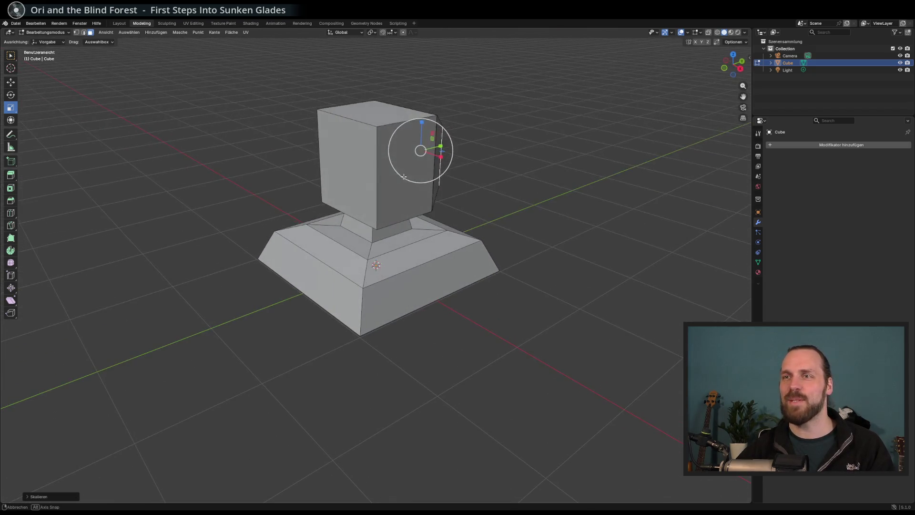
click(362, 168)
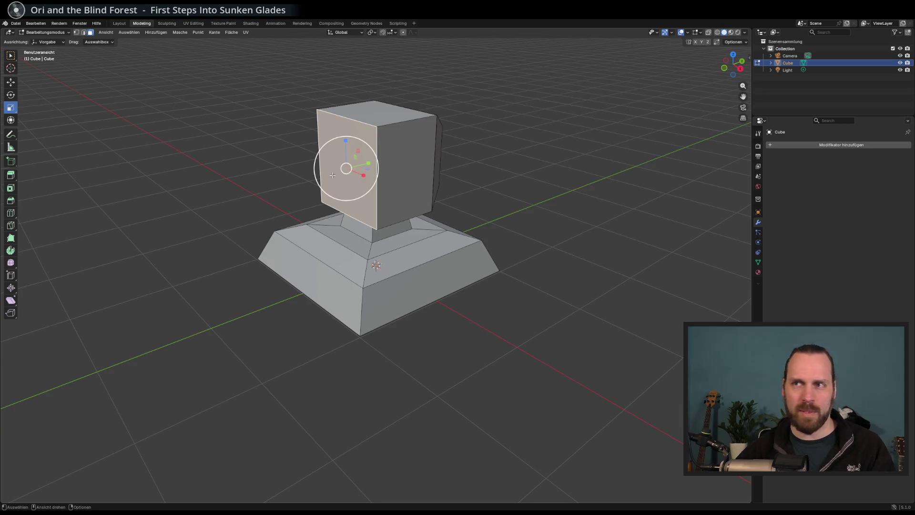
click(11, 175)
drag(323, 173, 292, 181)
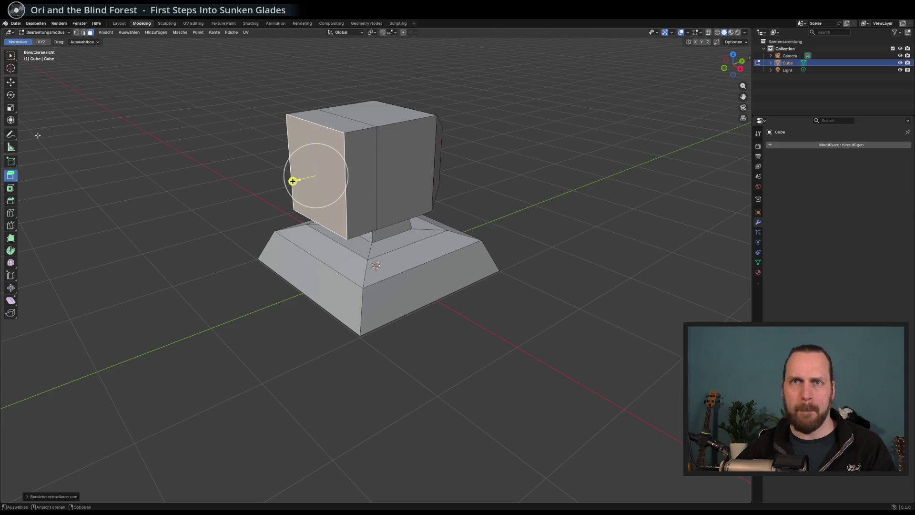
click(11, 109)
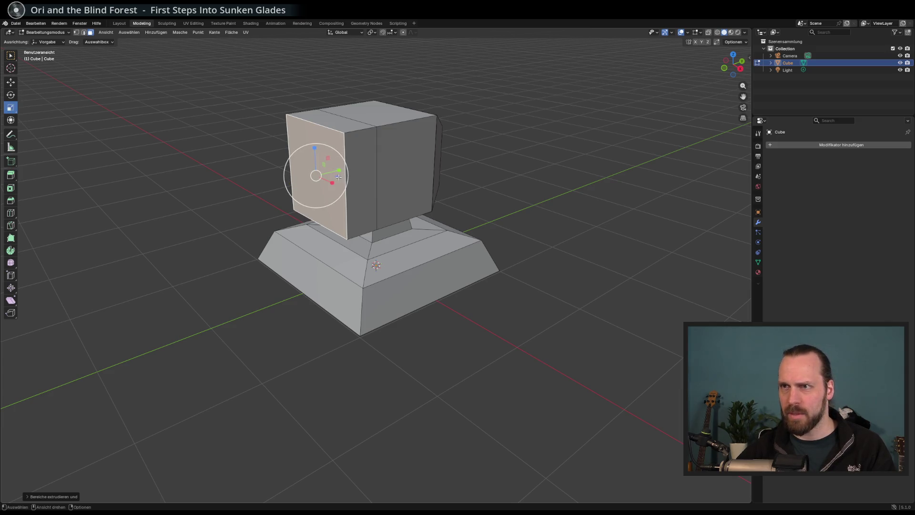
drag(326, 165, 144, 157)
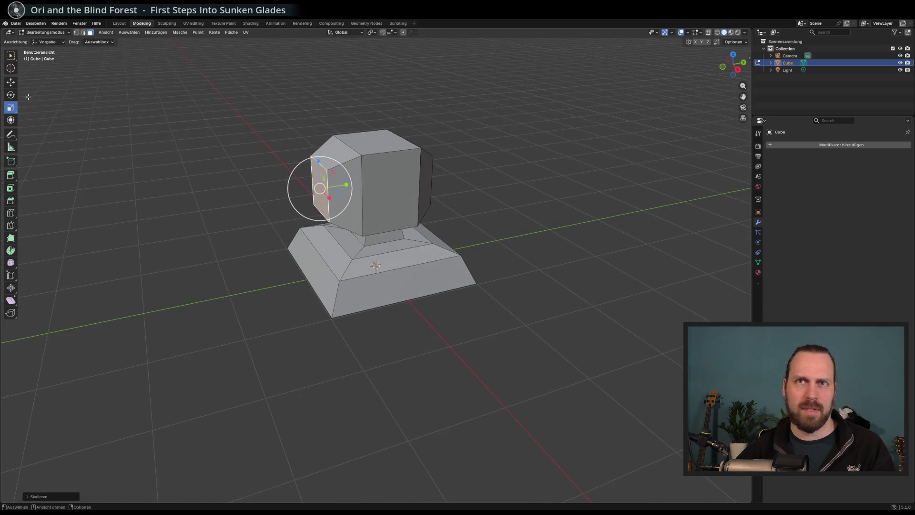
click(10, 82)
drag(319, 169, 317, 189)
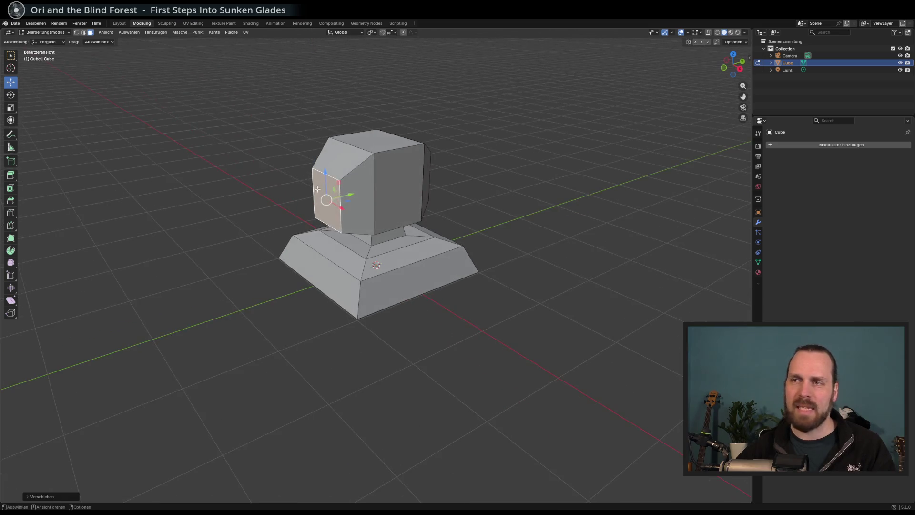
- Check the Cube in the Outliner, then inset the head's small left face
click(778, 70)
mouse_move(524, 157)
mouse_down()
mouse_move(476, 98)
mouse_move(484, 136)
mouse_move(494, 141)
mouse_up()
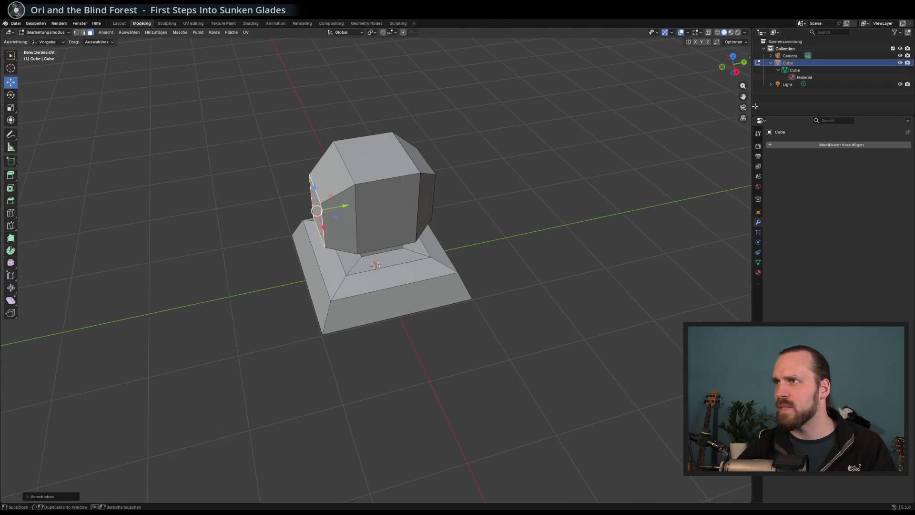
click(900, 63)
click(900, 63)
mouse_move(153, 114)
mouse_down()
mouse_move(185, 72)
mouse_move(173, 98)
mouse_up()
click(374, 208)
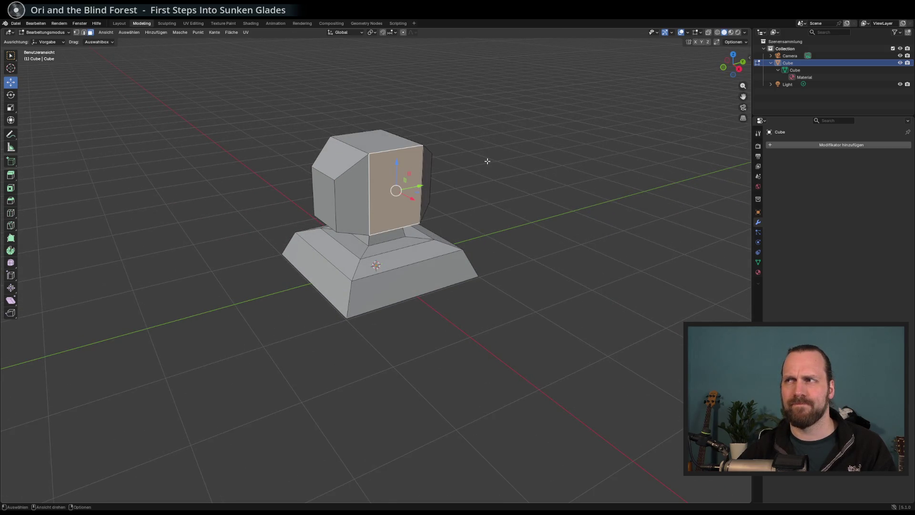
mouse_move(393, 170)
mouse_down()
mouse_move(428, 113)
mouse_move(336, 177)
mouse_up()
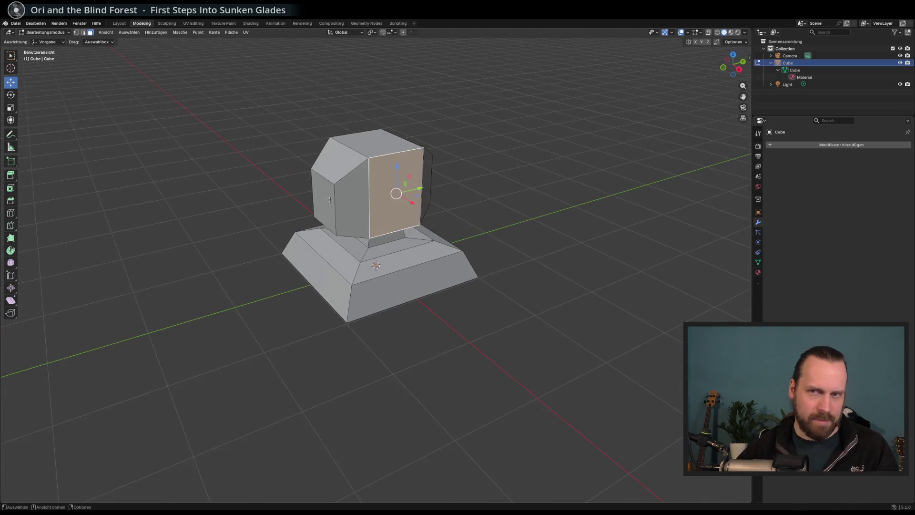
click(333, 194)
click(11, 191)
drag(328, 185, 322, 196)
- Extrude and shrink the inset panel into a two-step barrel, then bring up the save browser
drag(323, 196, 42, 179)
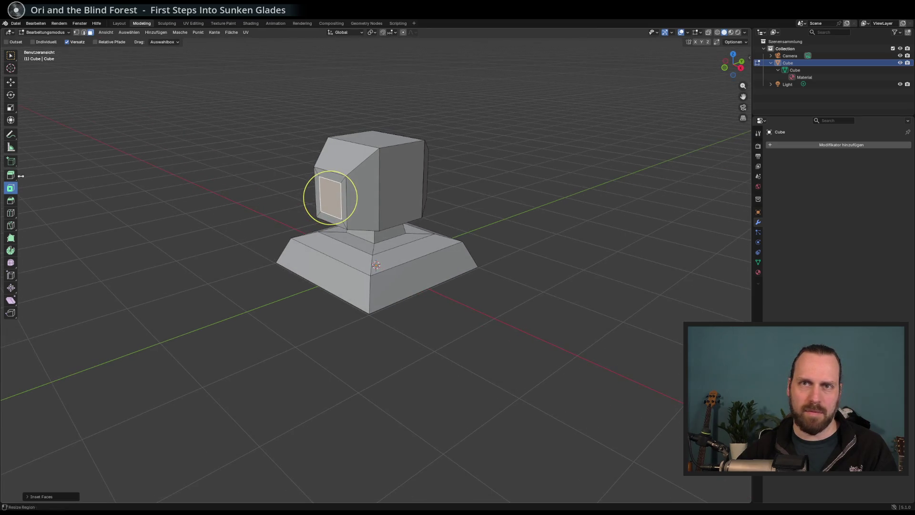
click(10, 176)
mouse_move(307, 203)
mouse_down()
mouse_move(228, 224)
mouse_move(295, 209)
mouse_move(258, 209)
mouse_up()
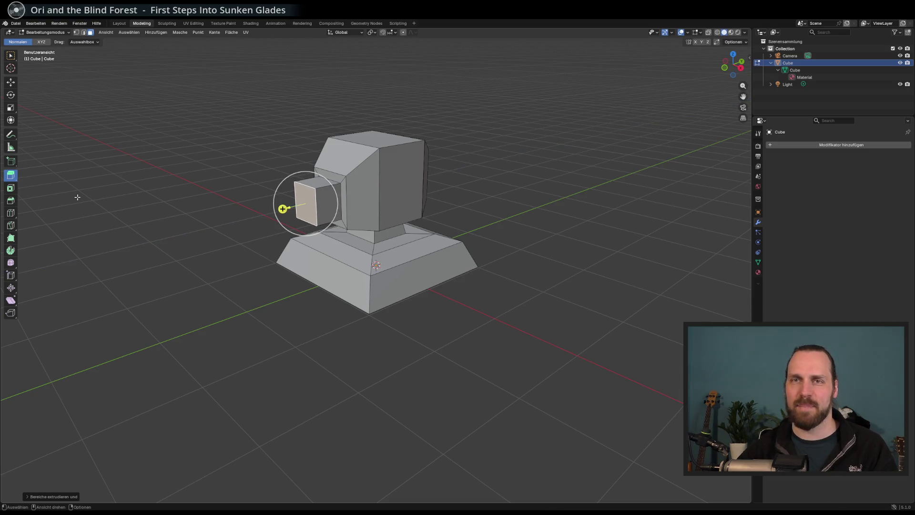
click(10, 107)
drag(315, 192, 265, 213)
click(11, 175)
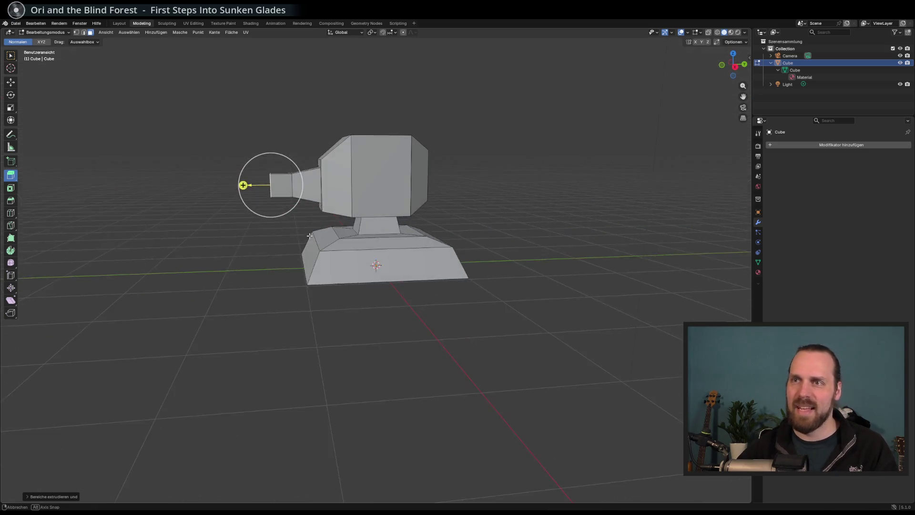
key(ctrl+s)
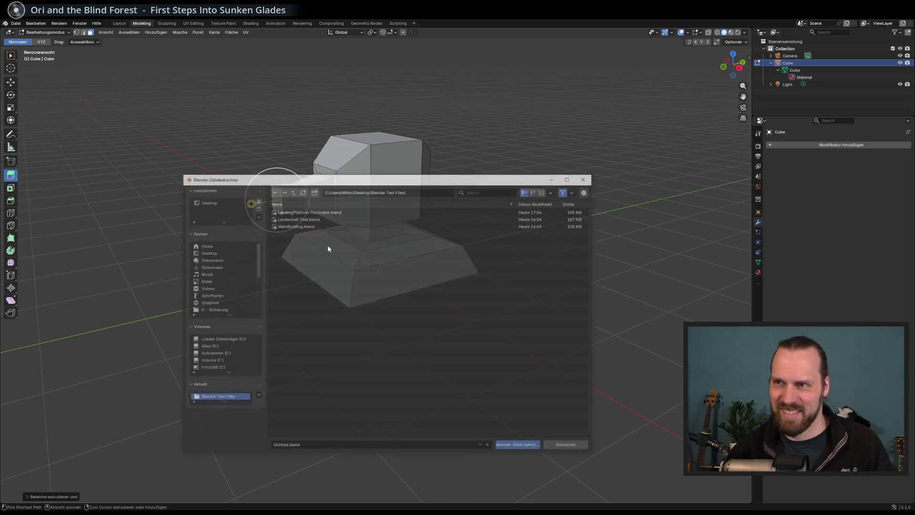
- Save the model as 'Turret Platzhalter.blend' in the Blender Test Files folder
click(286, 447)
click(286, 447)
text(Turret Platzhalter)
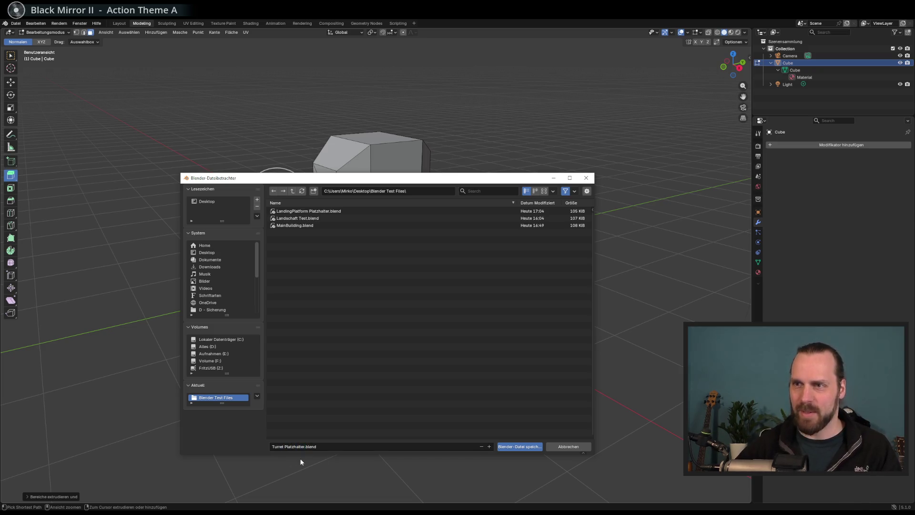
click(521, 446)
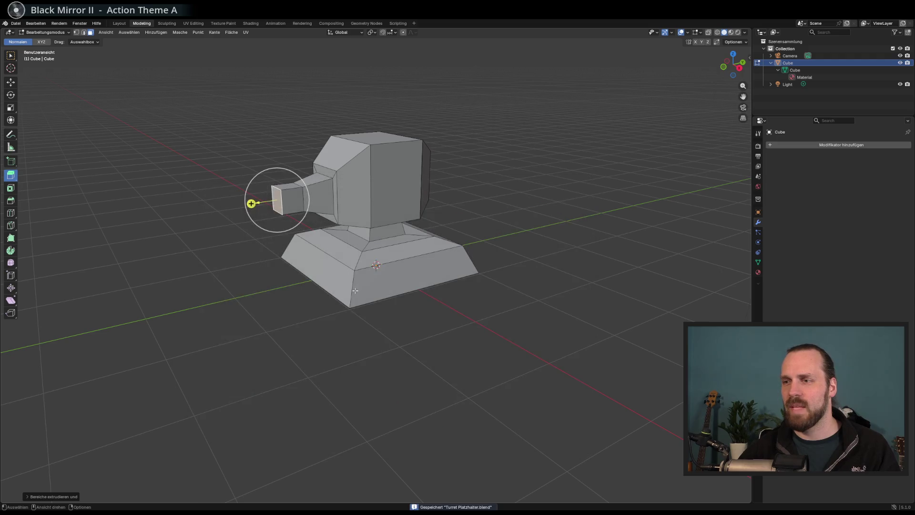
mouse_move(84, 190)
mouse_down()
mouse_move(134, 190)
mouse_move(22, 144)
mouse_up()
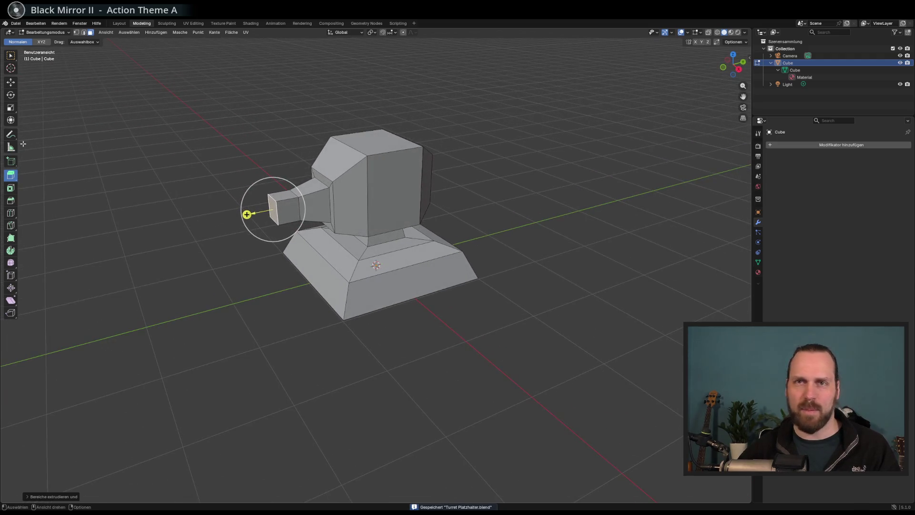
click(821, 76)
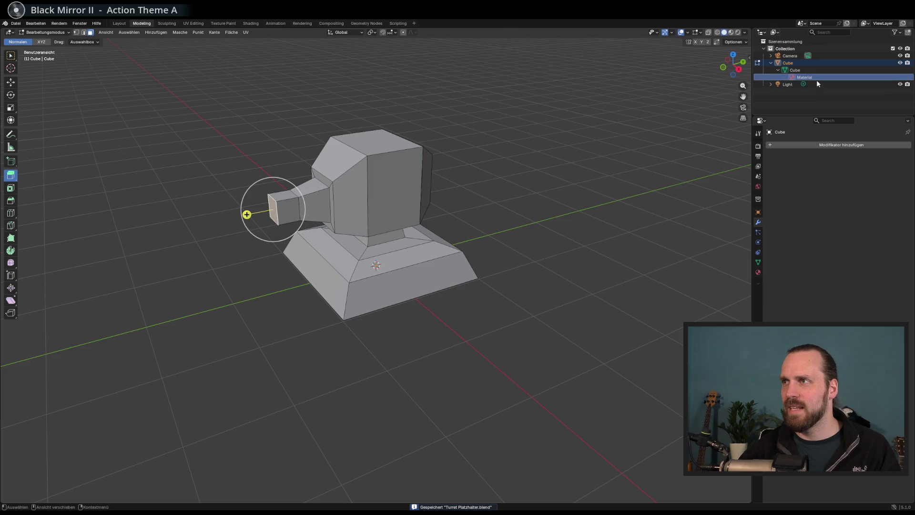
- Give the turret material a pale mint-green base colour, preview it in Material Preview, and re-save
double_click(806, 76)
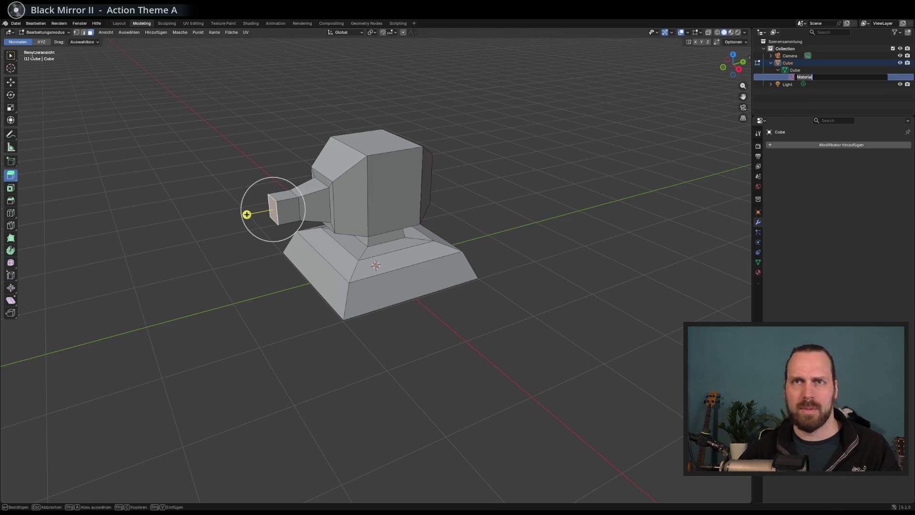
key(Return)
click(11, 56)
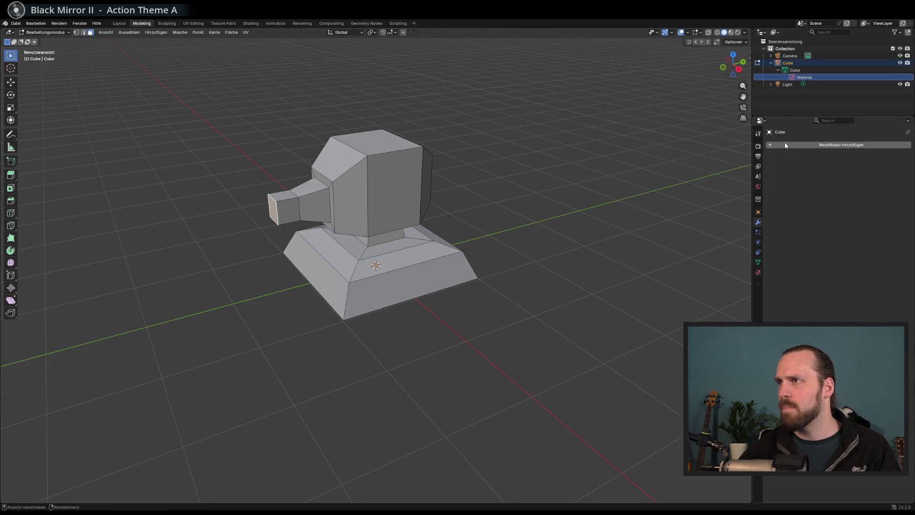
click(804, 77)
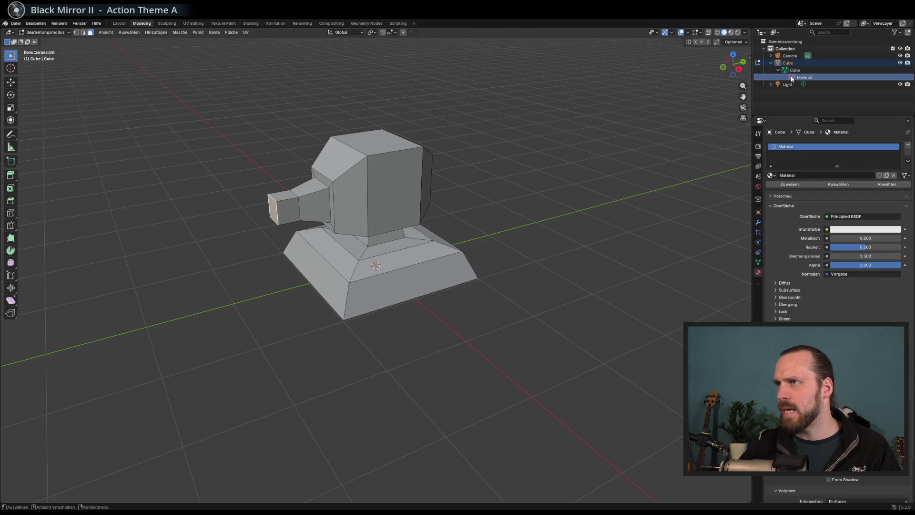
click(843, 230)
mouse_move(873, 138)
mouse_down()
mouse_move(874, 126)
mouse_move(858, 122)
mouse_up()
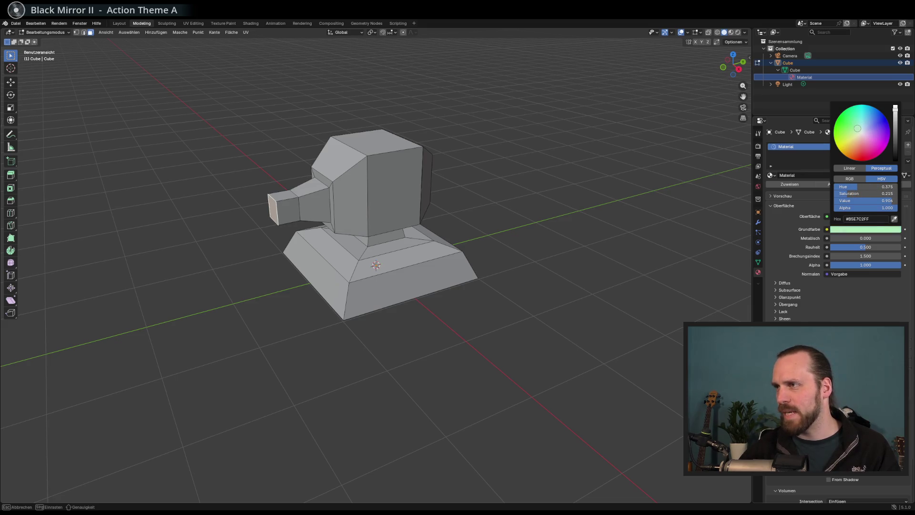
drag(860, 126, 860, 126)
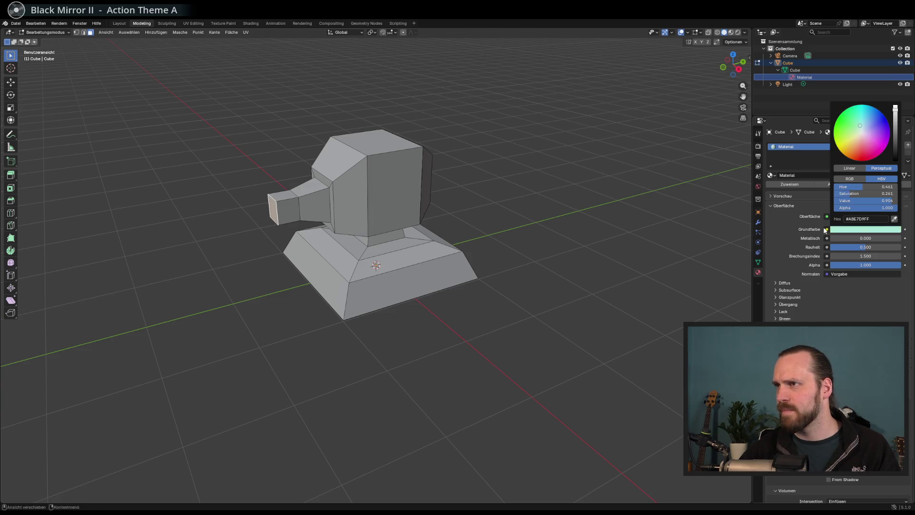
click(738, 32)
key(ctrl+s)
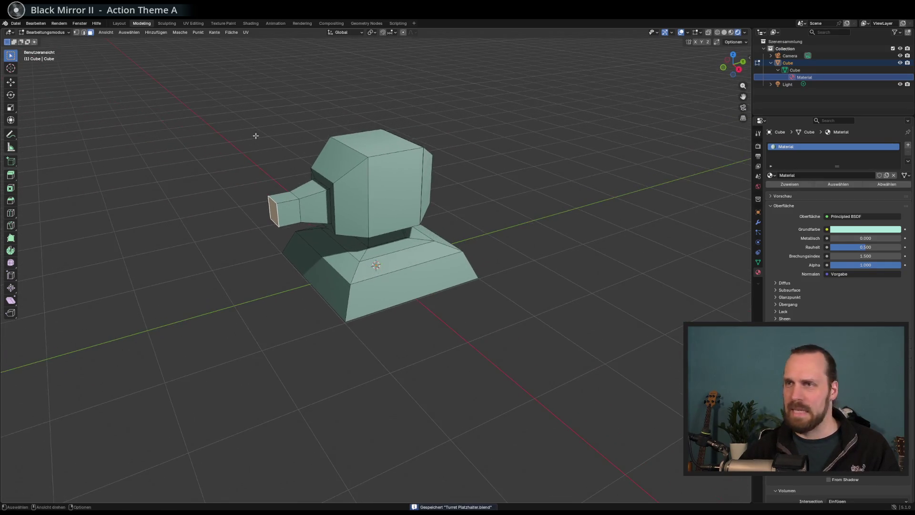
click(16, 23)
- Export the turret as glTF 2.0 file 'Turret Platzhalter.glb'
mouse_move(52, 125)
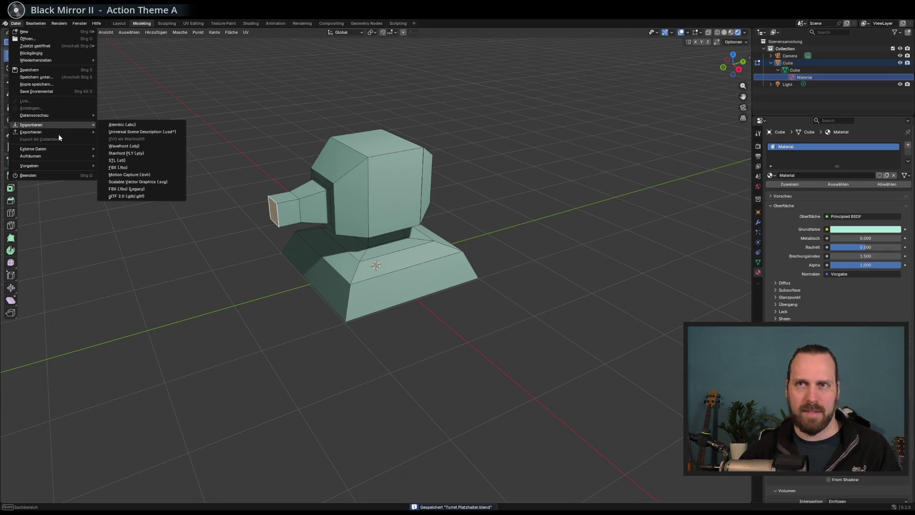
mouse_move(77, 133)
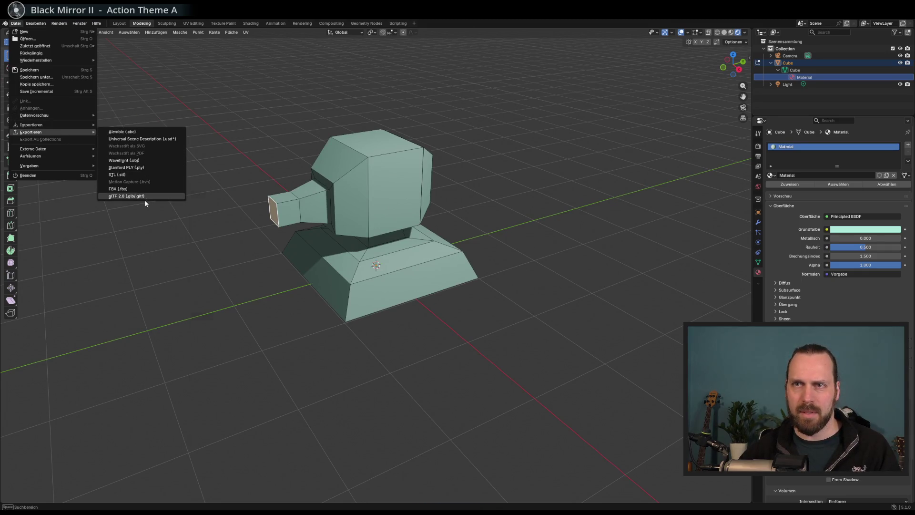
click(143, 196)
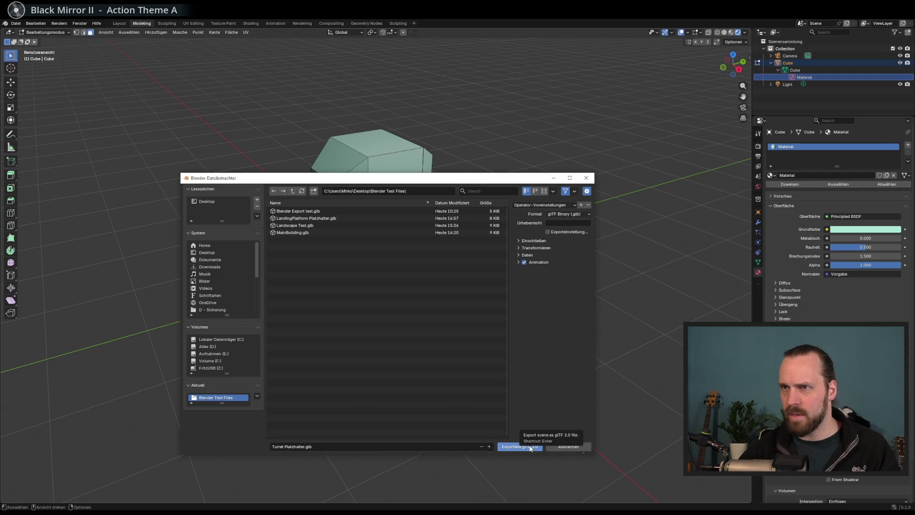
click(531, 446)
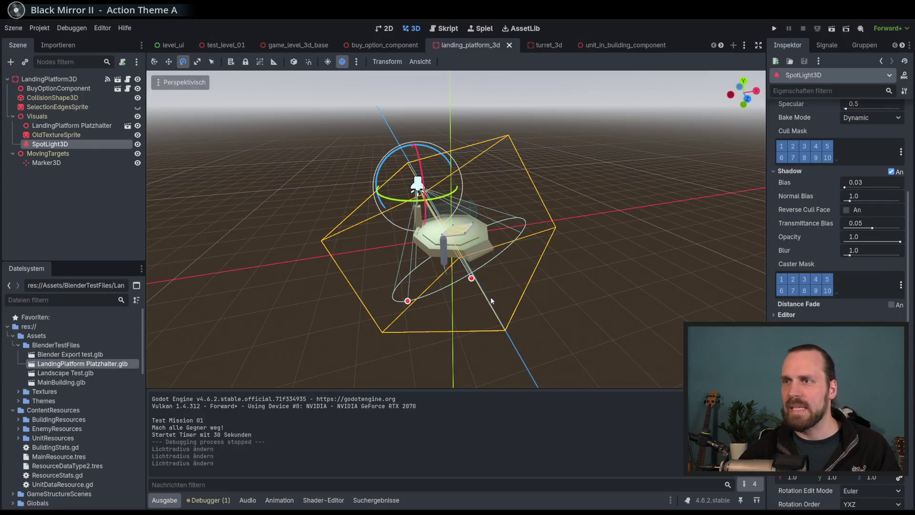
drag(453, 265, 501, 136)
- Switch to the turret_3d scene in Godot and select its Visuals node
click(548, 45)
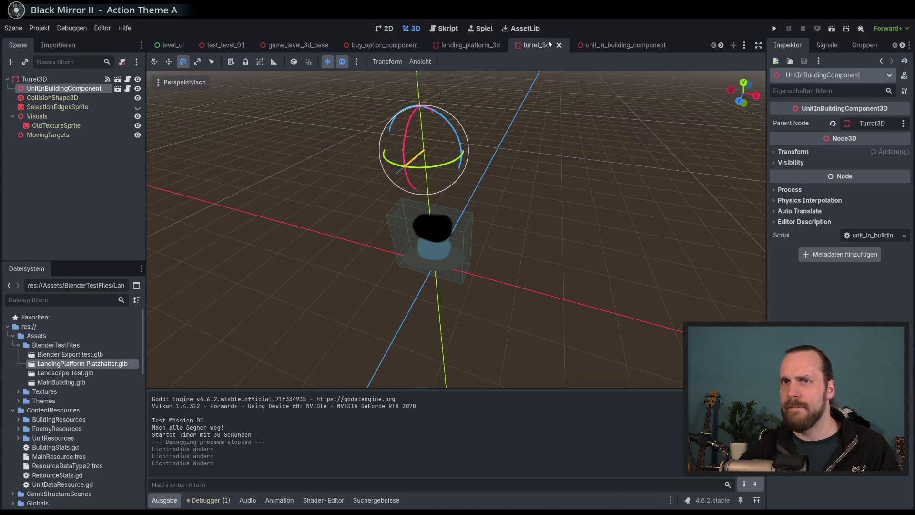
drag(404, 218, 429, 253)
scroll(442, 271, up, 5)
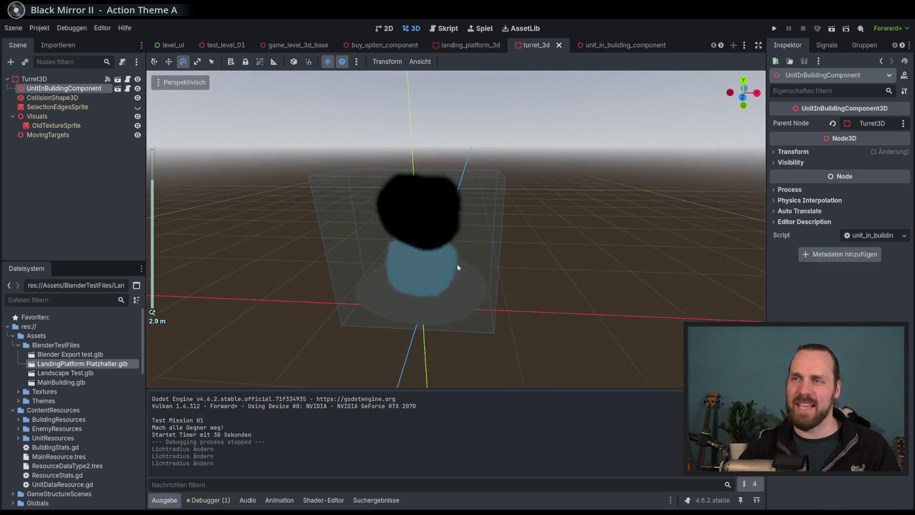
scroll(441, 279, down, 4)
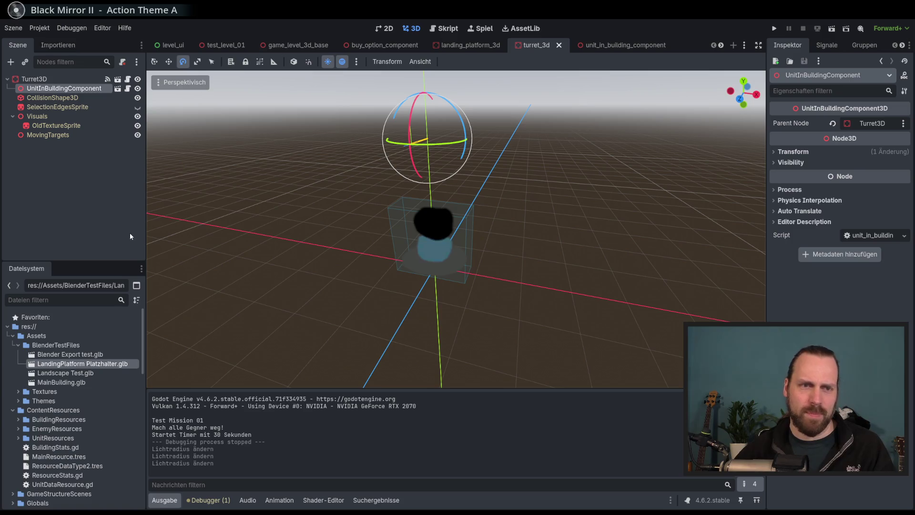
click(95, 126)
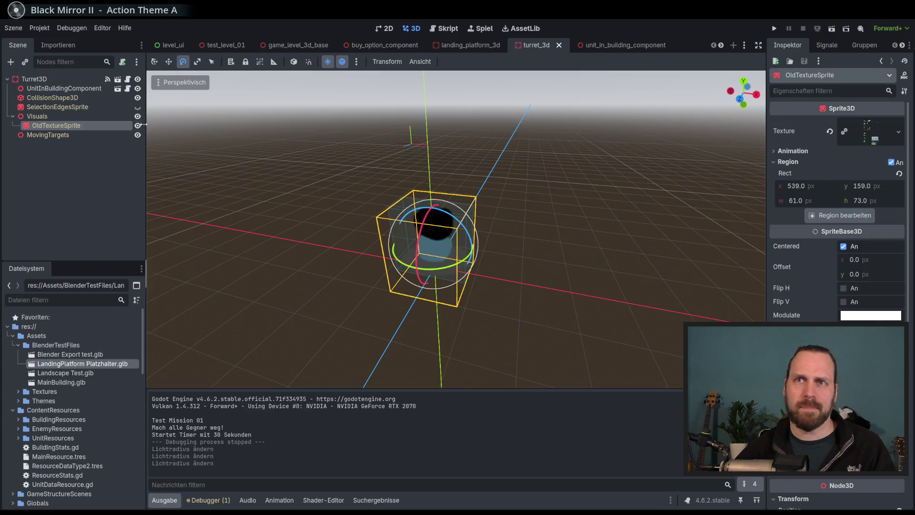
click(47, 116)
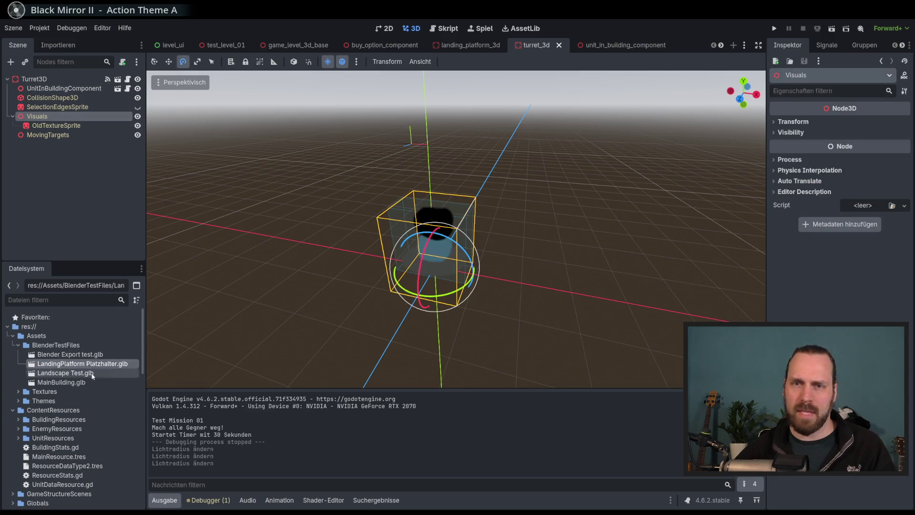
- Copy Turret Platzhalter.glb from the Blender Test Files folder into the project's BlenderTestFiles folder
click(624, 512)
click(495, 326)
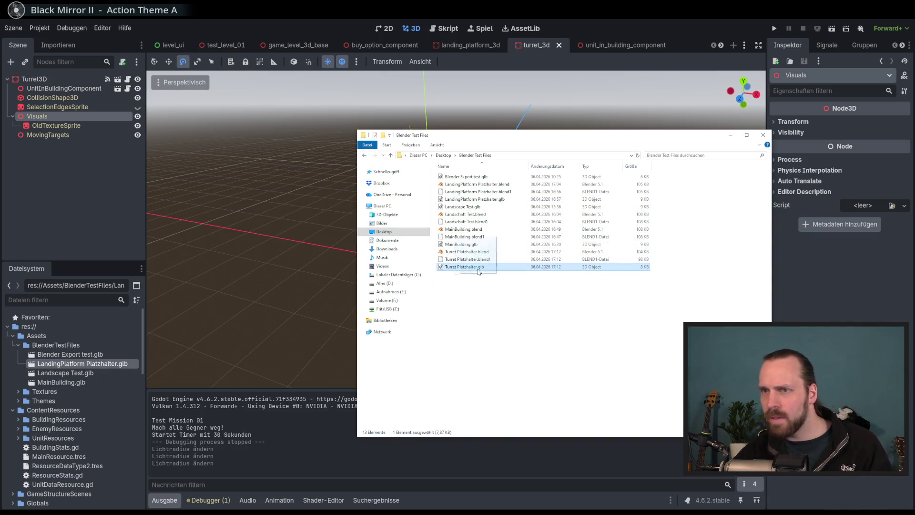
click(286, 285)
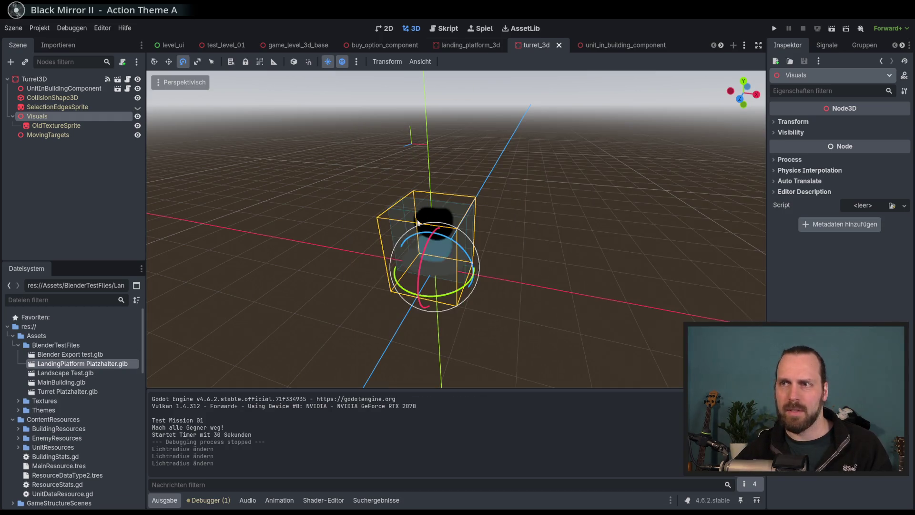
- Instance Turret Platzhalter.glb under the Visuals node and toggle its visibility to compare
click(76, 392)
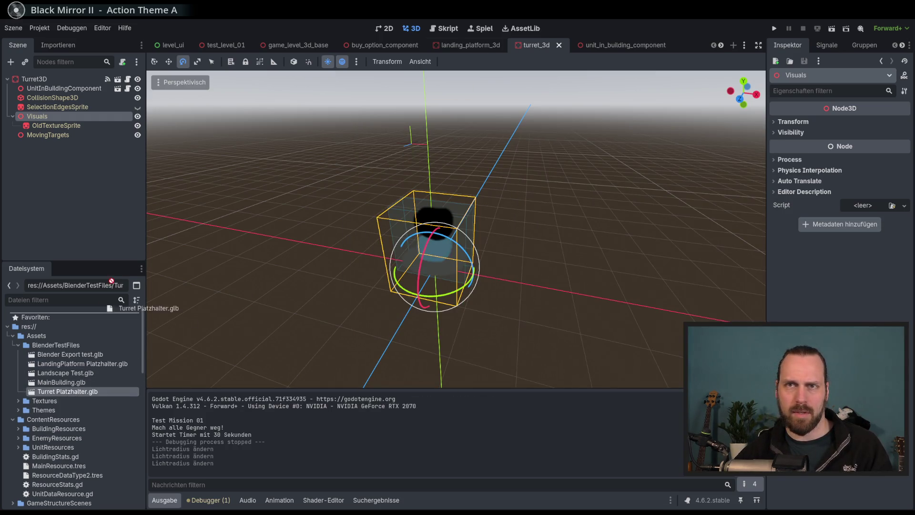
drag(62, 129, 66, 132)
mouse_move(422, 227)
mouse_down()
mouse_move(400, 229)
mouse_move(439, 231)
mouse_move(415, 224)
mouse_up()
click(138, 134)
click(137, 135)
click(138, 135)
click(138, 135)
mouse_move(256, 207)
mouse_down()
mouse_move(281, 193)
mouse_move(330, 205)
mouse_move(346, 229)
mouse_move(316, 220)
mouse_up()
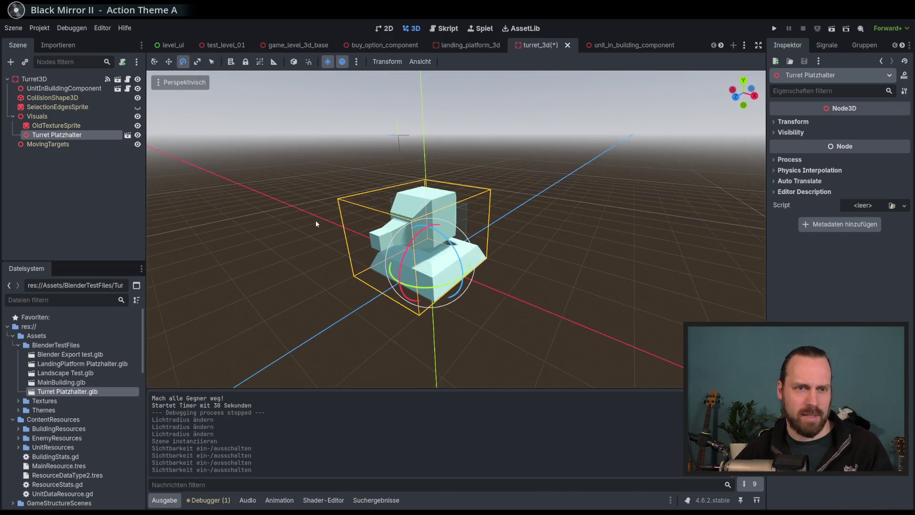
click(56, 126)
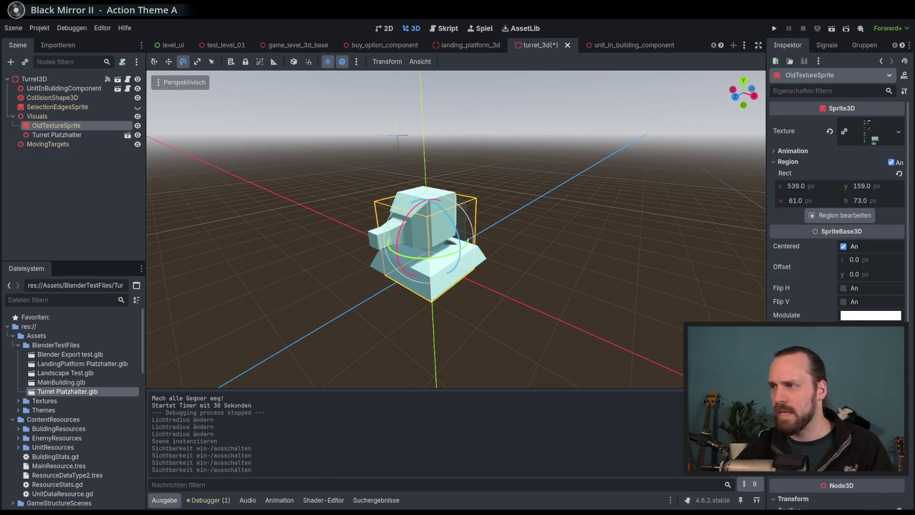
- Reposition the turret model with the move gizmo and hide the OldTextureSprite node
scroll(820, 215, down, 4)
scroll(838, 214, down, 2)
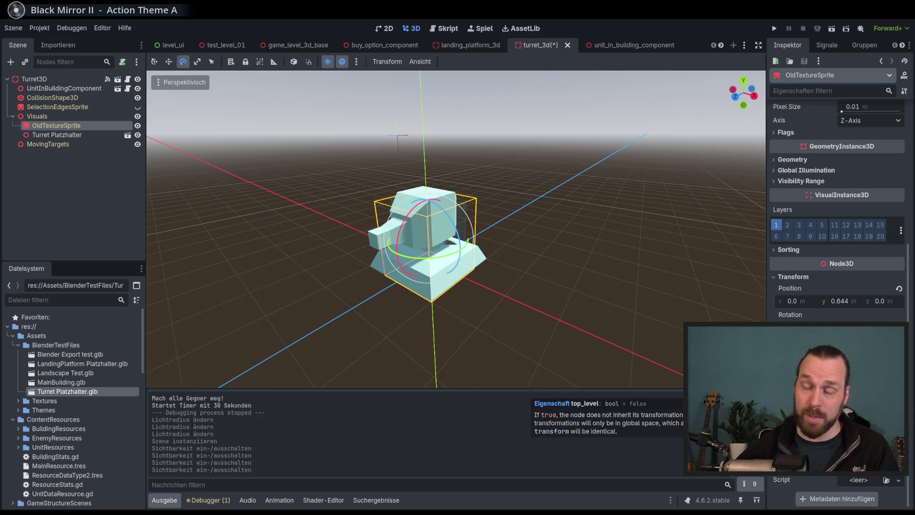
scroll(825, 287, up, 3)
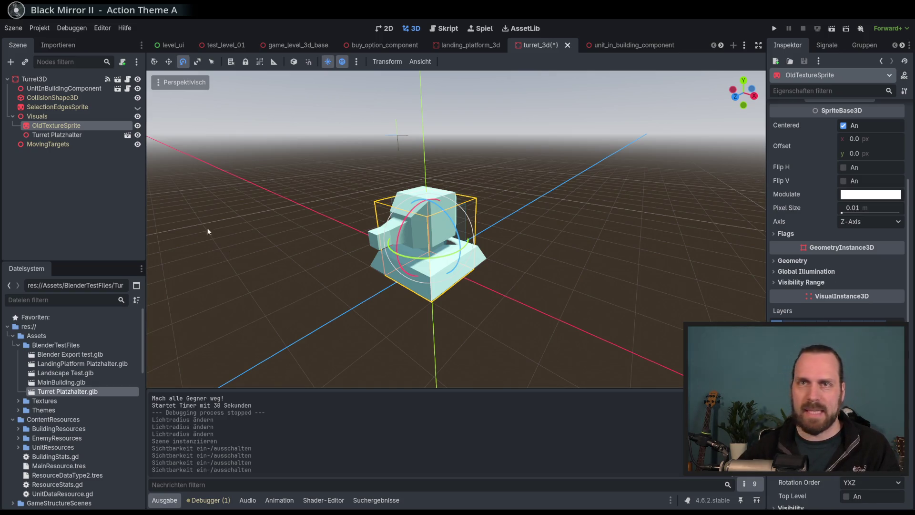
scroll(809, 298, up, 3)
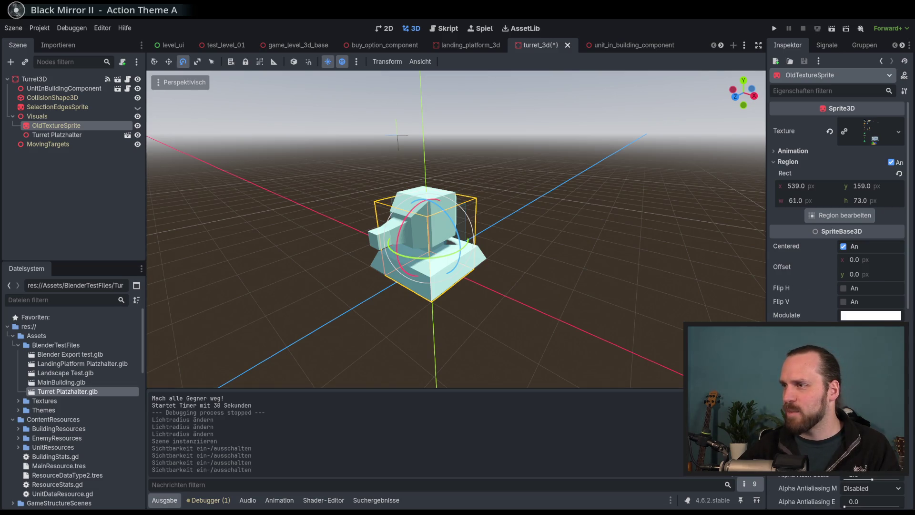
scroll(361, 220, up, 3)
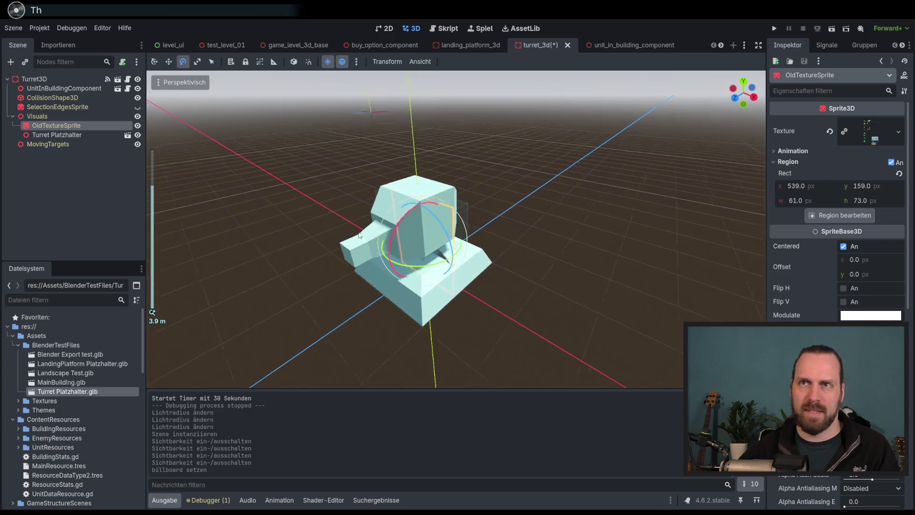
click(168, 61)
mouse_move(356, 248)
mouse_down()
mouse_move(330, 244)
mouse_move(362, 224)
mouse_up()
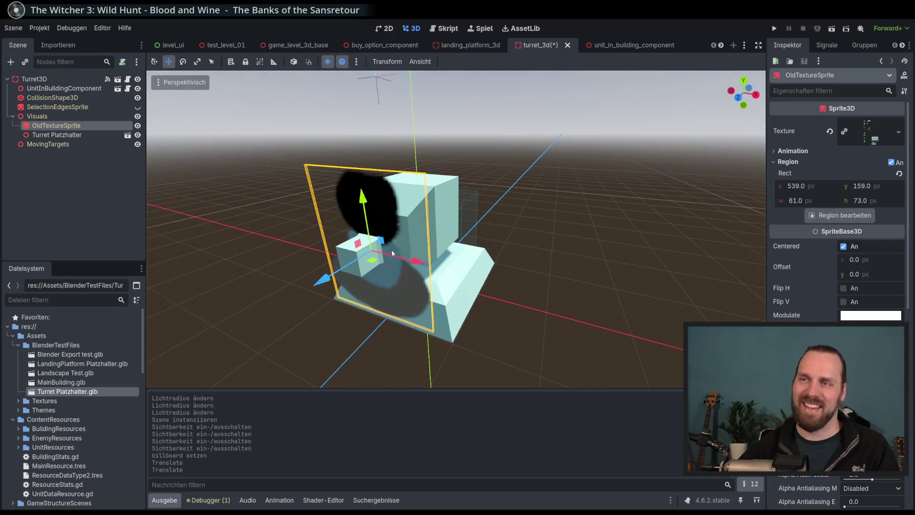
mouse_move(320, 285)
mouse_down()
mouse_move(280, 310)
mouse_move(376, 267)
mouse_move(367, 276)
mouse_up()
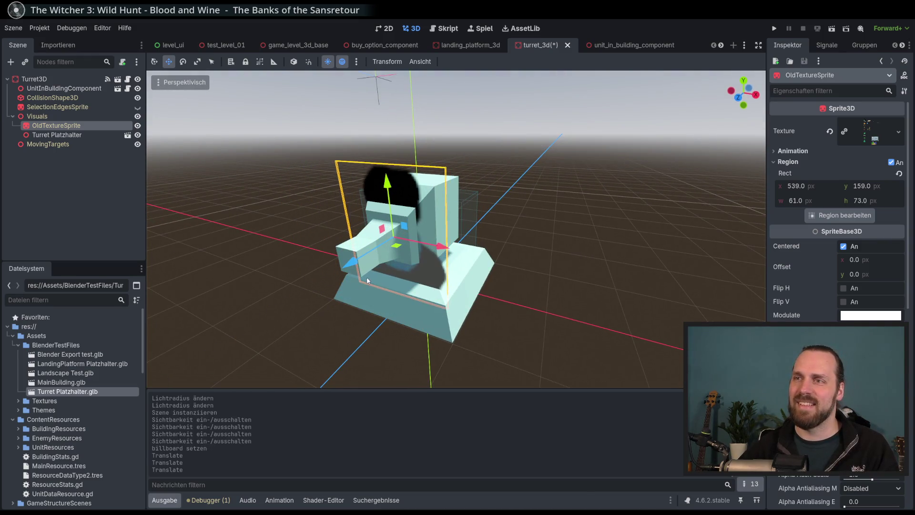
click(138, 126)
click(81, 150)
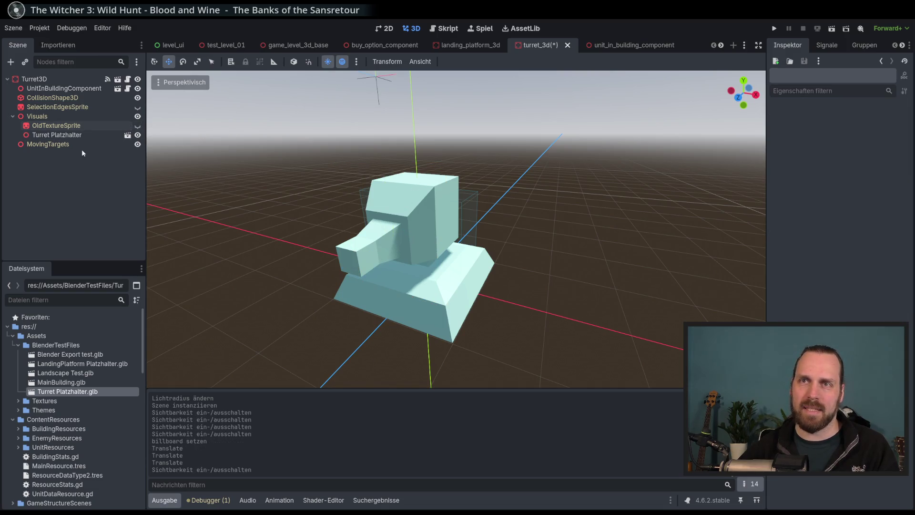
- Save turret_3d, open Turret Platzhalter as an inherited scene, and make its Cube visible
key(ctrl+s)
click(76, 136)
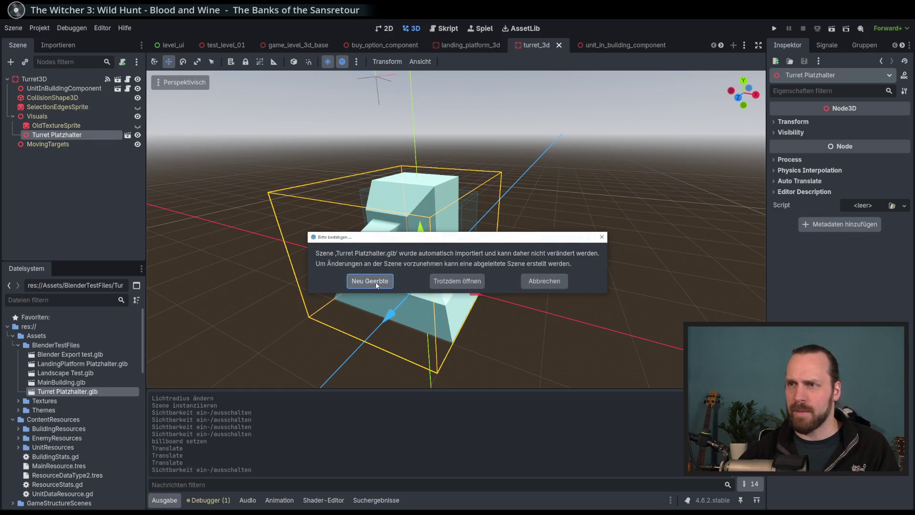
click(456, 281)
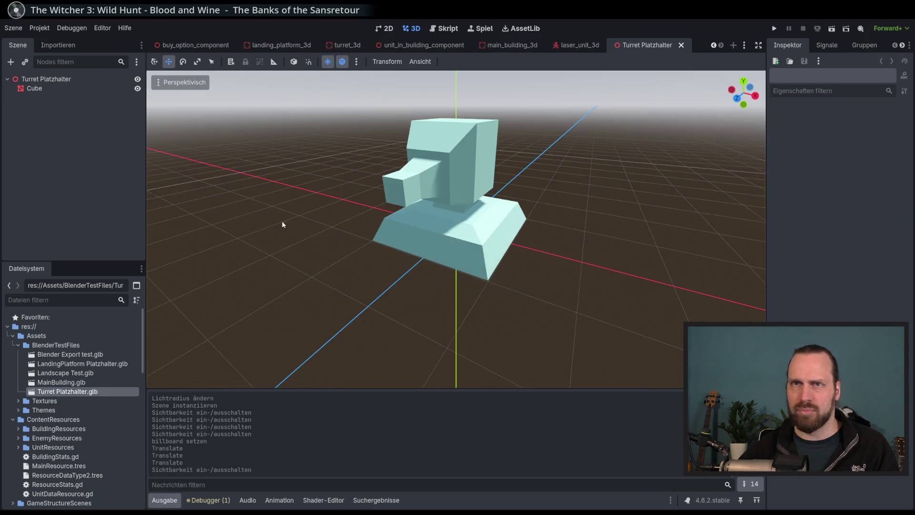
click(95, 89)
click(137, 89)
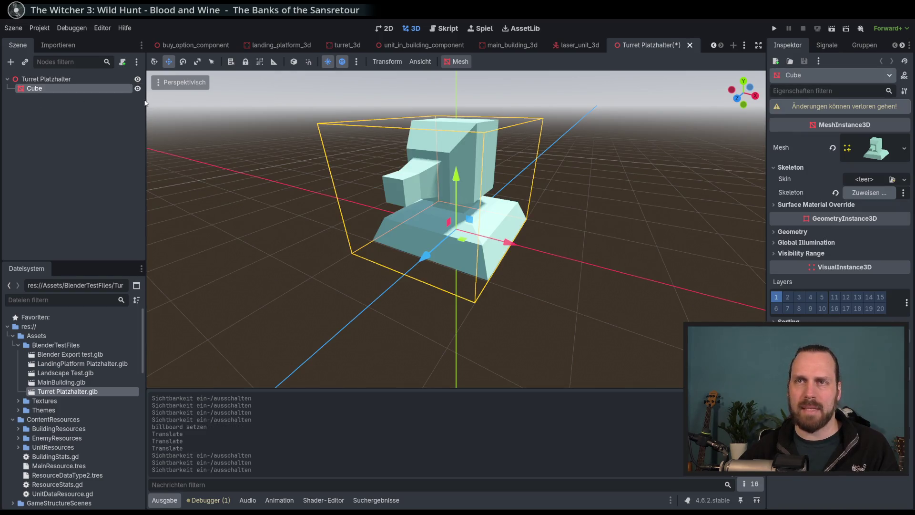
- Close the inherited scene without saving and run the game from turret_3d
click(690, 45)
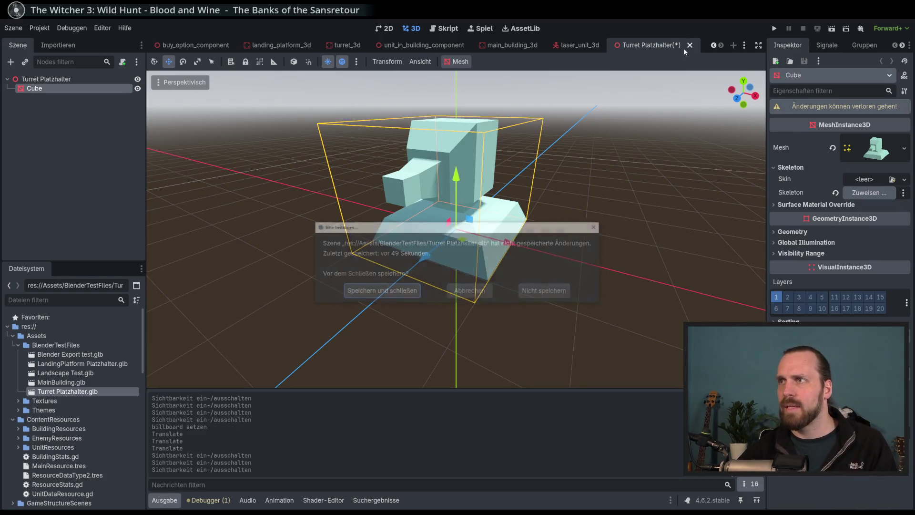
click(542, 291)
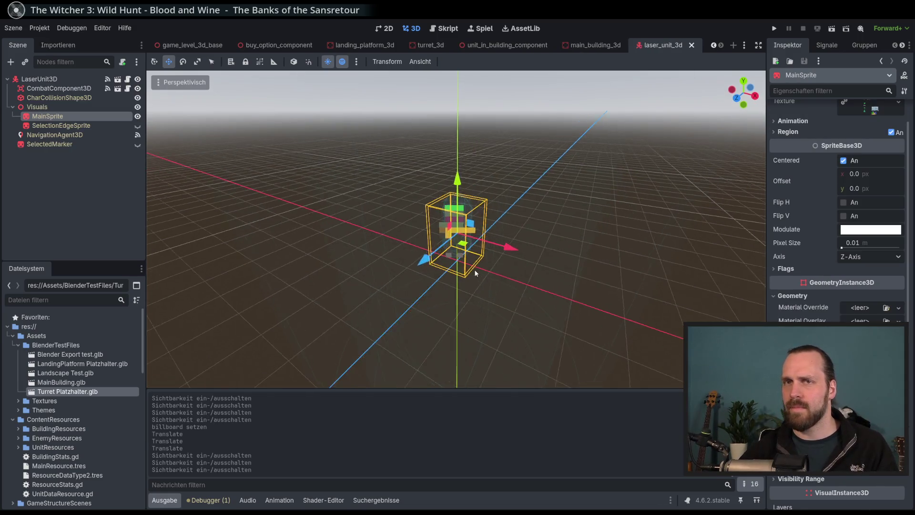
click(441, 46)
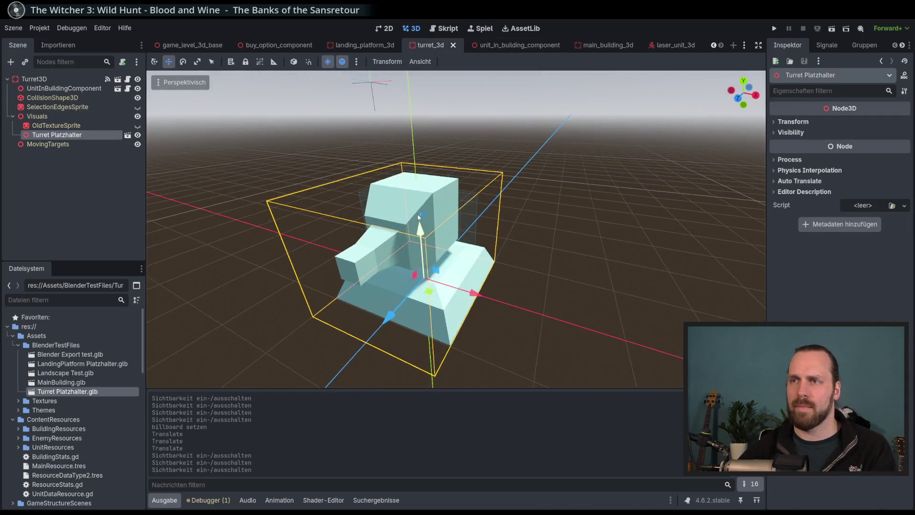
key(F6)
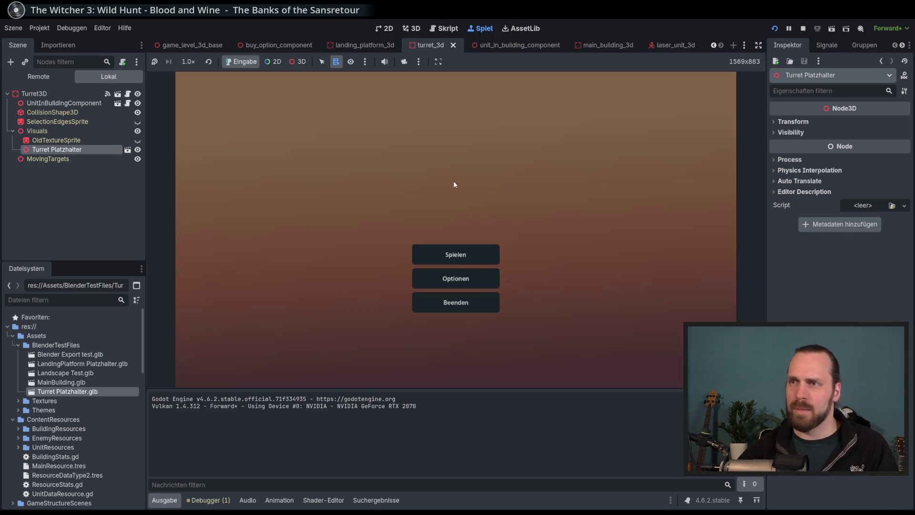
- Stop the game, turn off embedded running, and relaunch it in its own window with F5
key(F8)
click(480, 28)
click(418, 62)
click(472, 78)
key(F5)
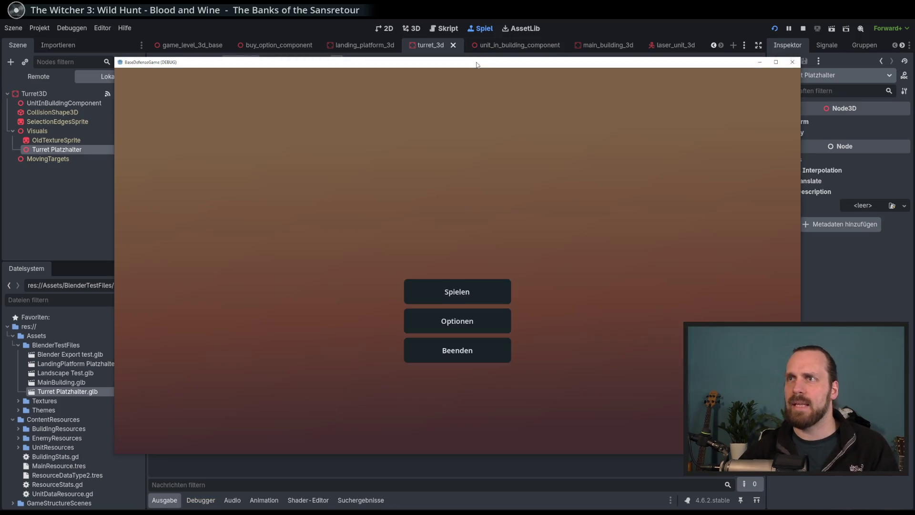
- Start Test Mission 01 from the Spielen menu and look around the level
mouse_move(477, 65)
mouse_down()
mouse_move(399, 38)
mouse_move(379, 56)
mouse_up()
click(380, 292)
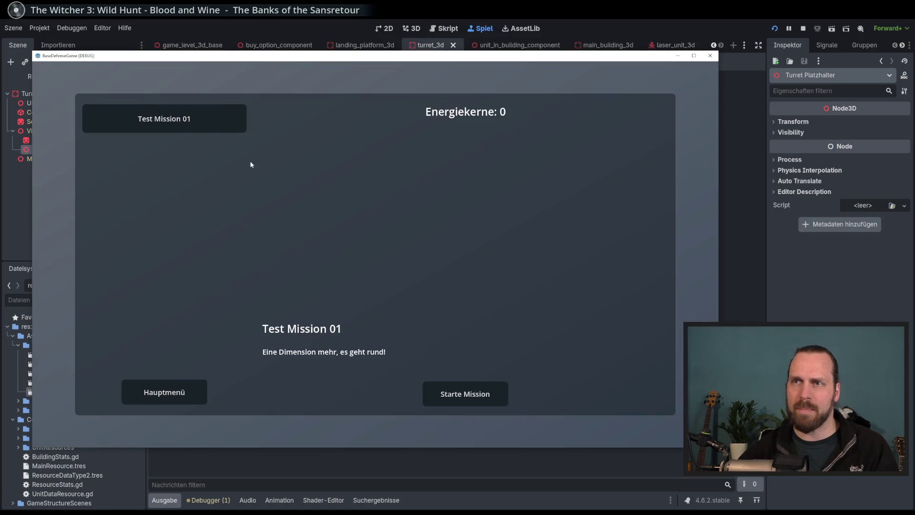
click(457, 389)
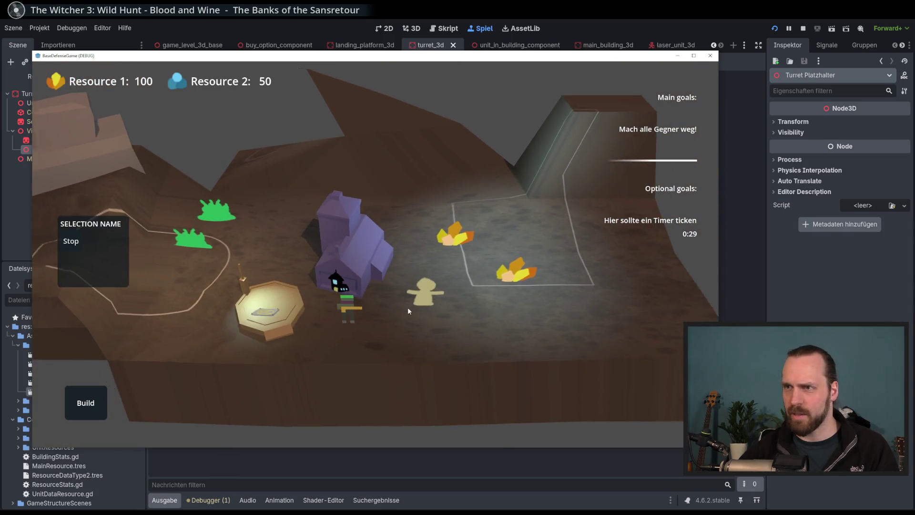
drag(462, 318, 350, 282)
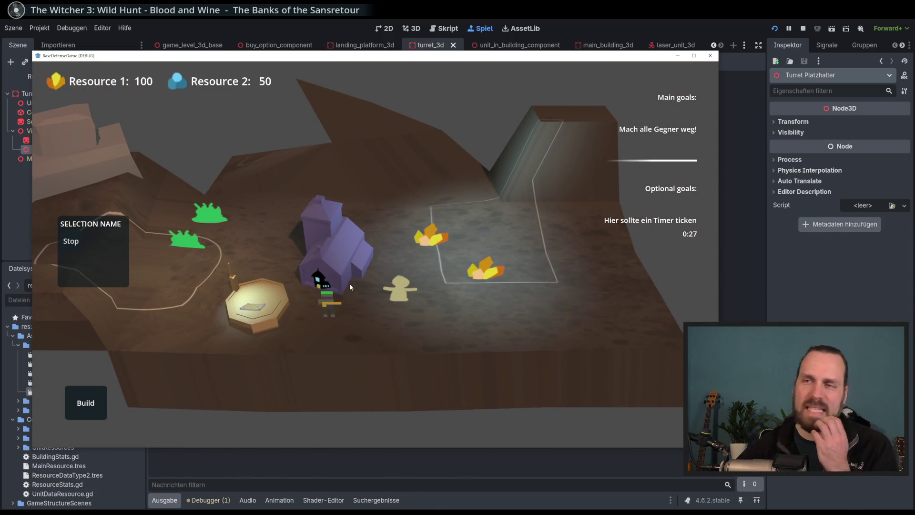
drag(406, 265, 513, 307)
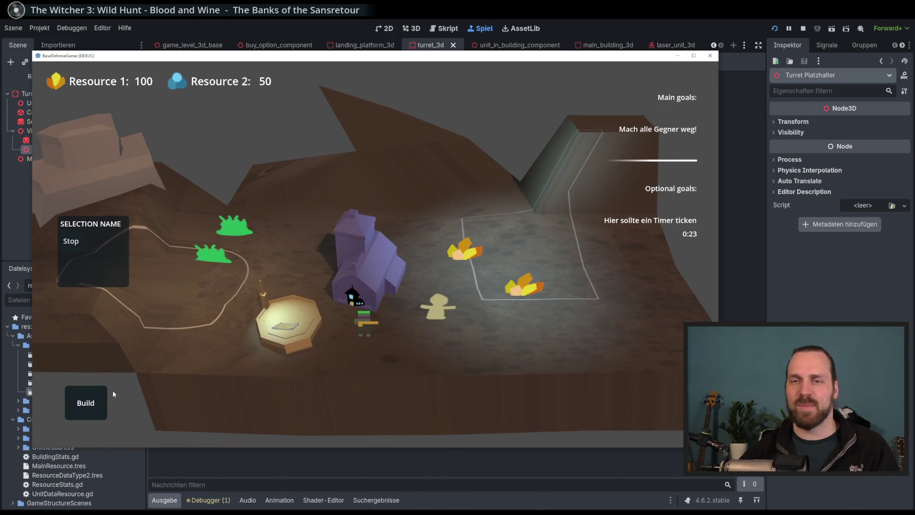
- Build a Laser Turret on the ground and send a worker to the crystal
click(95, 401)
click(93, 352)
click(441, 318)
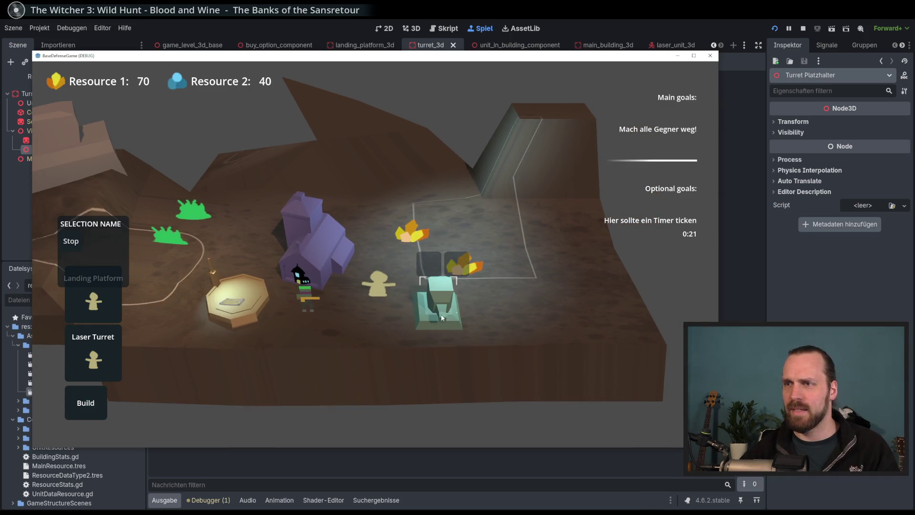
scroll(221, 276, up, 3)
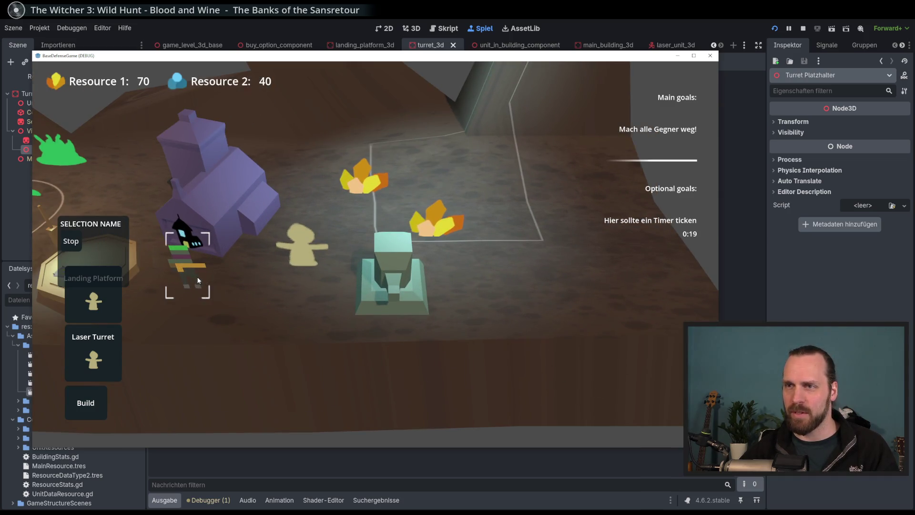
click(200, 280)
scroll(279, 305, down, 3)
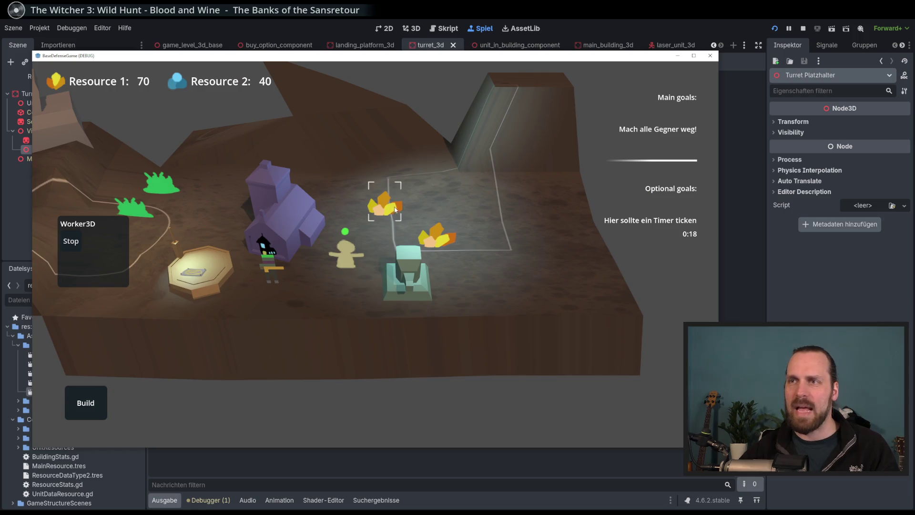
right_click(395, 210)
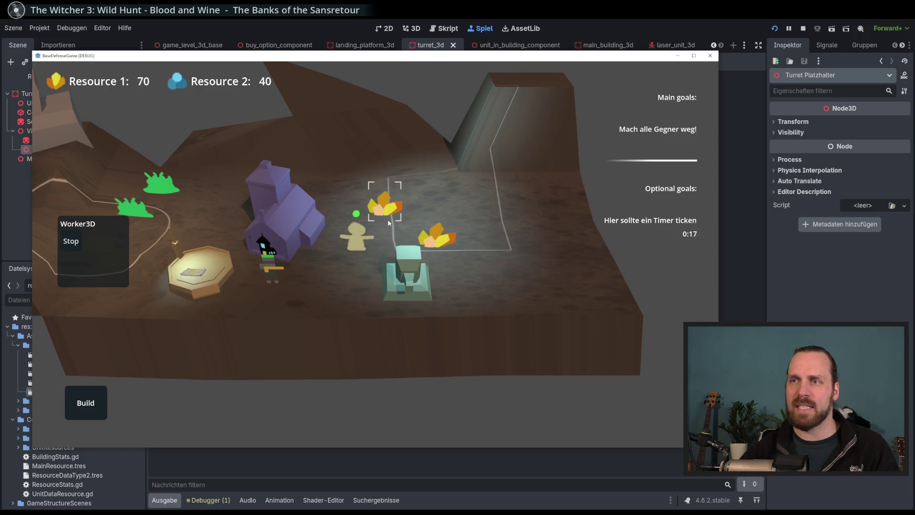
scroll(118, 289, up, 1)
- Recruit a Worker3D and a Laser Dude at the landing platform and send them toward the crystals
click(212, 301)
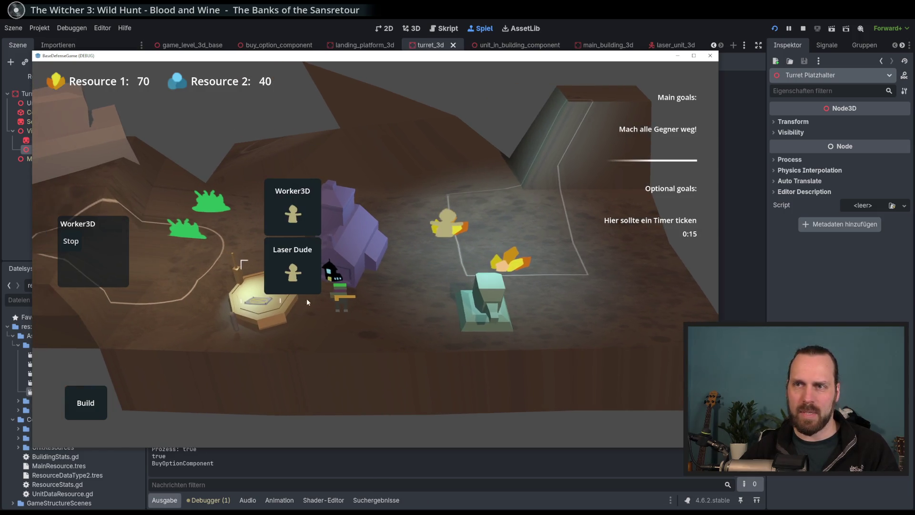
click(304, 212)
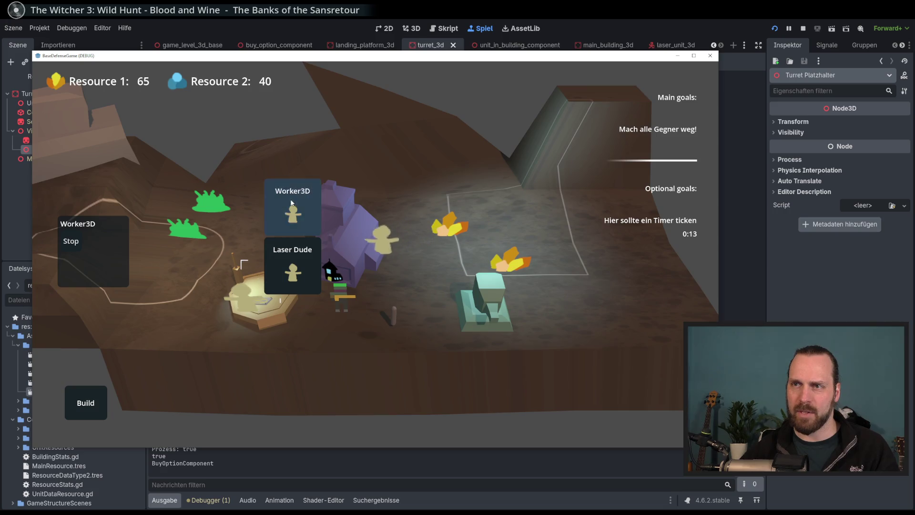
click(248, 301)
click(511, 263)
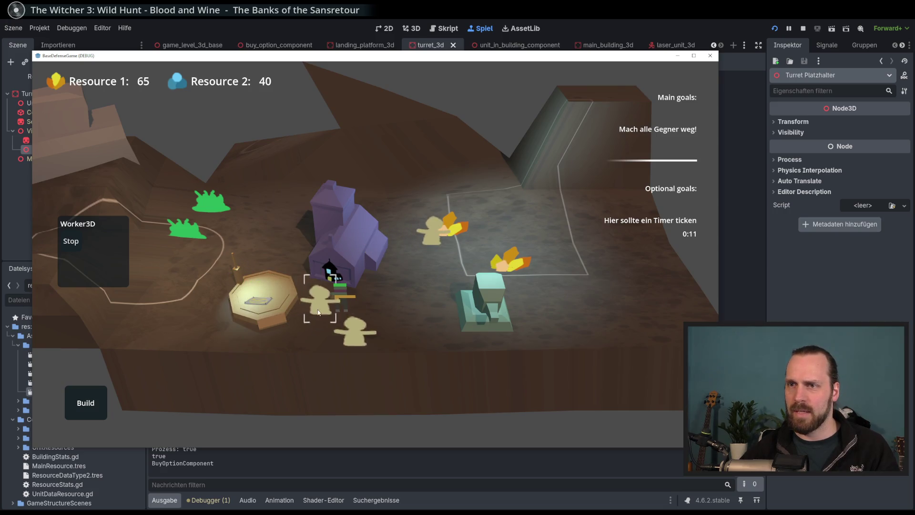
click(258, 283)
click(293, 267)
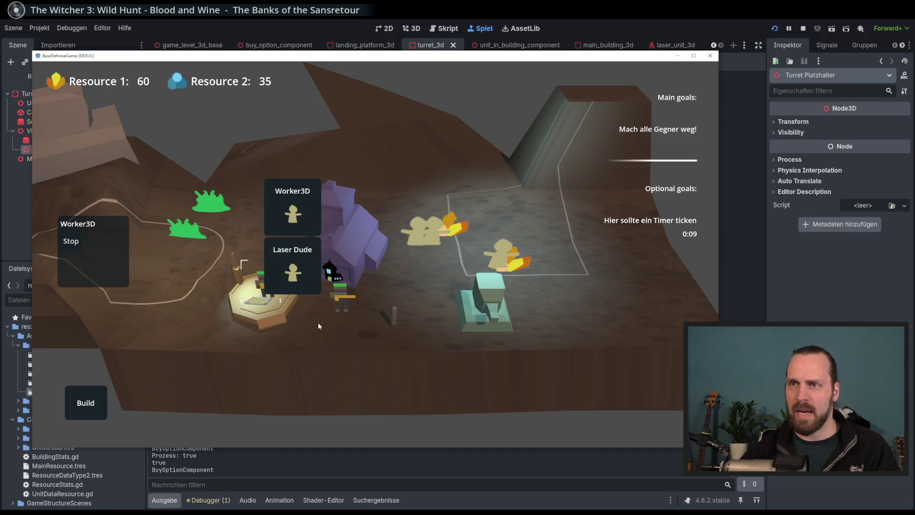
click(339, 288)
scroll(336, 328, up, 2)
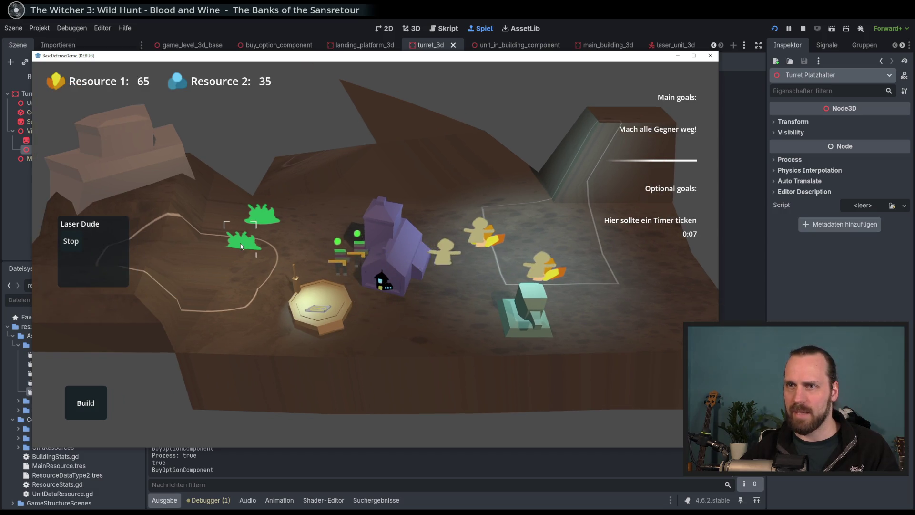
click(292, 227)
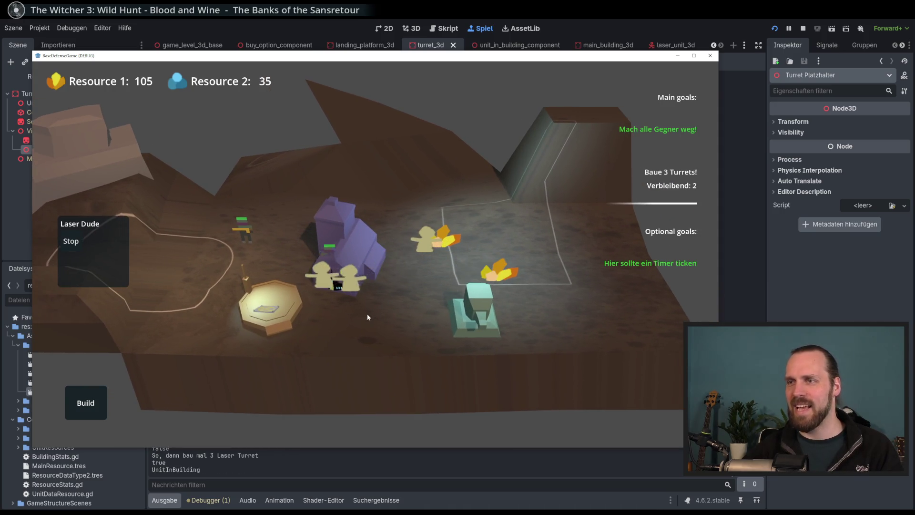
- Place a second Laser Turret at the previewed spot, leaving one turret to build
key(d)
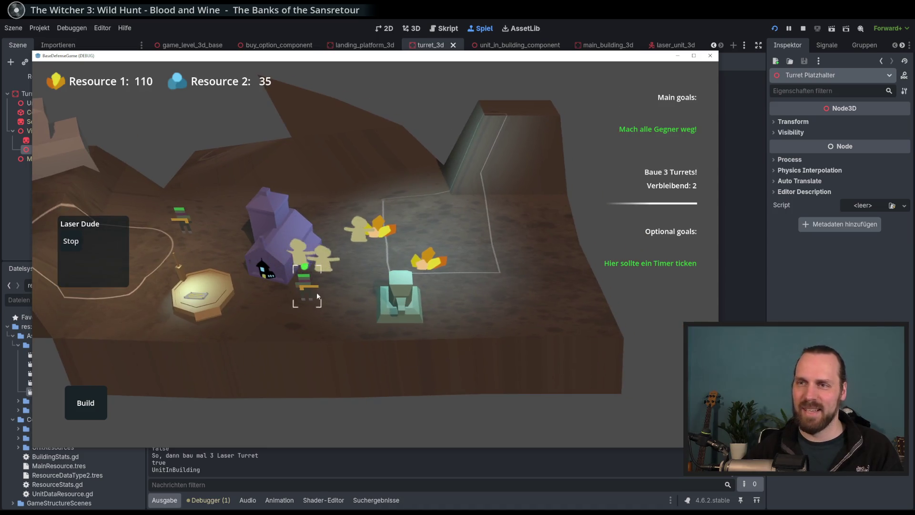
mouse_move(405, 298)
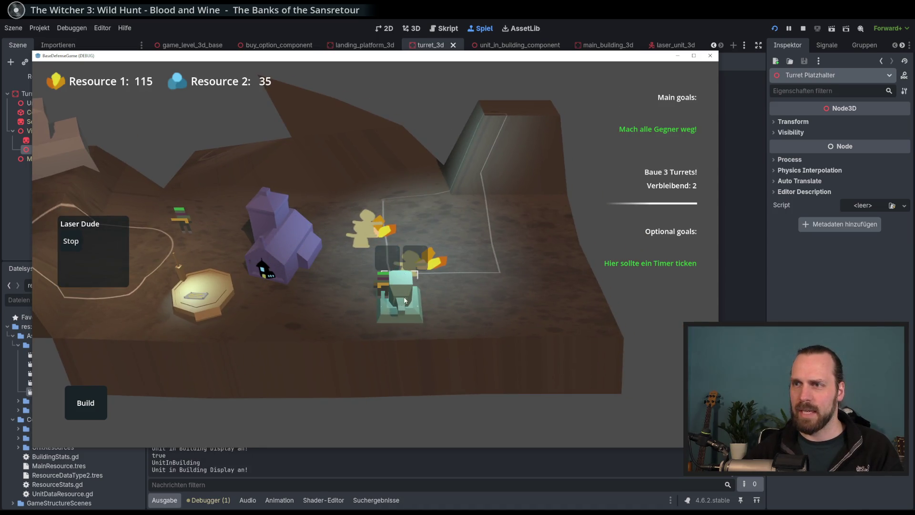
key(a)
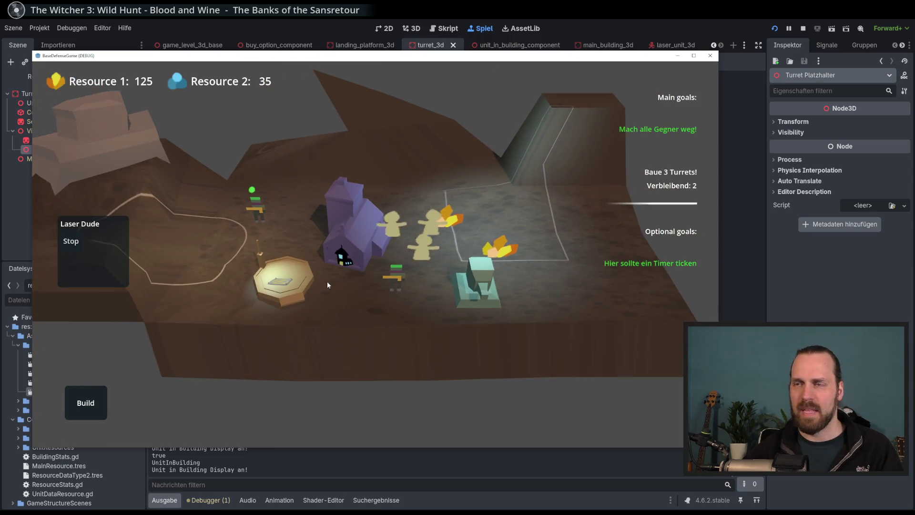
key(a)
scroll(483, 319, up, 3)
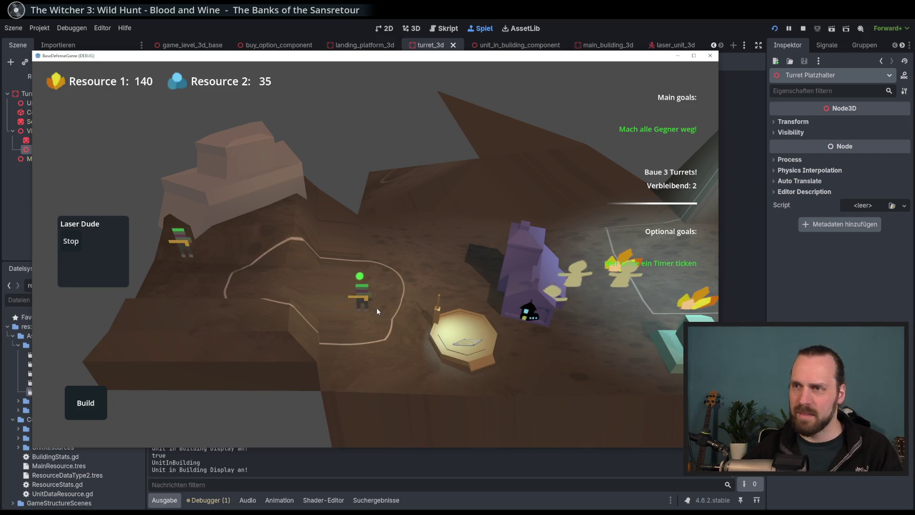
scroll(267, 288, down, 3)
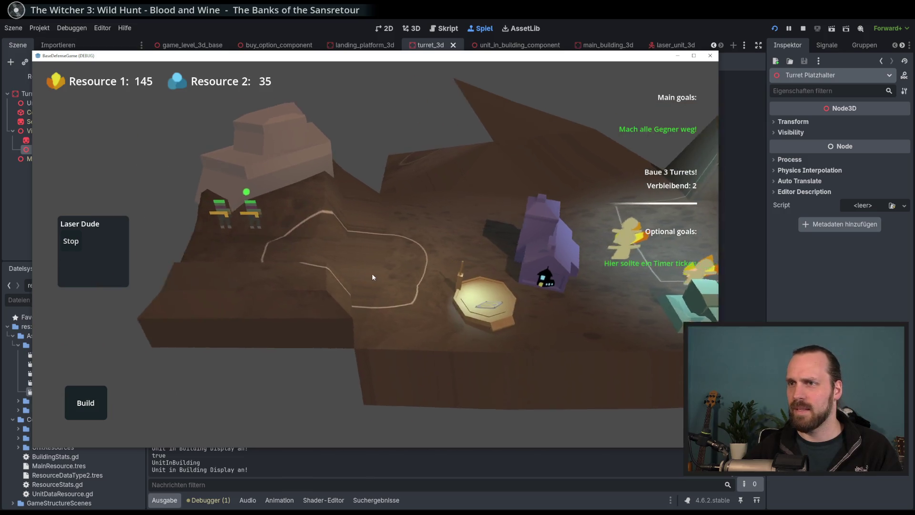
scroll(207, 199, up, 2)
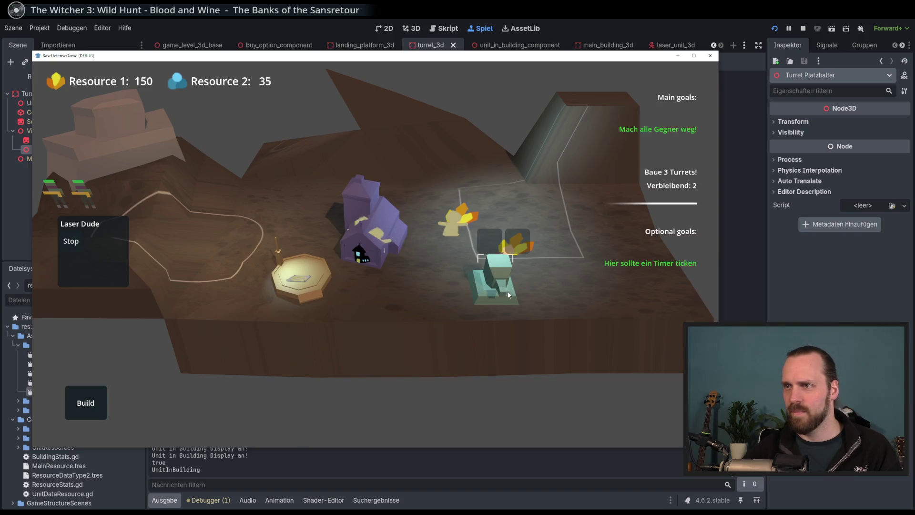
scroll(408, 298, up, 3)
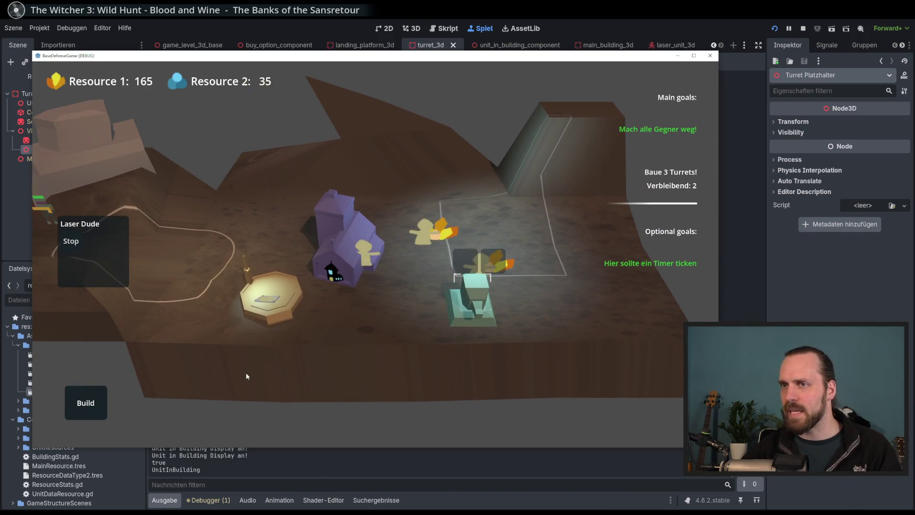
click(86, 403)
click(391, 315)
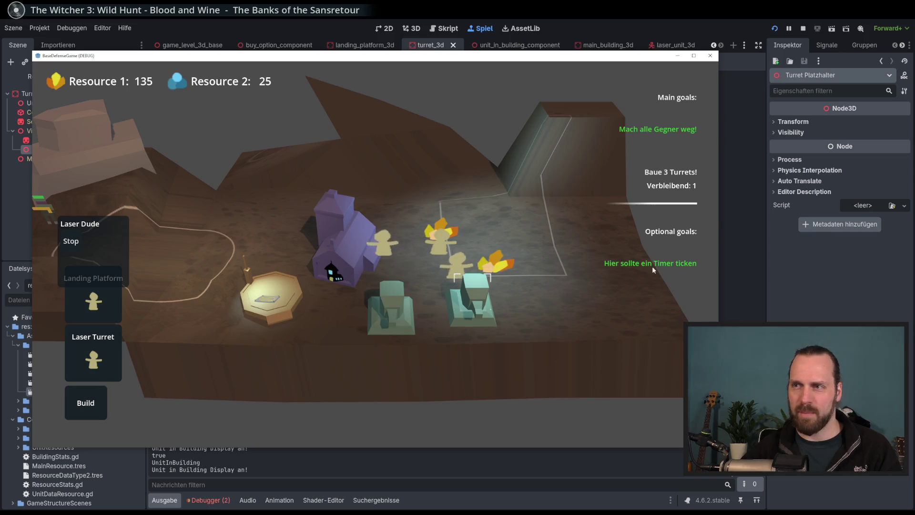
- Check the editor's Debugger Fehler list showing the display_manager.gd:49 error
scroll(423, 250, up, 3)
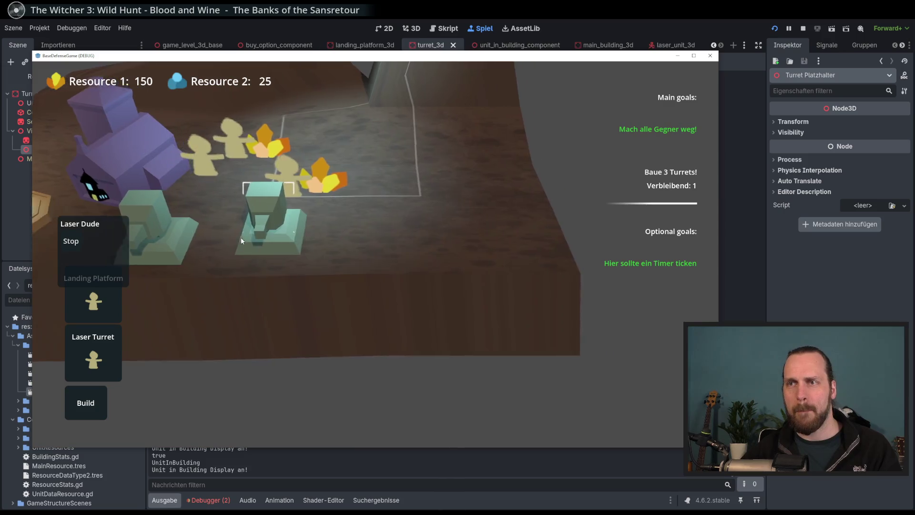
scroll(368, 278, down, 3)
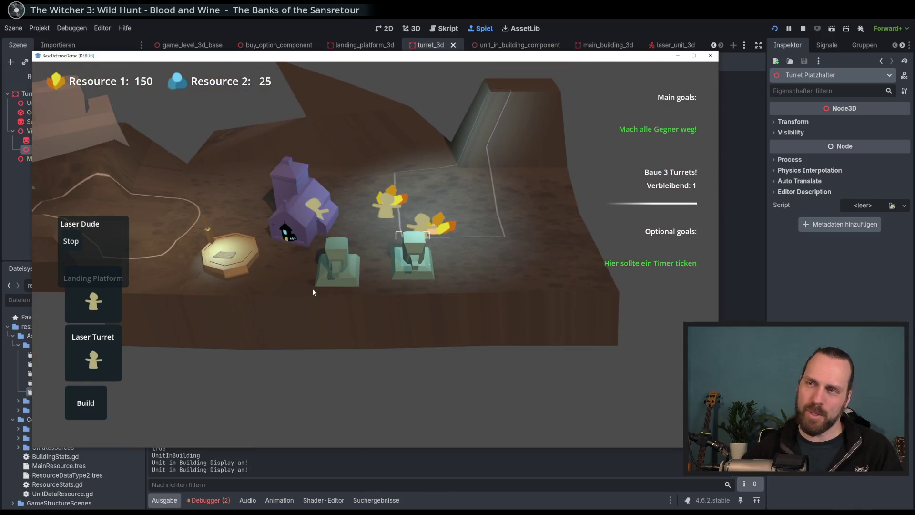
scroll(312, 288, up, 3)
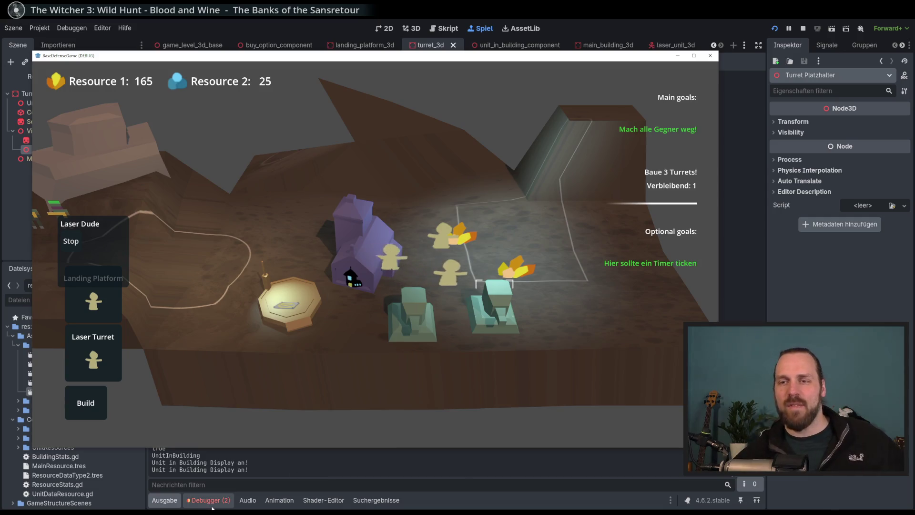
click(208, 500)
mouse_move(270, 433)
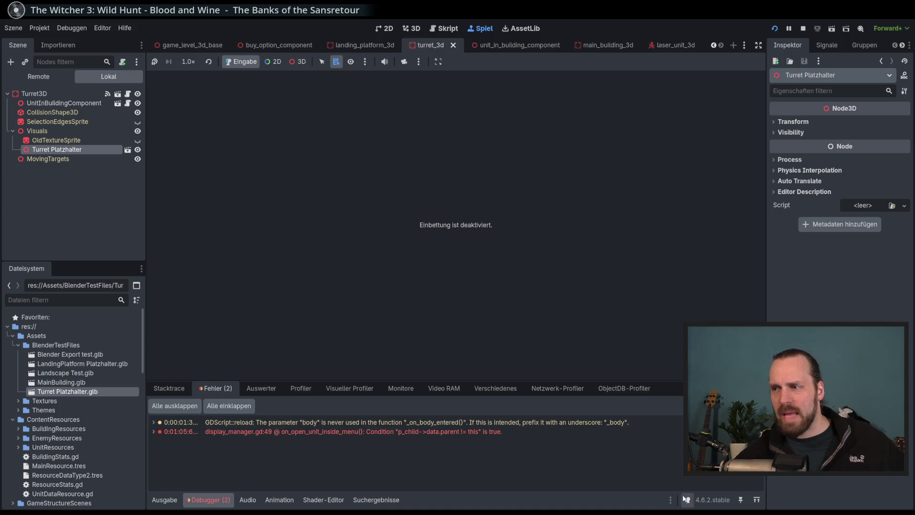
- Back in the game, select both turrets and open and close the left turret's unit menu
key(alt+Tab)
click(383, 302)
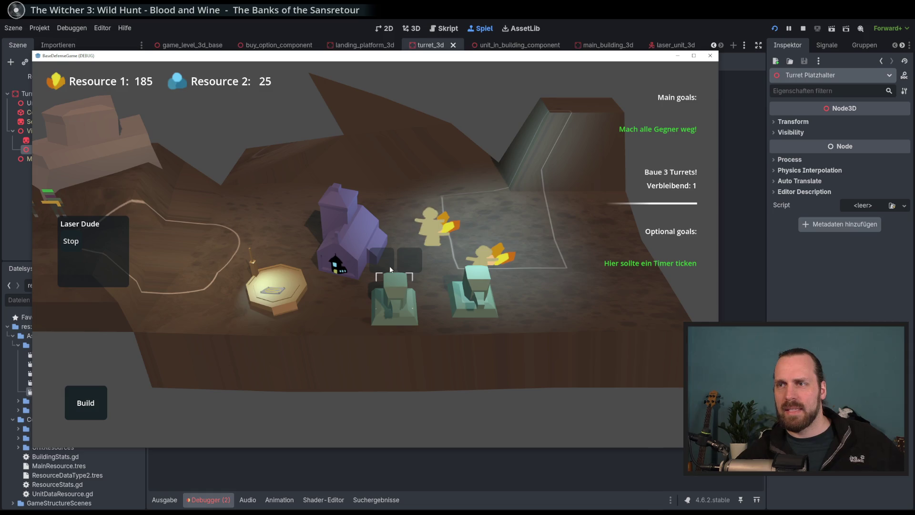
click(466, 296)
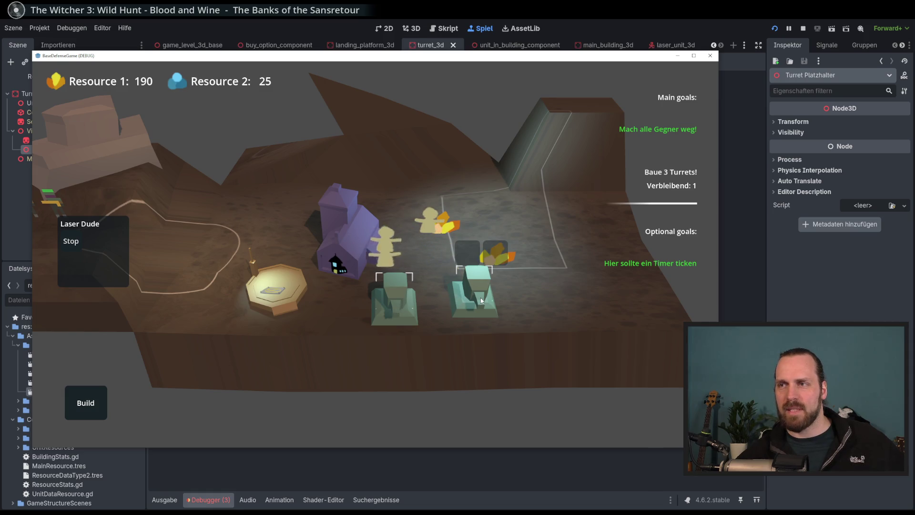
click(397, 307)
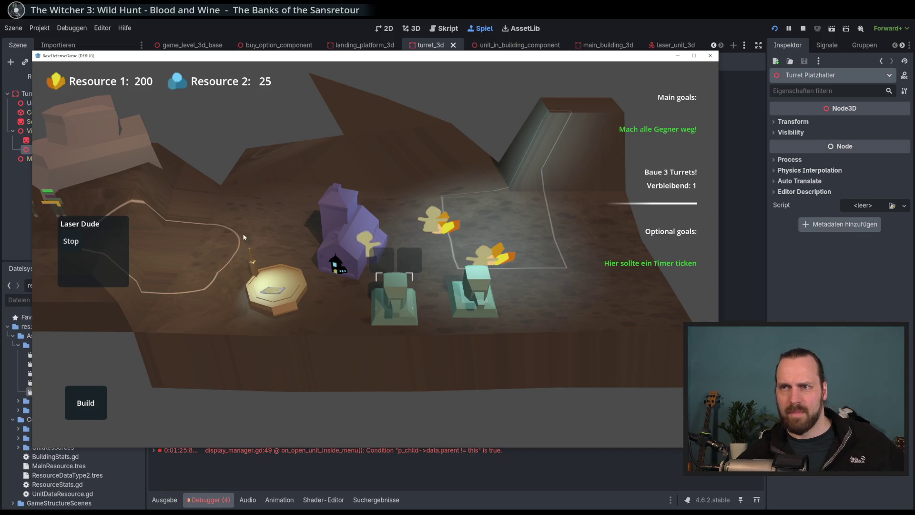
click(334, 262)
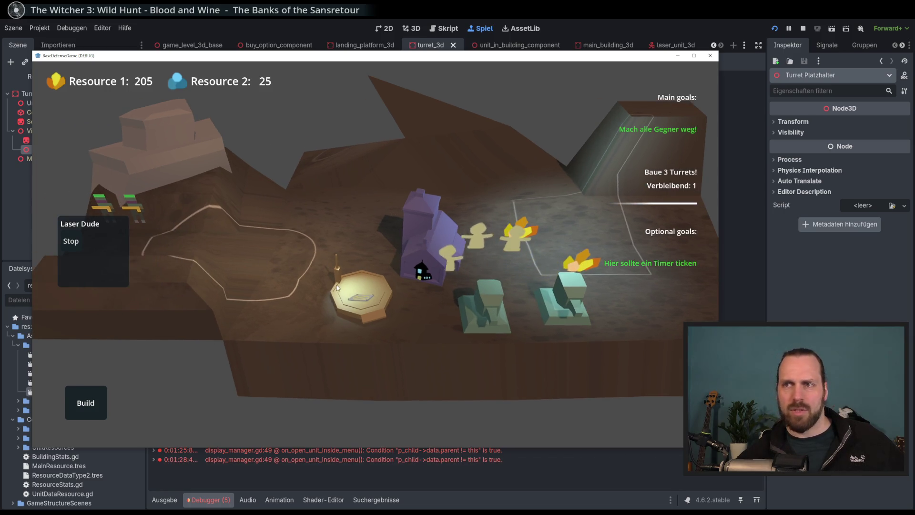
click(419, 267)
- Buy three Laser Dude units and send the units out of the right turret
click(398, 248)
click(393, 267)
click(393, 267)
click(393, 267)
click(393, 267)
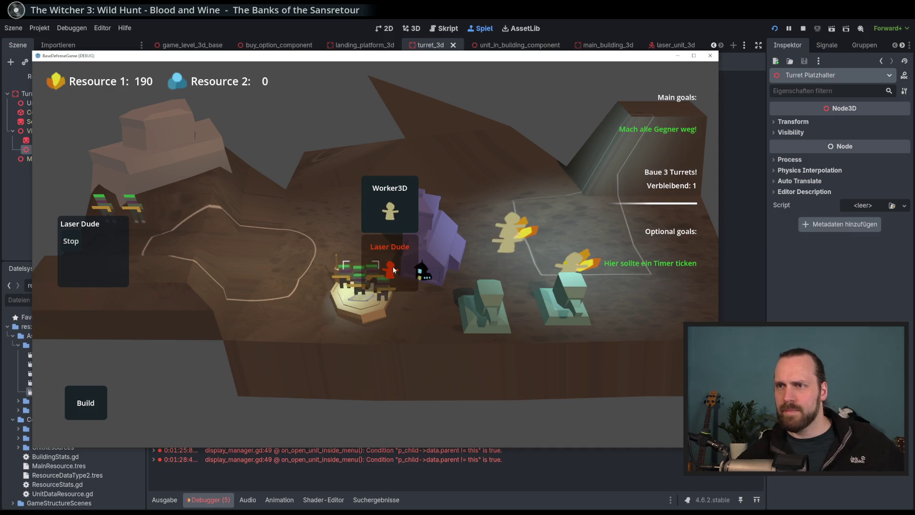
click(402, 304)
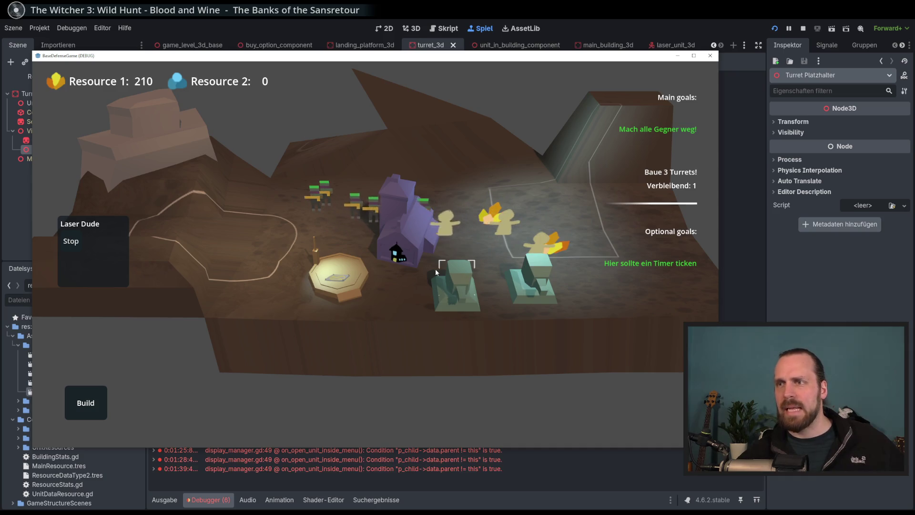
drag(485, 293, 403, 295)
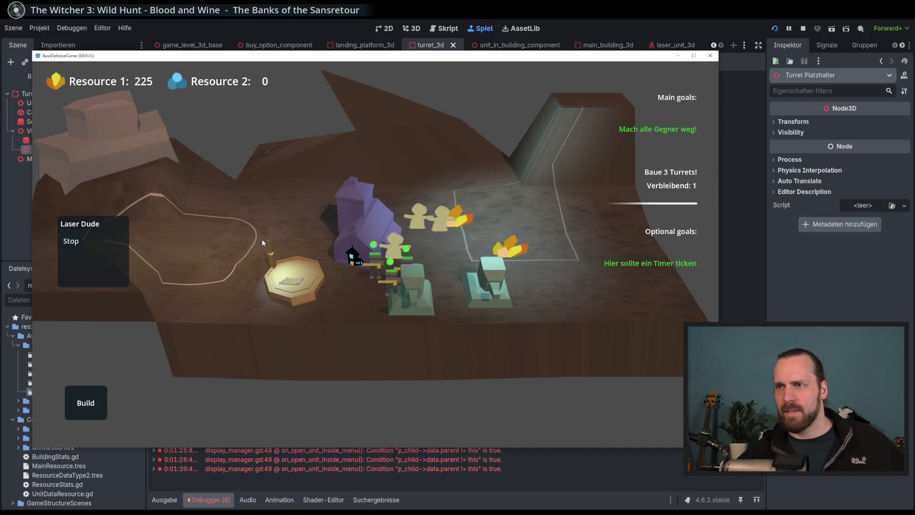
click(492, 272)
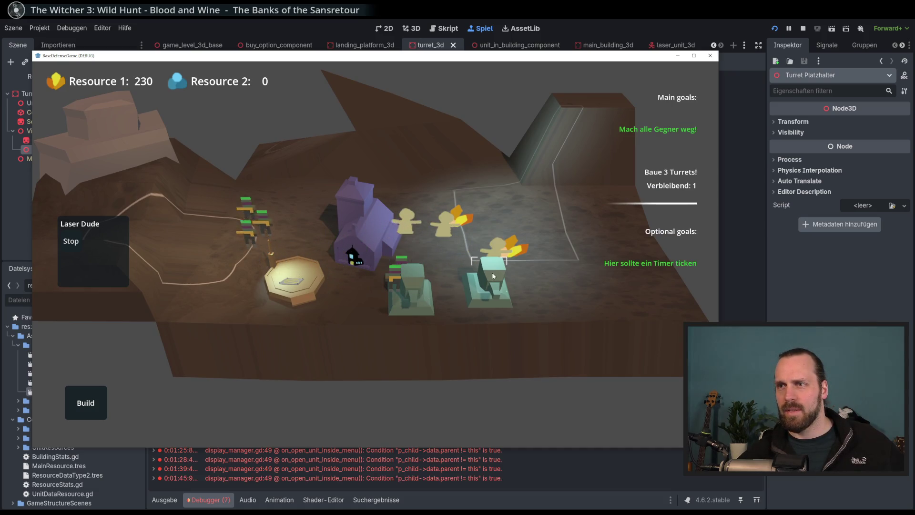
click(491, 283)
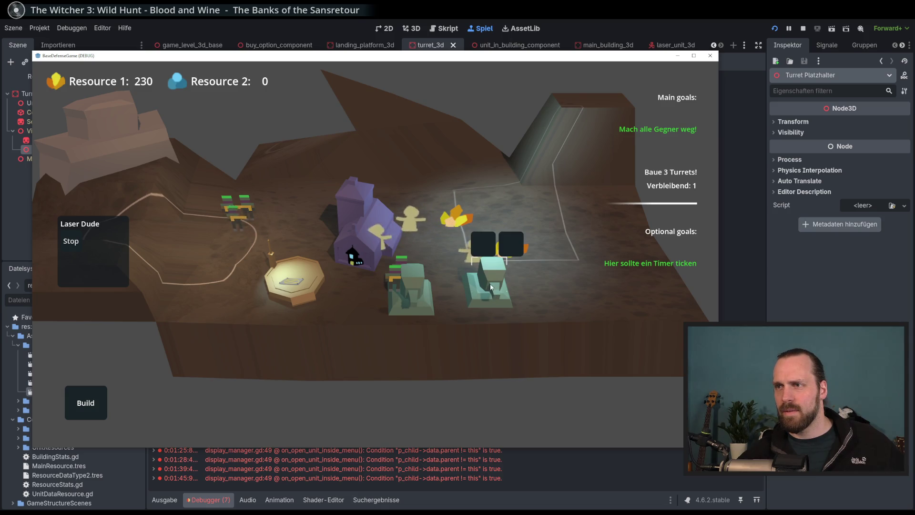
click(515, 250)
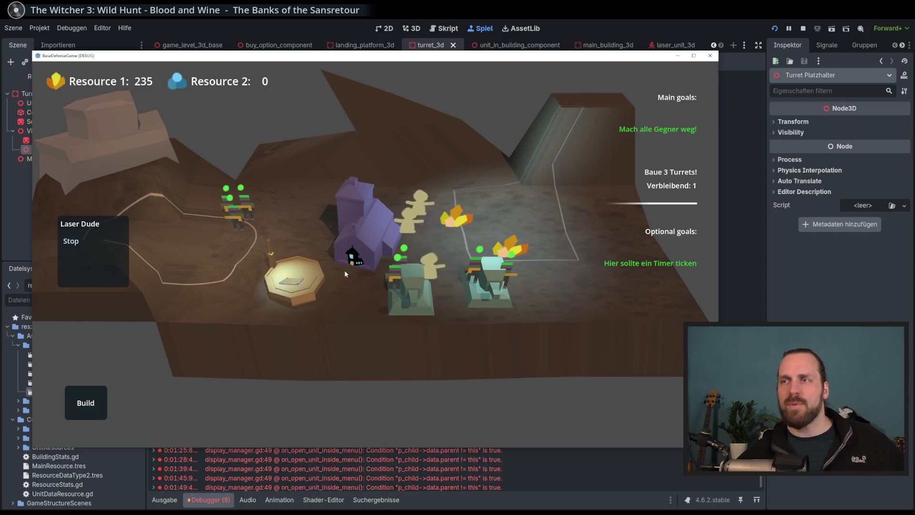
- Select the landing platform, then the left turret
click(276, 295)
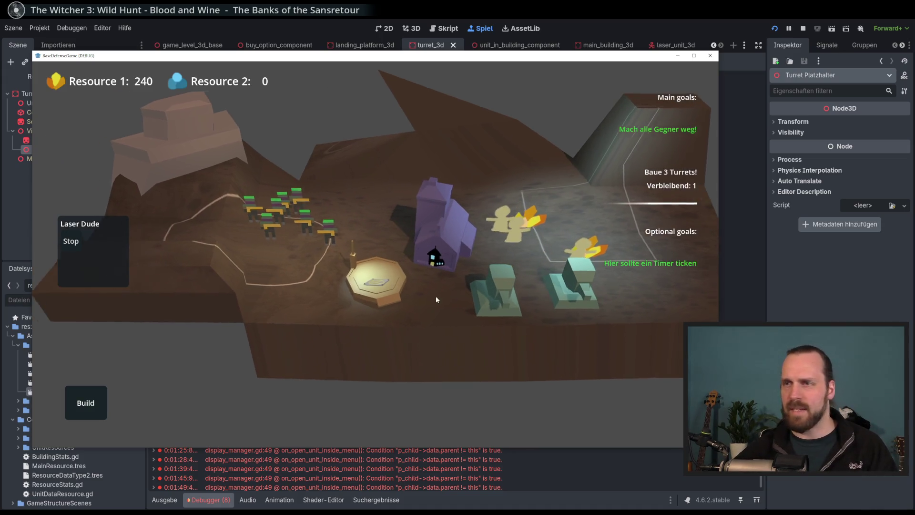
scroll(435, 296, up, 3)
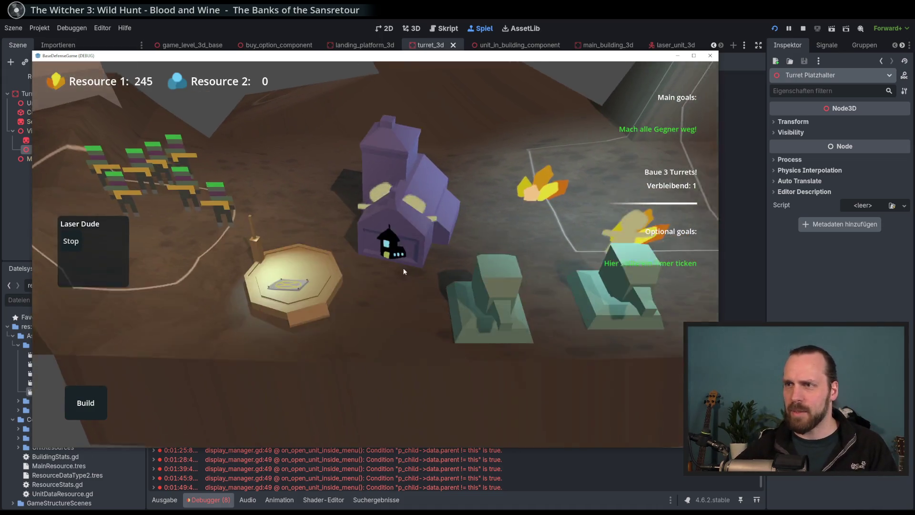
scroll(403, 271, down, 3)
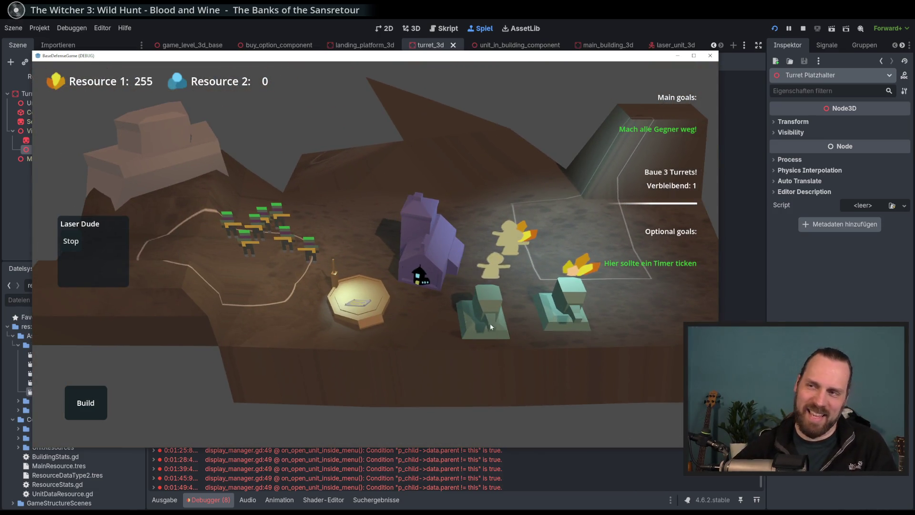
click(490, 322)
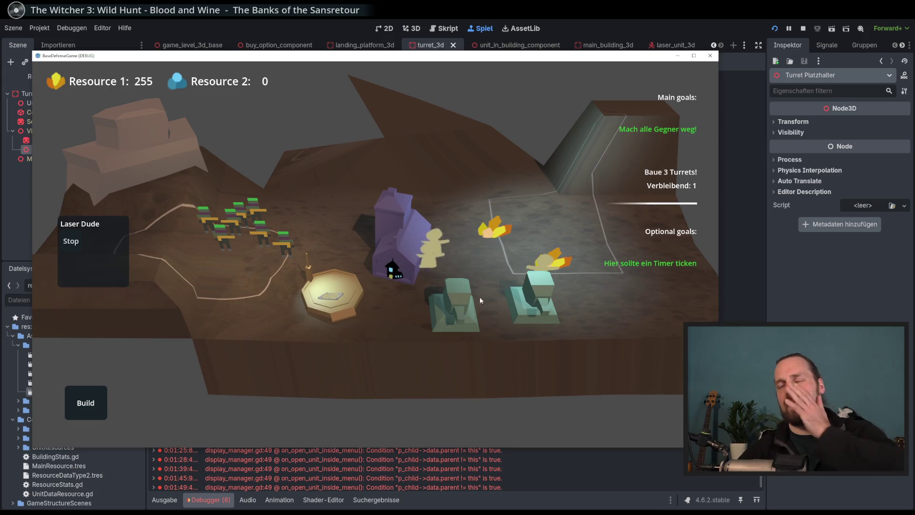
scroll(276, 253, up, 4)
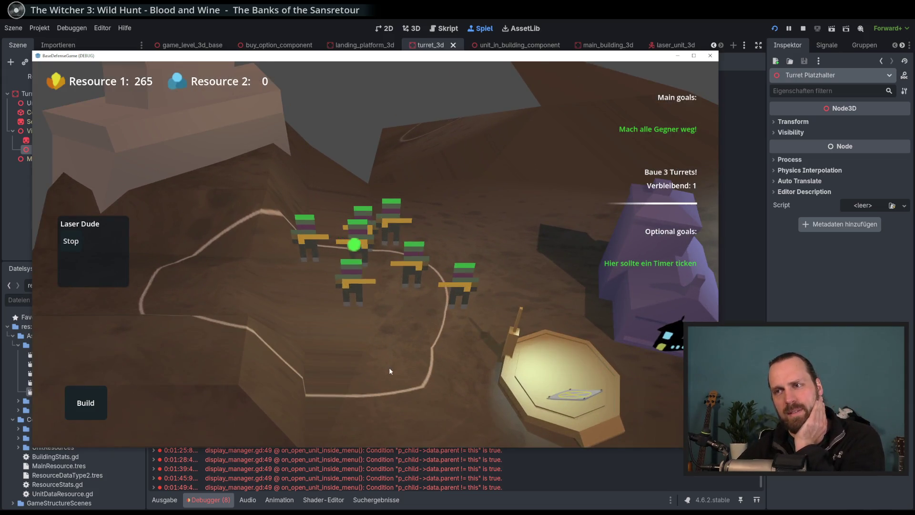
scroll(389, 367, down, 3)
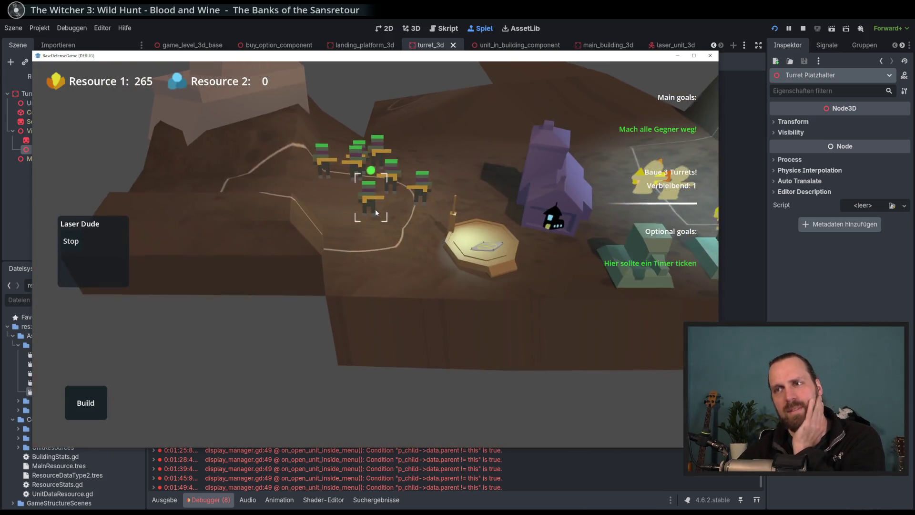
scroll(364, 297, down, 3)
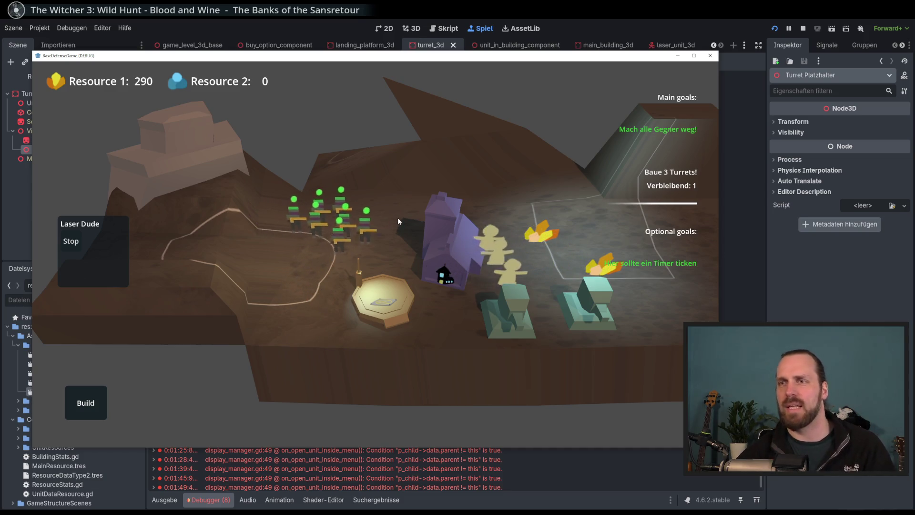
- Move in closer to the base and select, deselect and reselect the left turret
drag(433, 324, 339, 312)
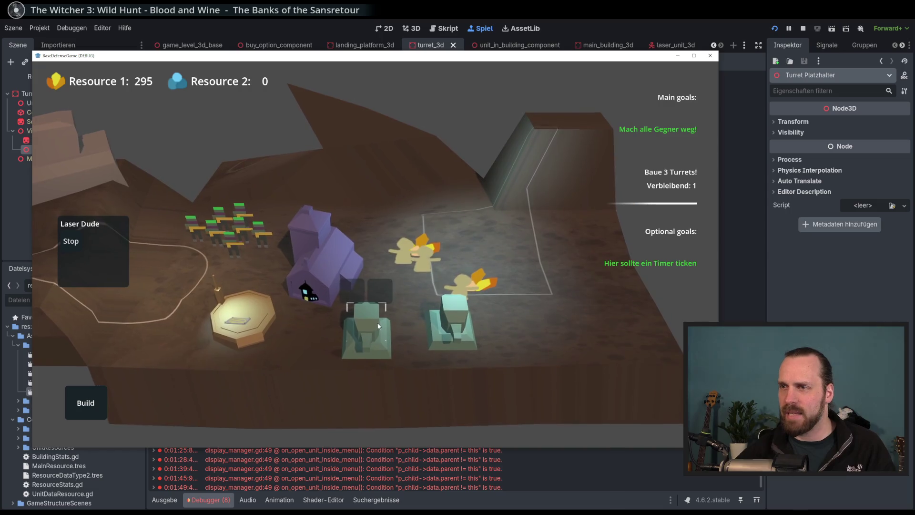
drag(214, 278, 303, 300)
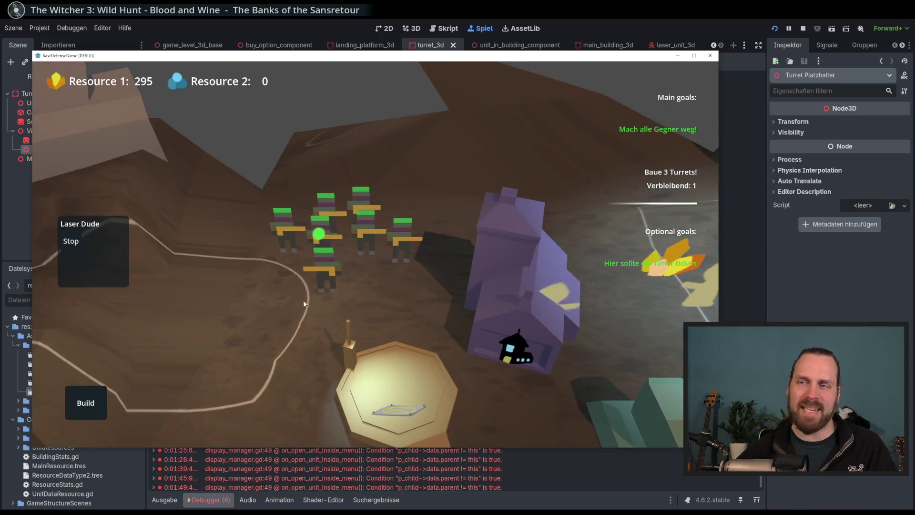
scroll(279, 306, down, 1)
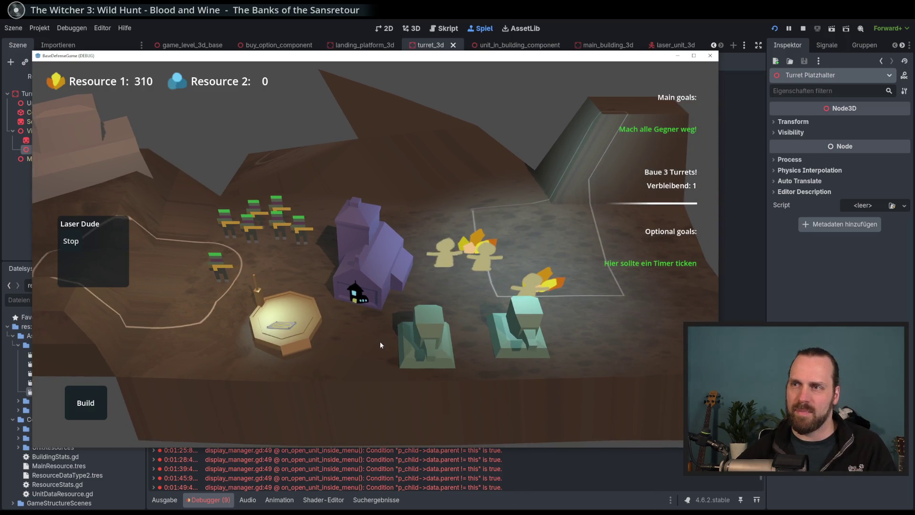
scroll(380, 342, up, 2)
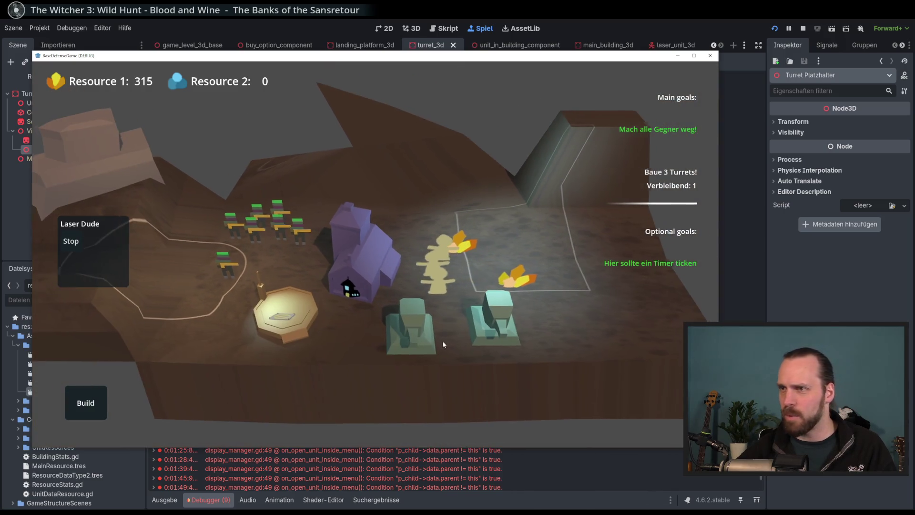
drag(443, 341, 408, 344)
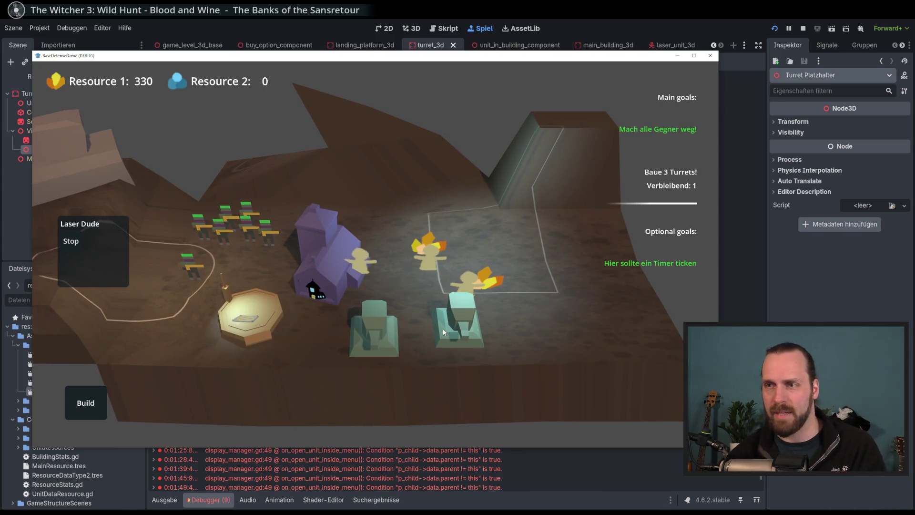
scroll(443, 328, up, 3)
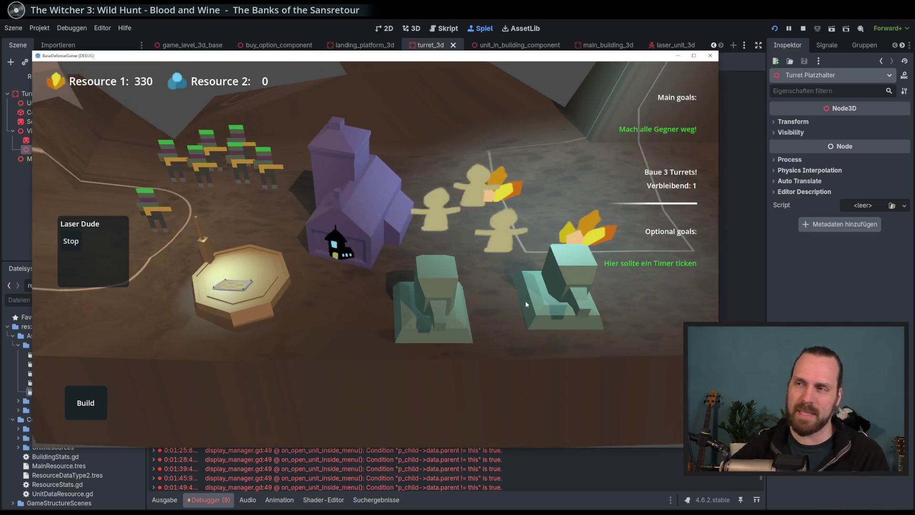
click(449, 300)
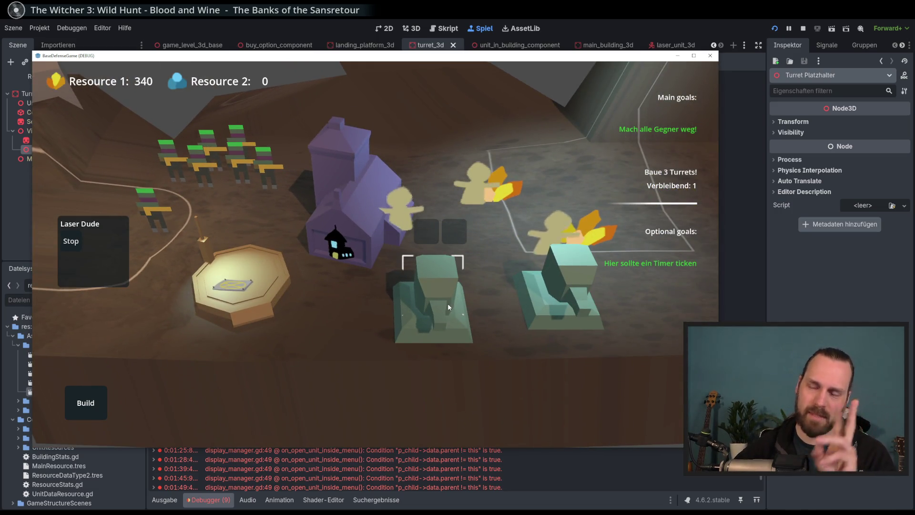
scroll(424, 307, down, 3)
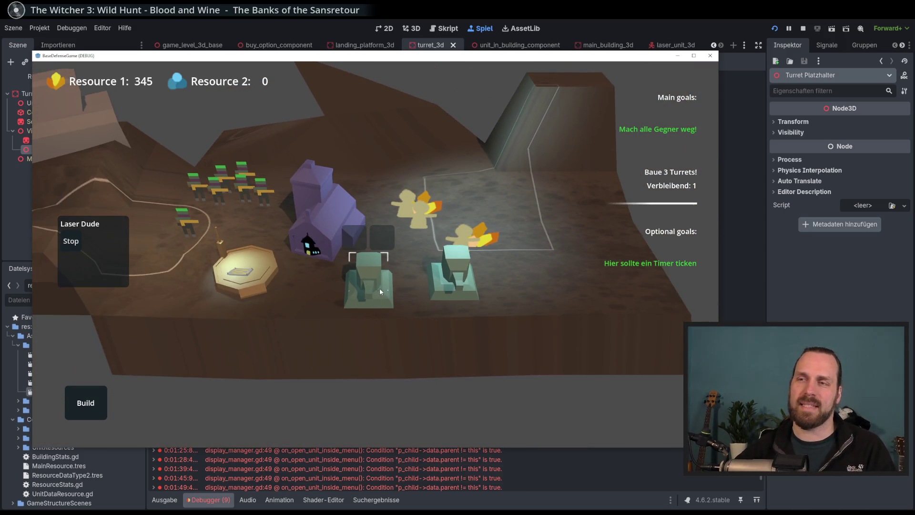
scroll(380, 290, up, 3)
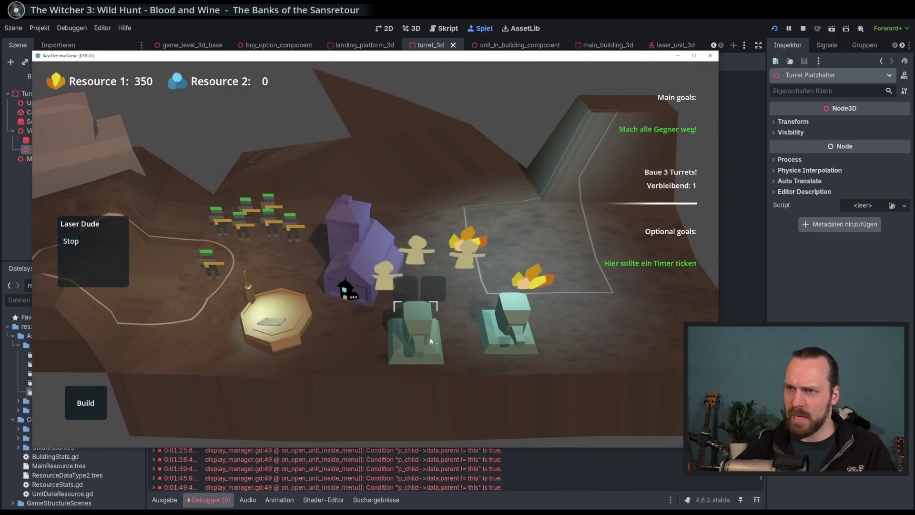
scroll(419, 337, down, 2)
click(433, 353)
scroll(432, 354, up, 1)
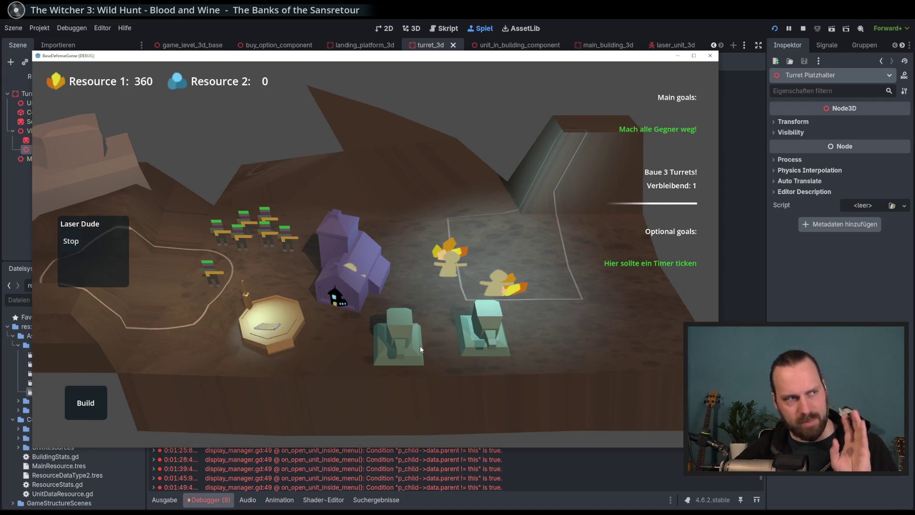
click(418, 345)
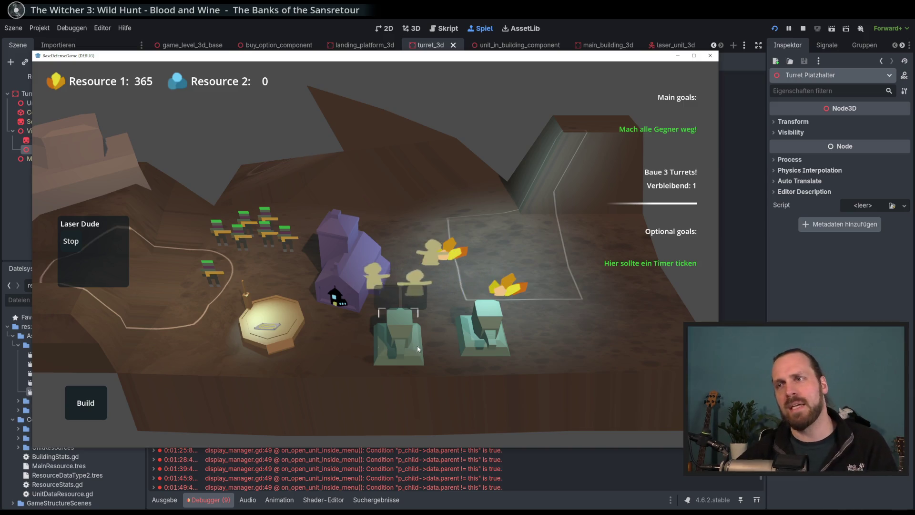
drag(454, 328, 373, 321)
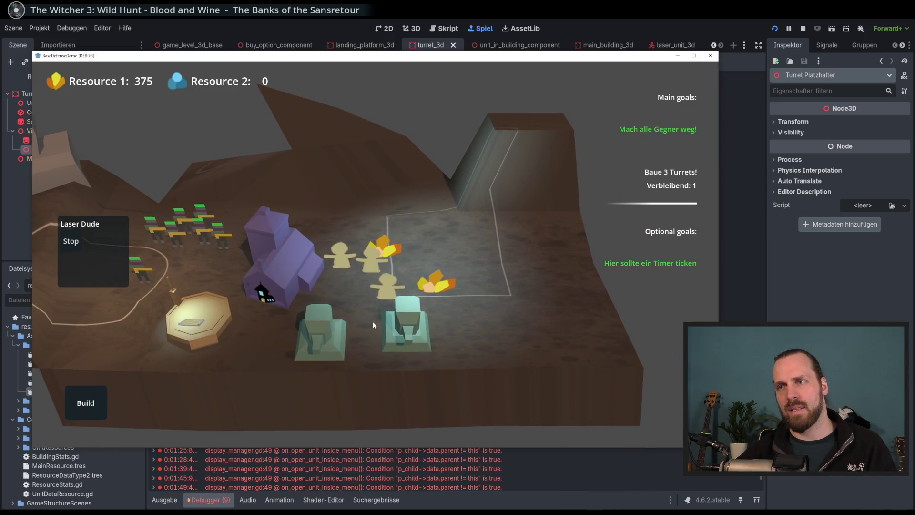
- Select the purple main building and survey the base and units with the camera
click(284, 269)
mouse_move(283, 264)
mouse_down()
mouse_move(423, 272)
mouse_move(331, 311)
mouse_move(498, 317)
mouse_up()
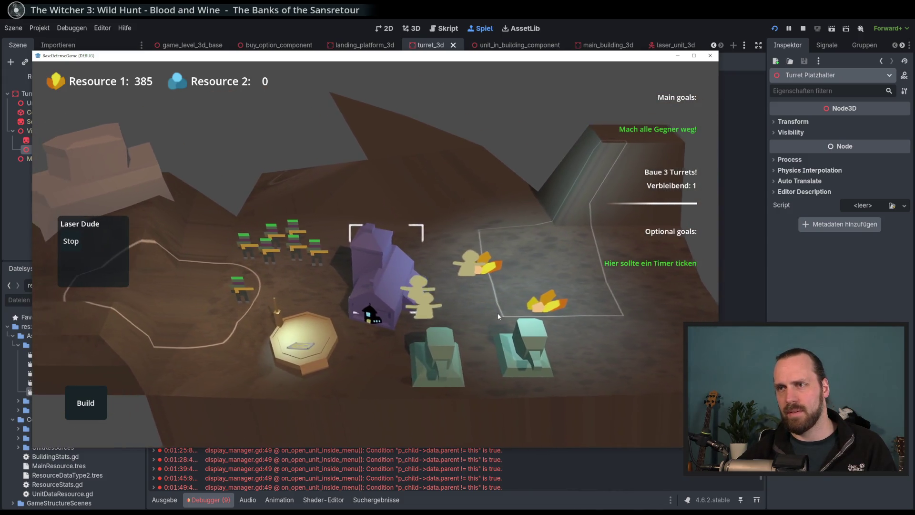
scroll(465, 263, up, 1)
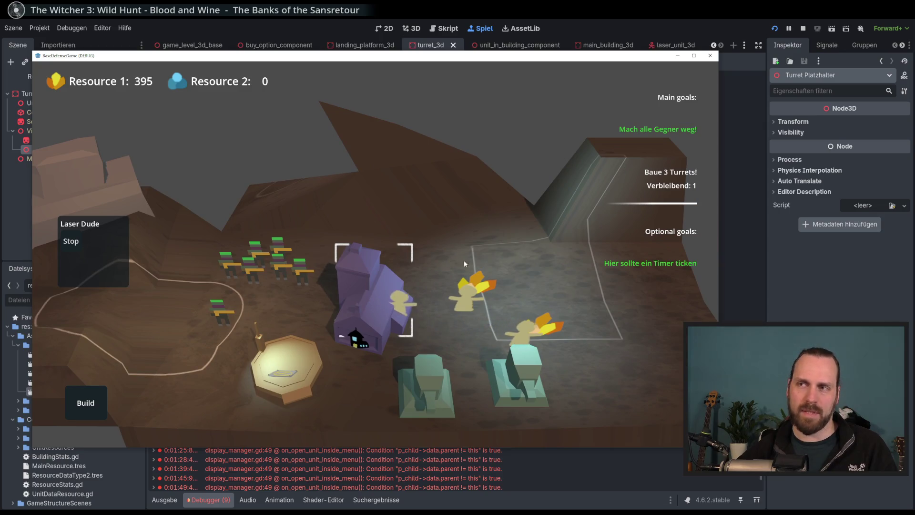
scroll(465, 263, down, 1)
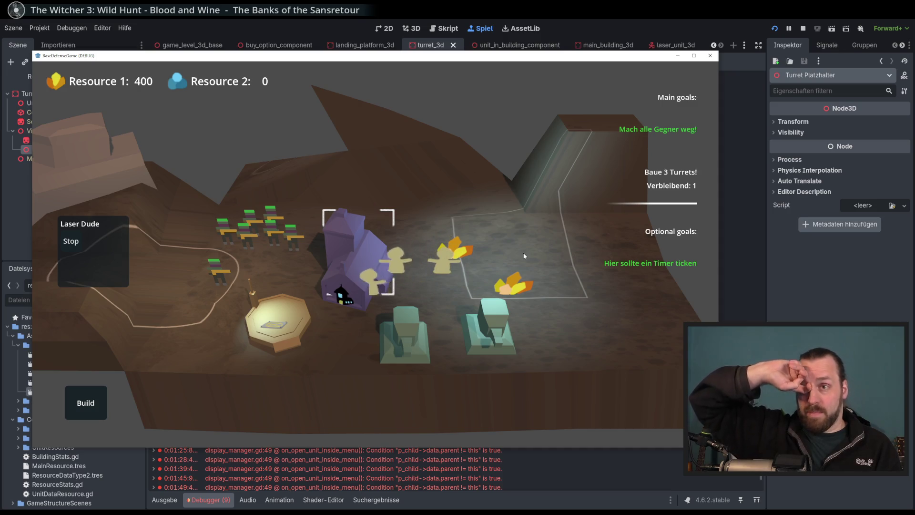
mouse_move(524, 256)
mouse_down()
mouse_move(546, 293)
mouse_move(298, 234)
mouse_move(298, 305)
mouse_up()
mouse_move(267, 342)
mouse_down()
mouse_move(290, 262)
mouse_move(290, 290)
mouse_move(251, 301)
mouse_up()
scroll(291, 291, up, 3)
scroll(230, 291, down, 3)
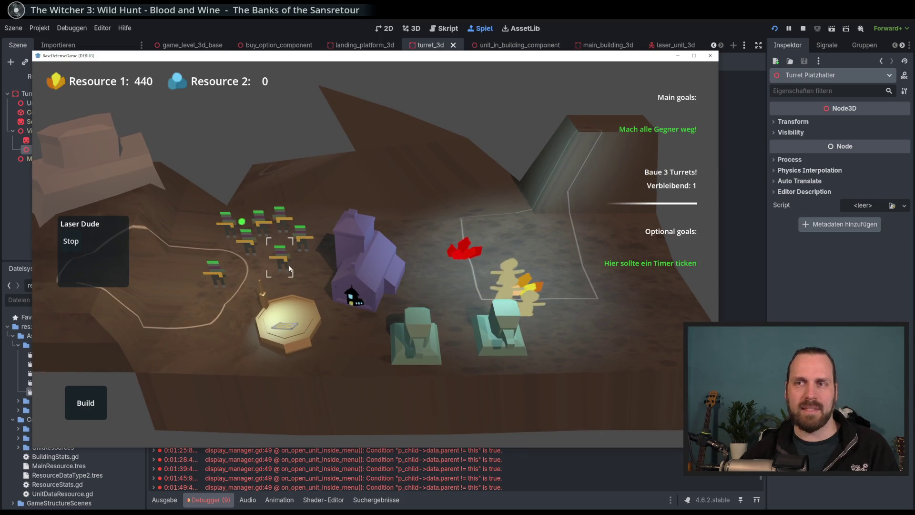
drag(303, 284, 345, 249)
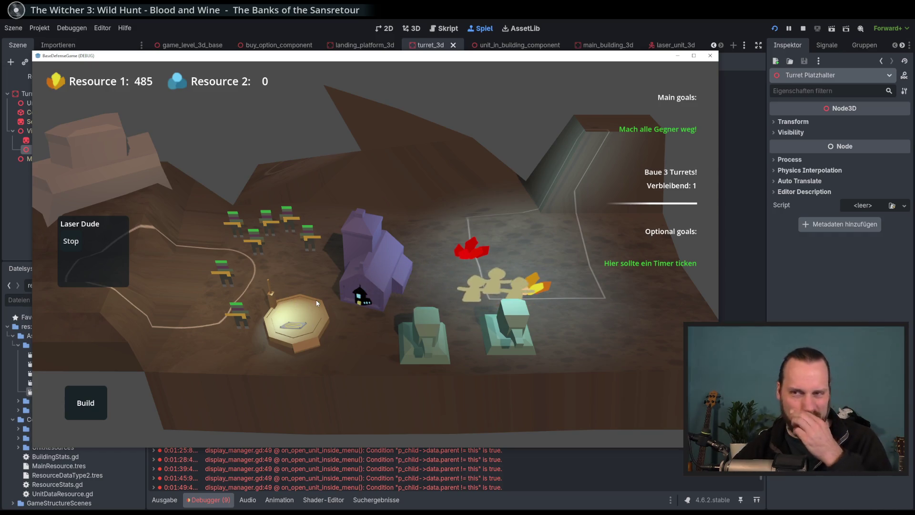
scroll(316, 300, down, 3)
scroll(370, 171, up, 3)
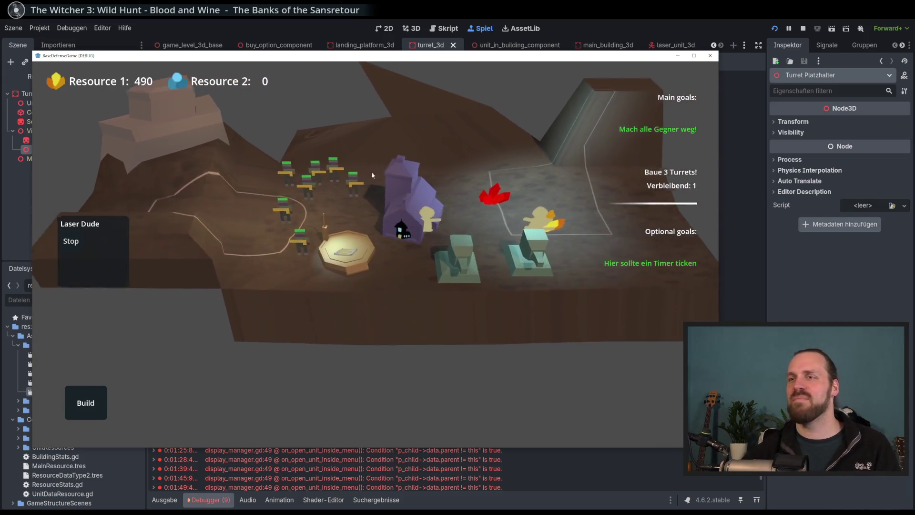
mouse_move(295, 266)
mouse_down()
mouse_move(226, 275)
mouse_move(362, 276)
mouse_move(410, 257)
mouse_move(382, 278)
mouse_move(517, 270)
mouse_move(392, 307)
mouse_move(388, 282)
mouse_move(517, 358)
mouse_move(413, 306)
mouse_move(550, 184)
mouse_move(499, 244)
mouse_move(508, 250)
mouse_up()
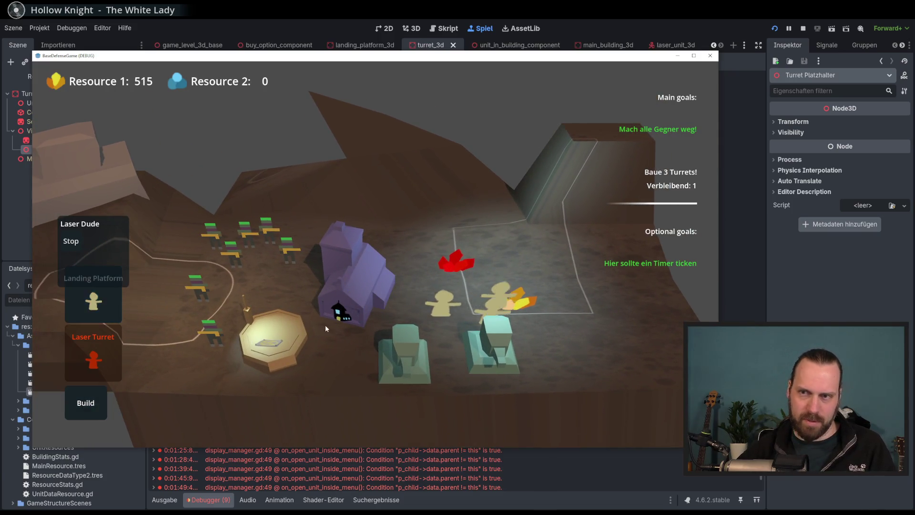
- Build the third Laser Turret, winning the mission
click(85, 403)
click(93, 355)
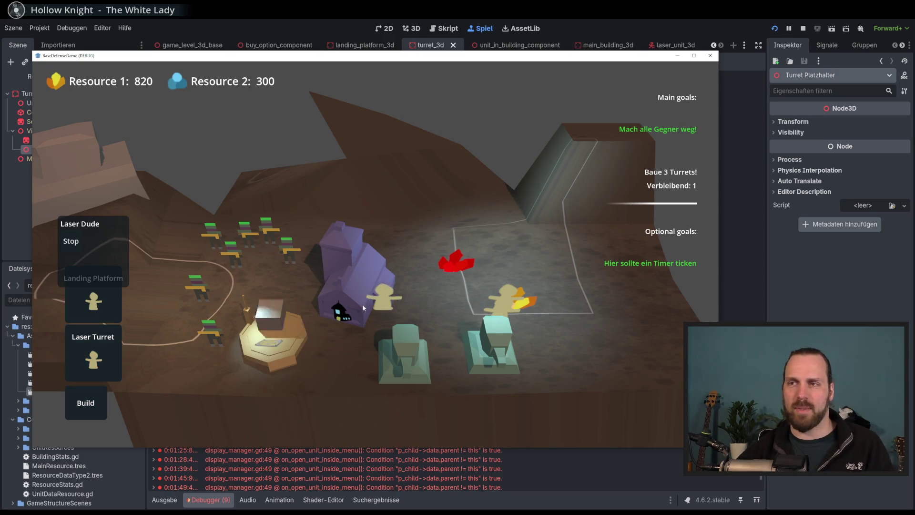
click(421, 246)
mouse_move(421, 246)
mouse_down()
mouse_move(518, 230)
mouse_move(587, 203)
mouse_up()
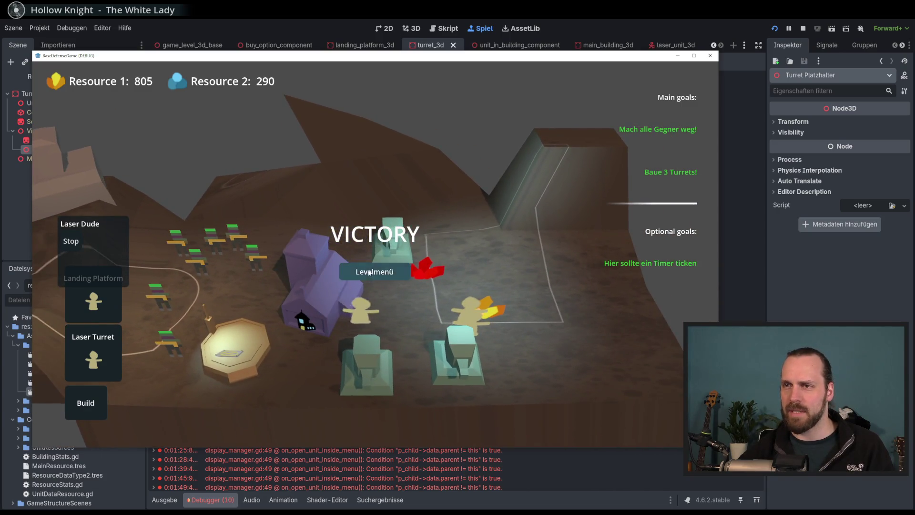
- Quit the game via Levelmenü, Hauptmenü and Beenden, returning to the editor
click(402, 273)
click(205, 402)
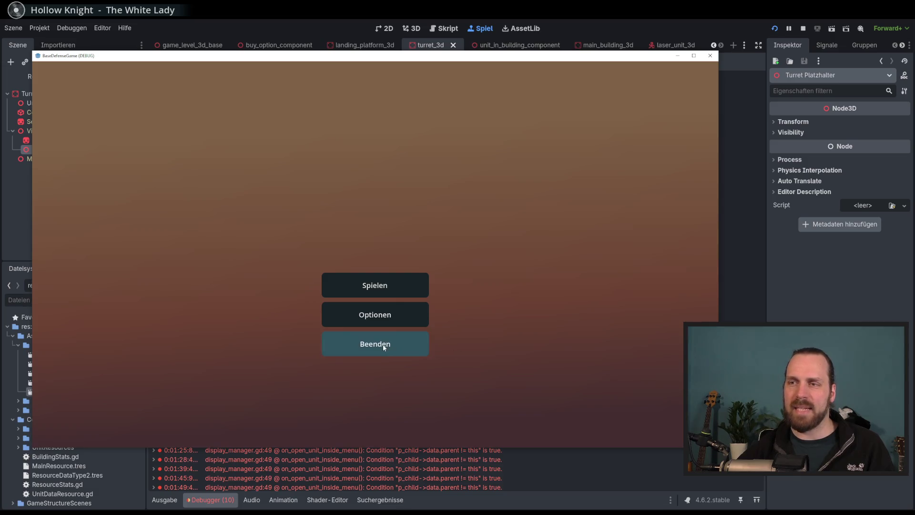
click(436, 348)
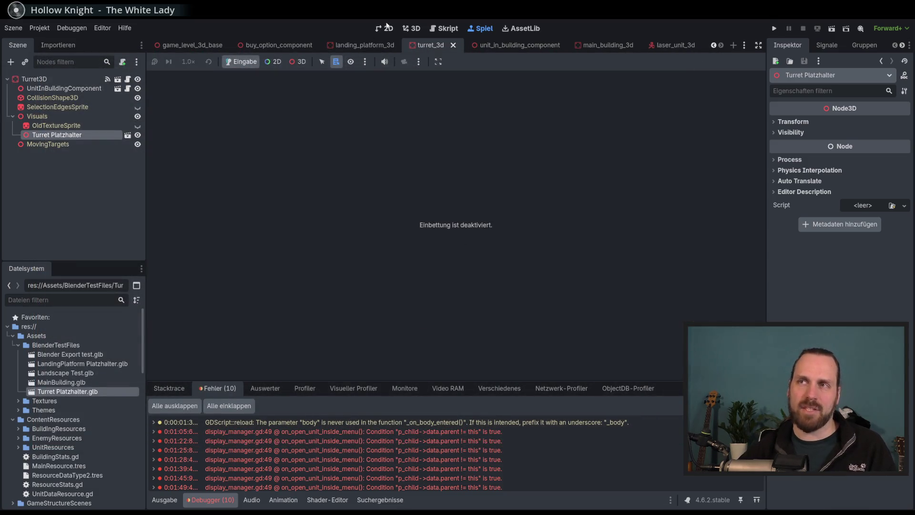
click(387, 27)
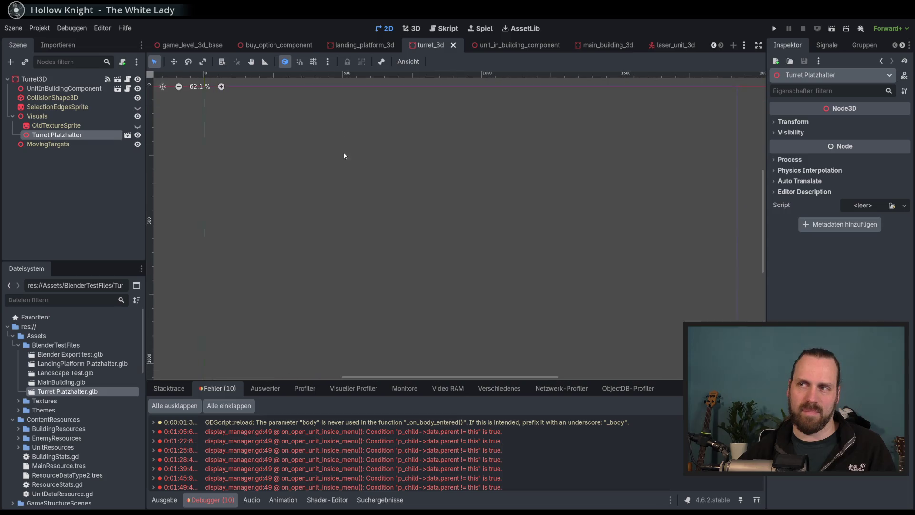
- View the turret_3d scene in 3D and orbit around the pale teal turret model
click(412, 29)
drag(401, 180, 377, 217)
drag(477, 274, 476, 260)
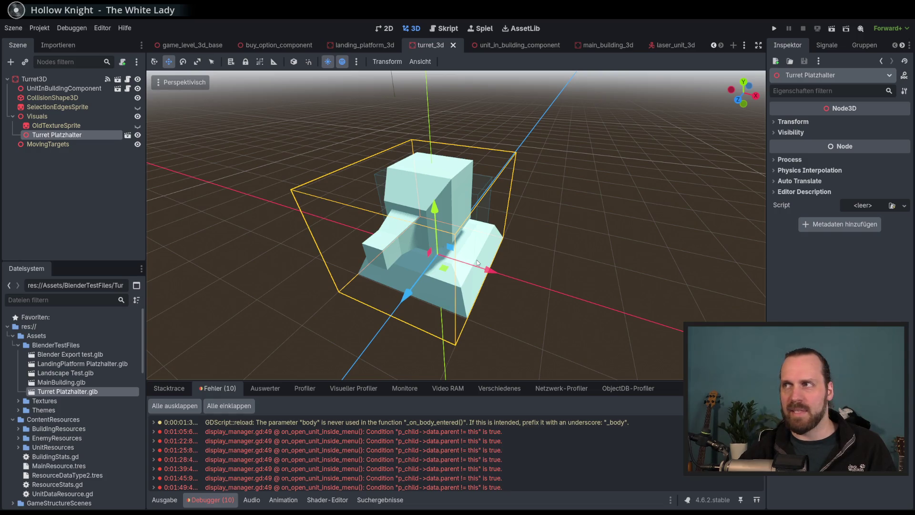
mouse_move(477, 259)
mouse_down()
mouse_move(487, 234)
mouse_move(636, 201)
mouse_move(516, 245)
mouse_move(464, 232)
mouse_move(490, 248)
mouse_move(510, 213)
mouse_move(468, 211)
mouse_up()
scroll(494, 218, down, 3)
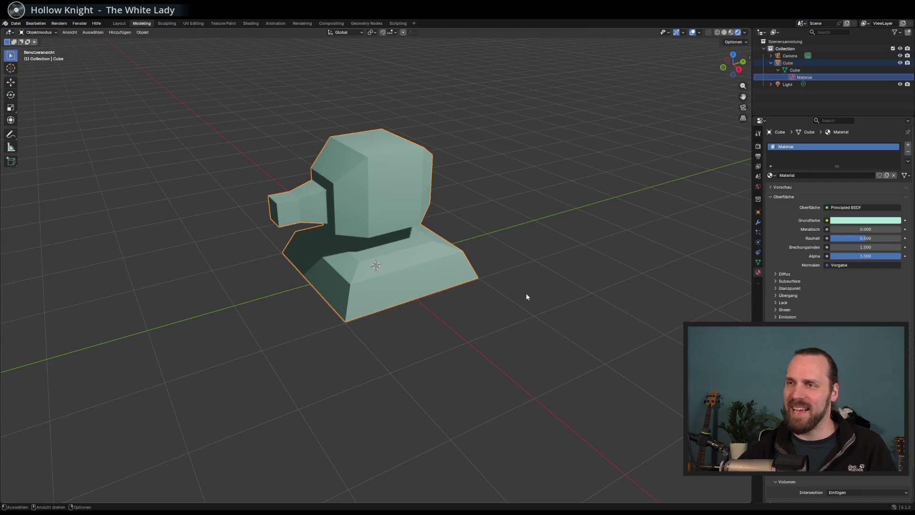
drag(527, 297, 479, 274)
click(880, 220)
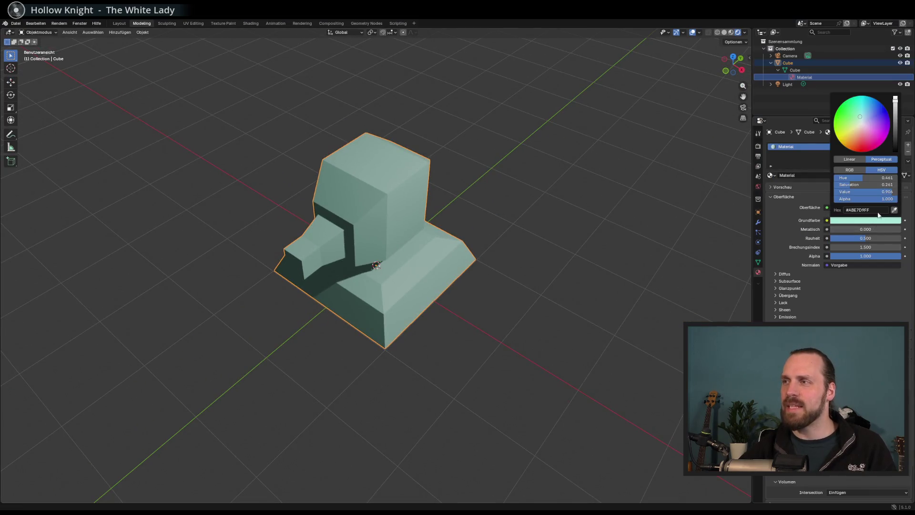
- Change the turret's base colour to a deeper green and export glTF 2.0 over Turret Platzhalter.glb
drag(899, 119, 849, 115)
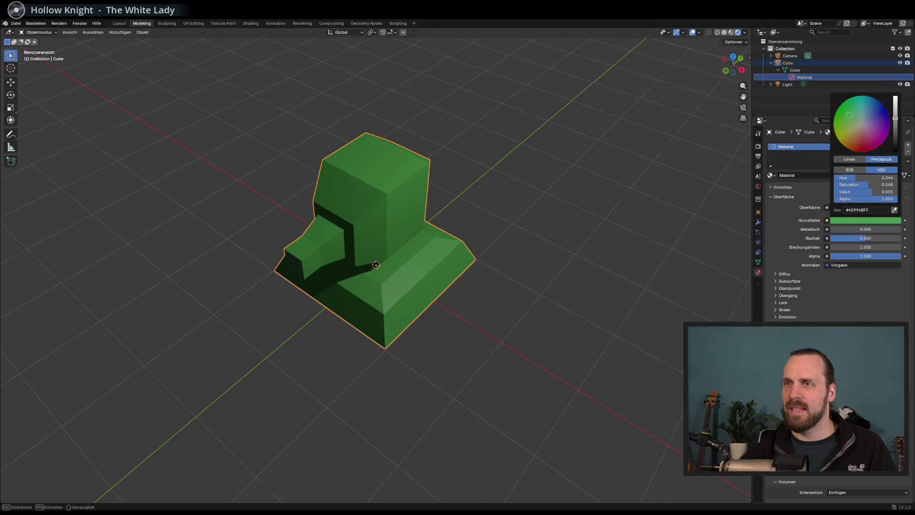
click(569, 219)
click(16, 23)
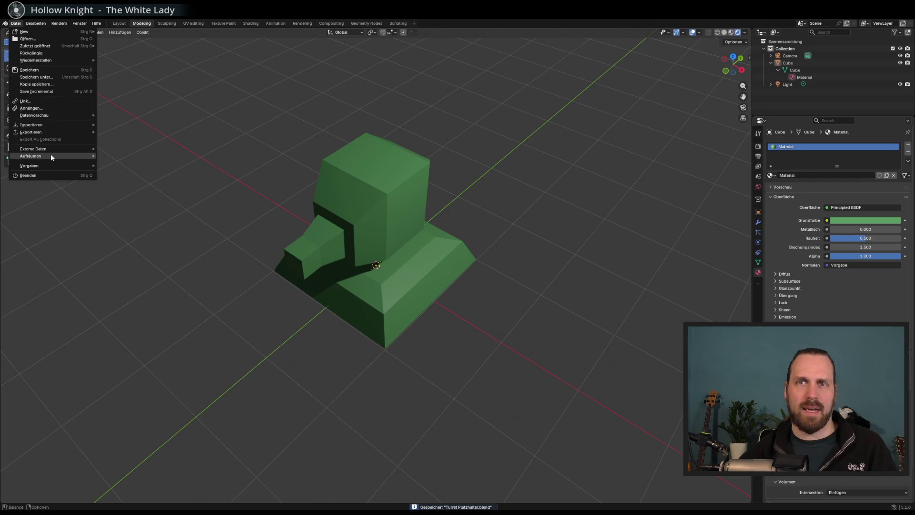
mouse_move(71, 167)
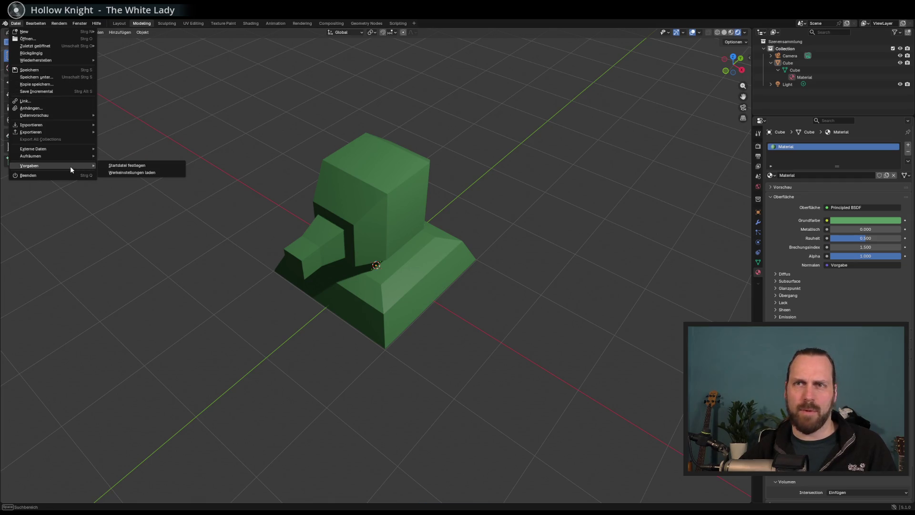
mouse_move(58, 133)
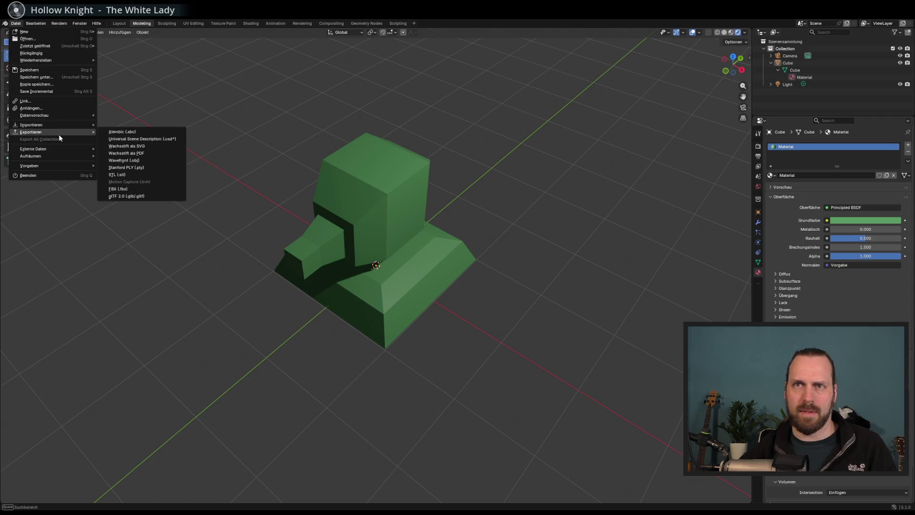
click(135, 196)
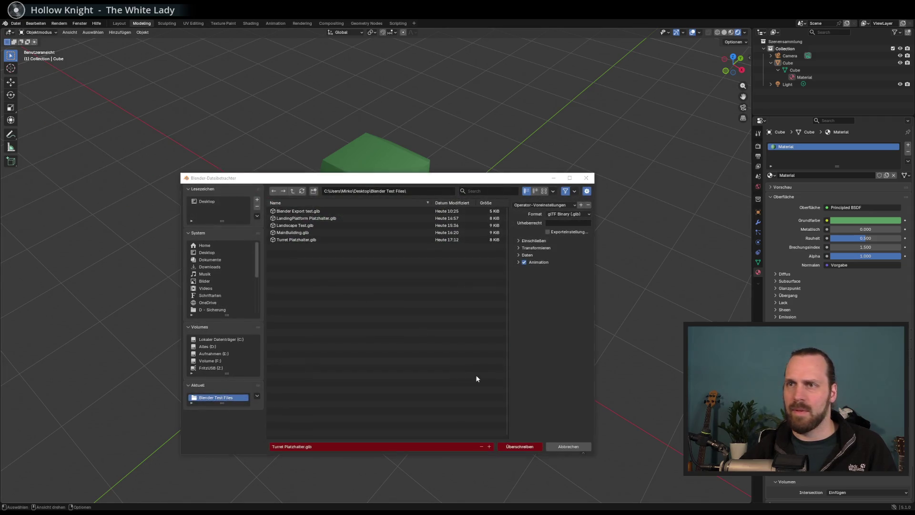
click(531, 448)
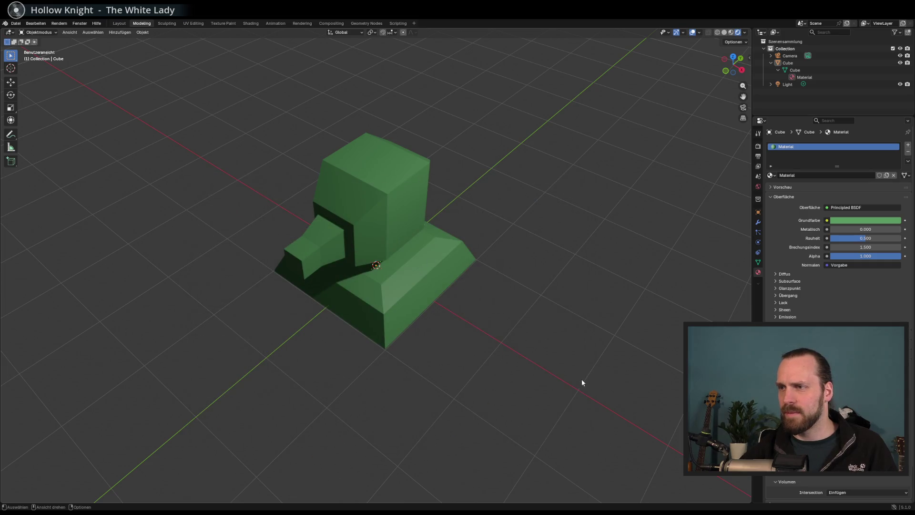
- Check the updated Turret Platzhalter.glb in Explorer, inspect the green turret in Godot, and run the project
key(alt+Tab)
key(alt+Tab)
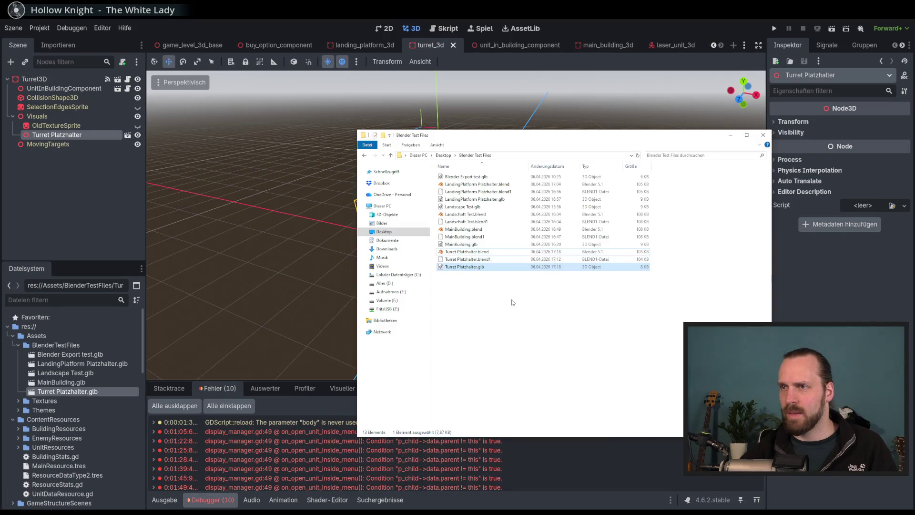
drag(459, 267, 413, 281)
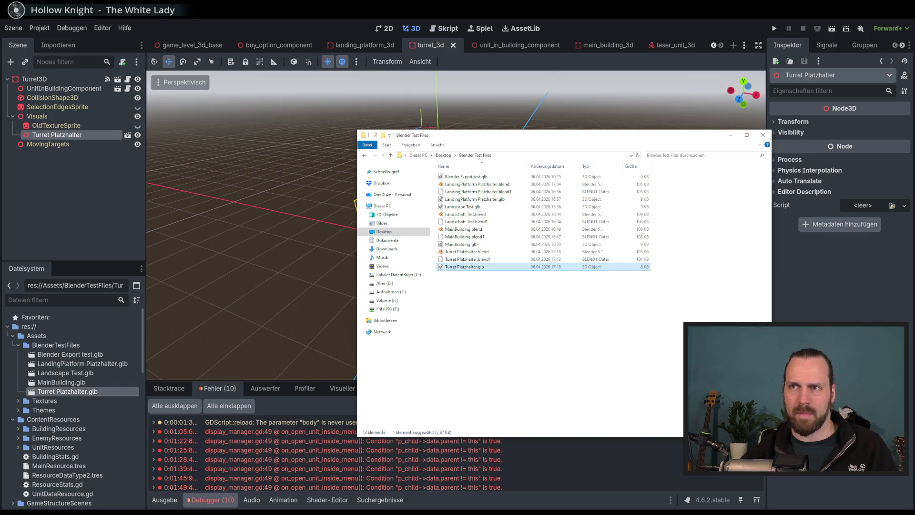
key(alt+Tab)
drag(522, 232, 470, 222)
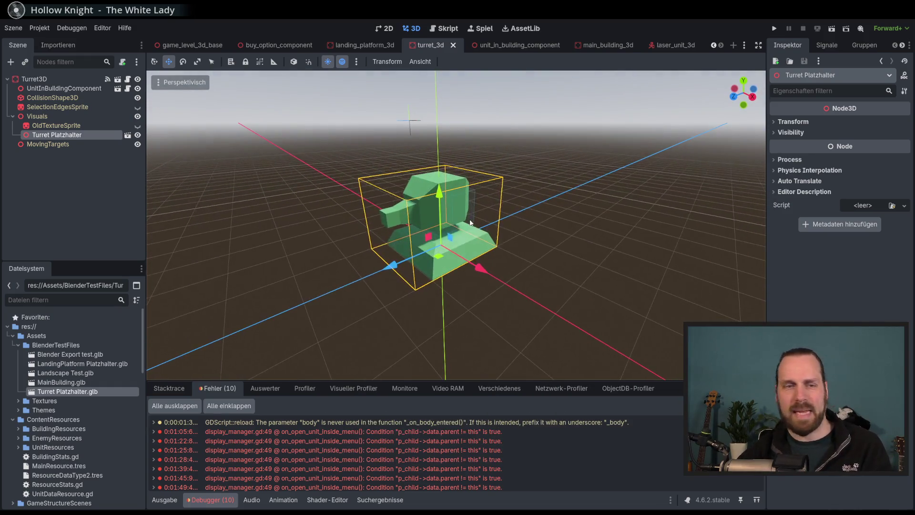
key(F5)
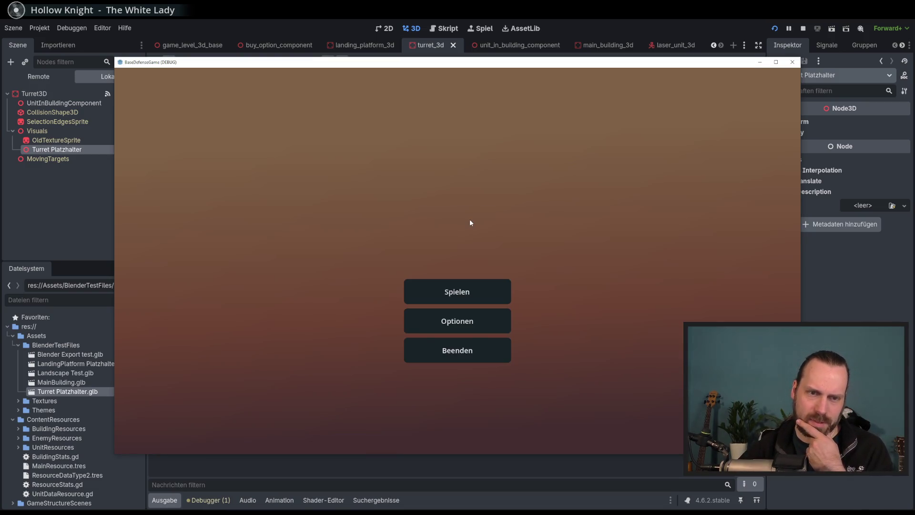
- Start Test Mission 01 and build a green Laser Turret on the field
click(457, 292)
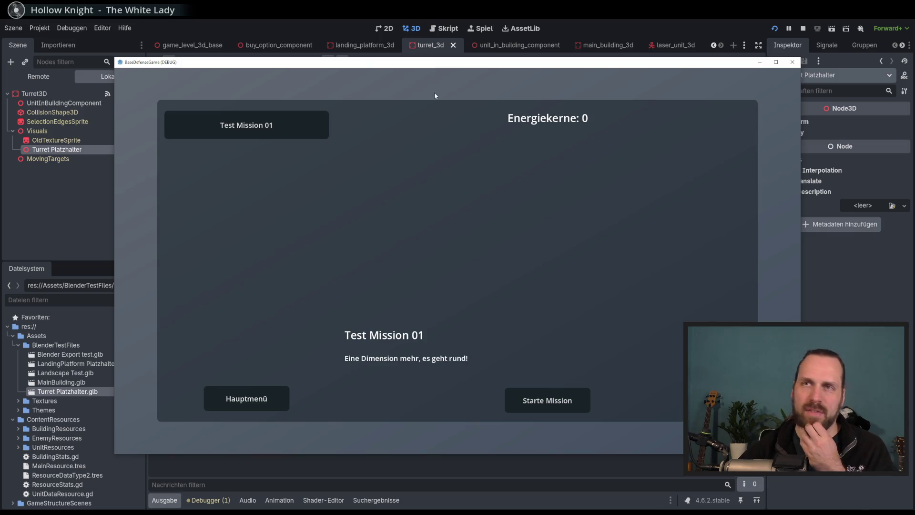
drag(434, 64, 403, 69)
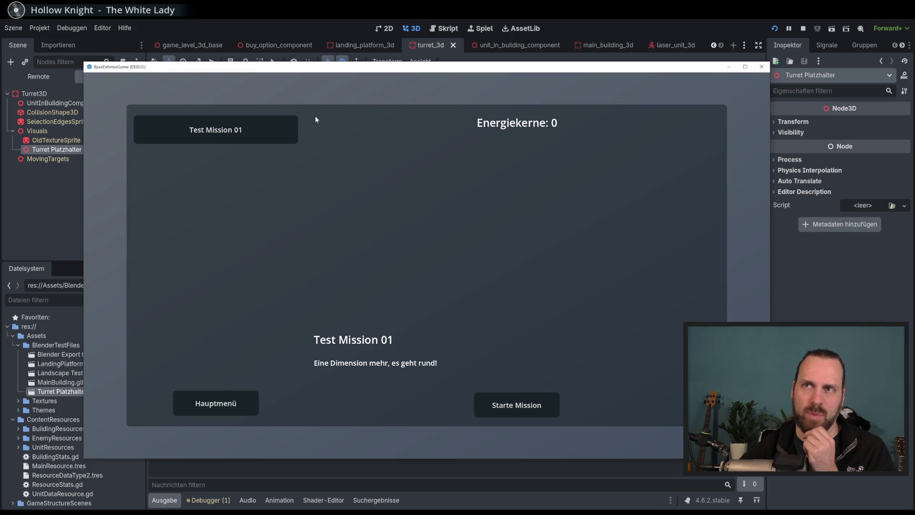
click(523, 411)
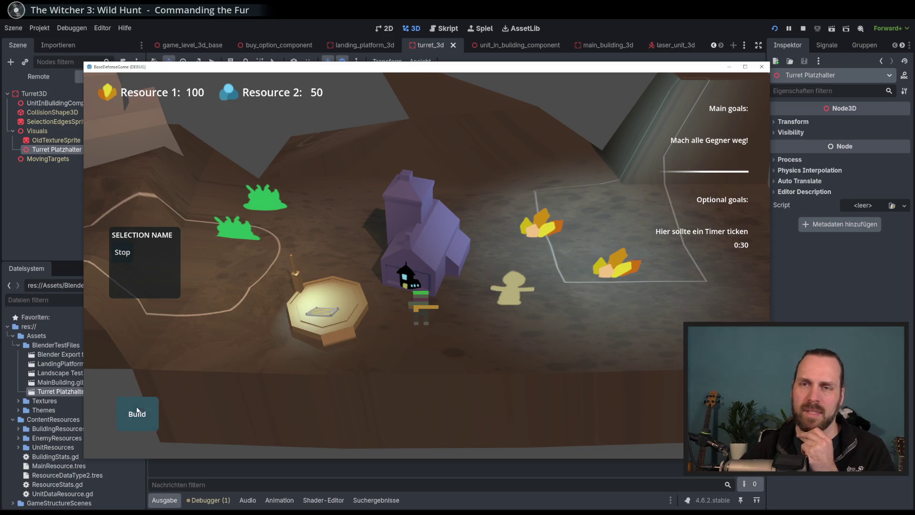
click(137, 414)
click(145, 363)
click(550, 337)
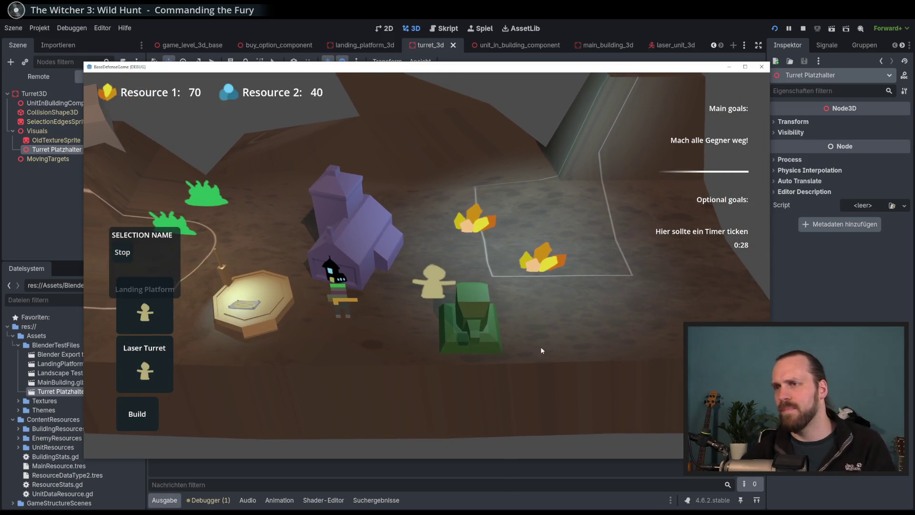
- Select the new turret, send the worker to the crystal cluster, and close the game window
click(515, 325)
click(517, 312)
right_click(538, 241)
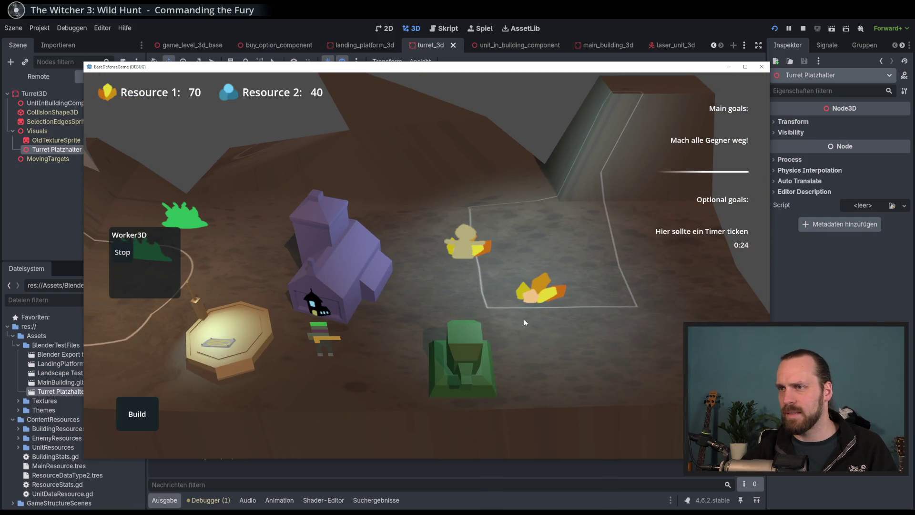
mouse_move(548, 361)
mouse_down()
mouse_move(613, 296)
mouse_move(500, 364)
mouse_move(446, 382)
mouse_up()
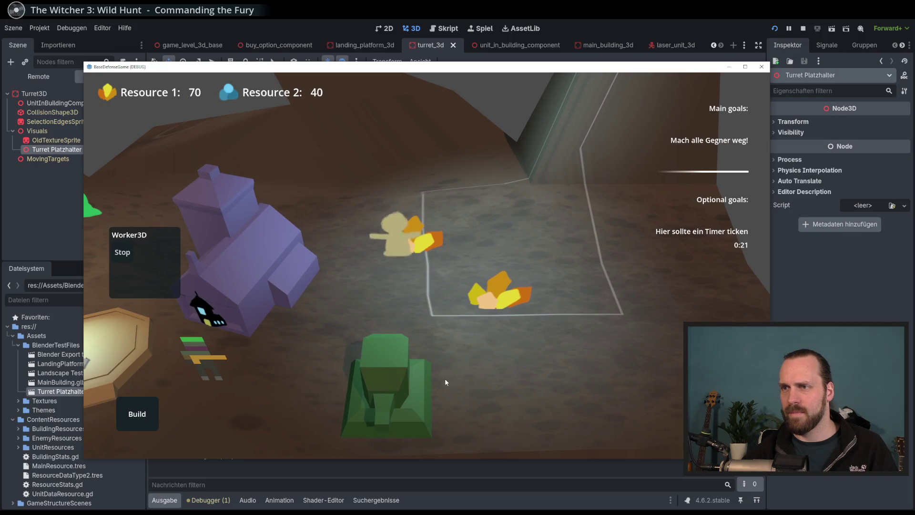
scroll(443, 377, down, 5)
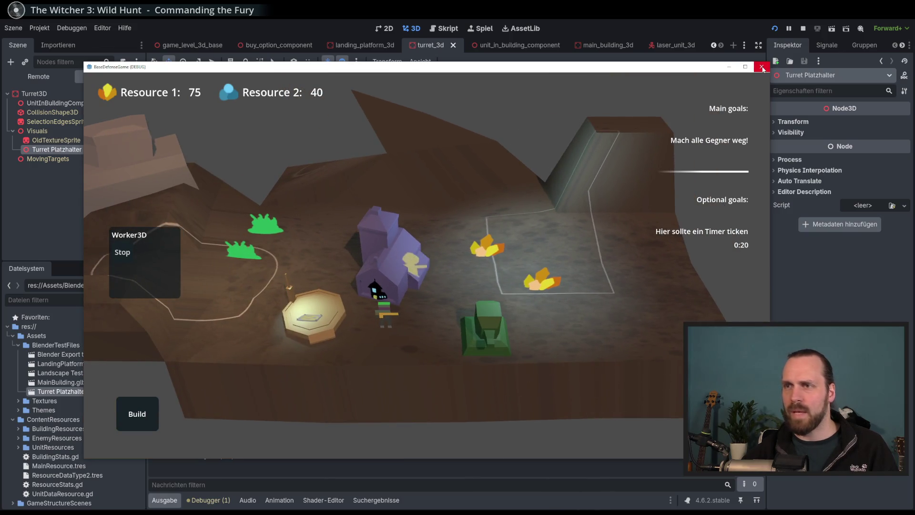
click(761, 67)
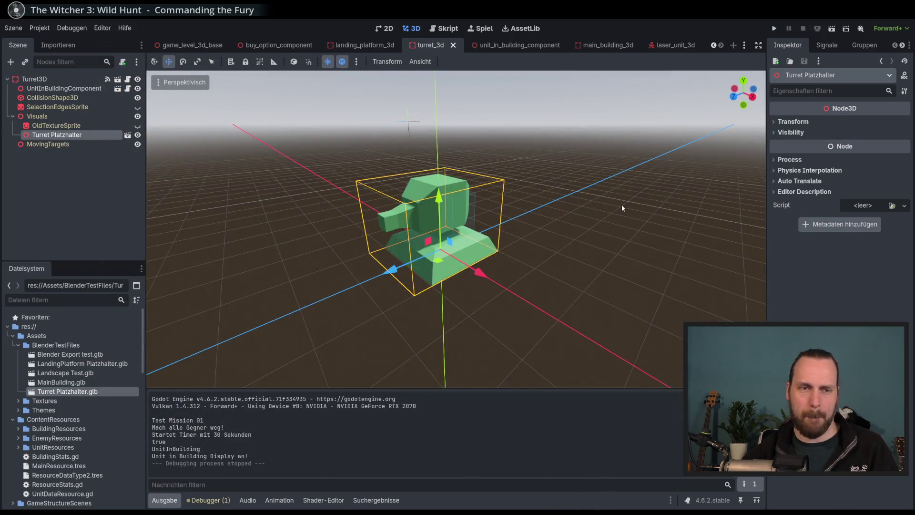
- Scale the green turret down along Z to lower its height
scroll(504, 238, up, 3)
drag(492, 260, 497, 251)
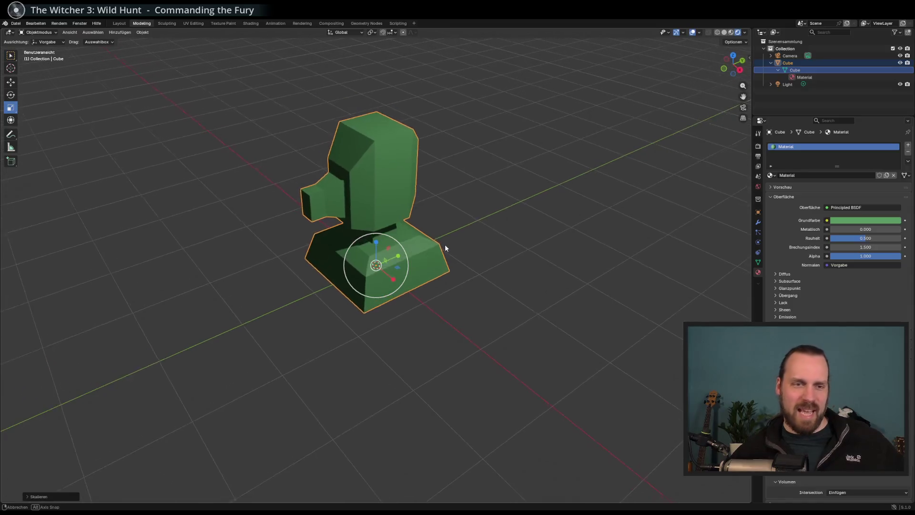
key(s)
key(z)
click(424, 266)
mouse_move(431, 263)
mouse_down()
mouse_move(435, 251)
mouse_move(430, 261)
mouse_up()
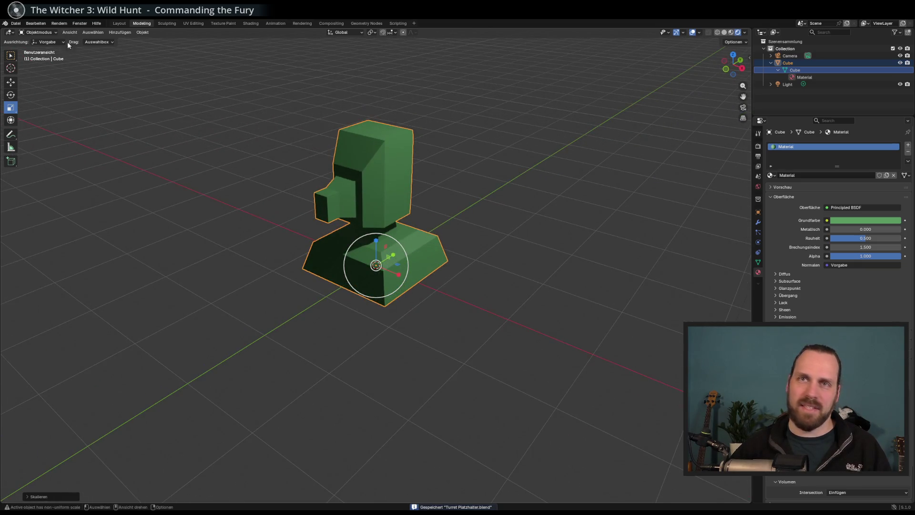
- Export the turret as glTF 2.0 over Turret Platzhalter.glb and return to Godot
click(15, 23)
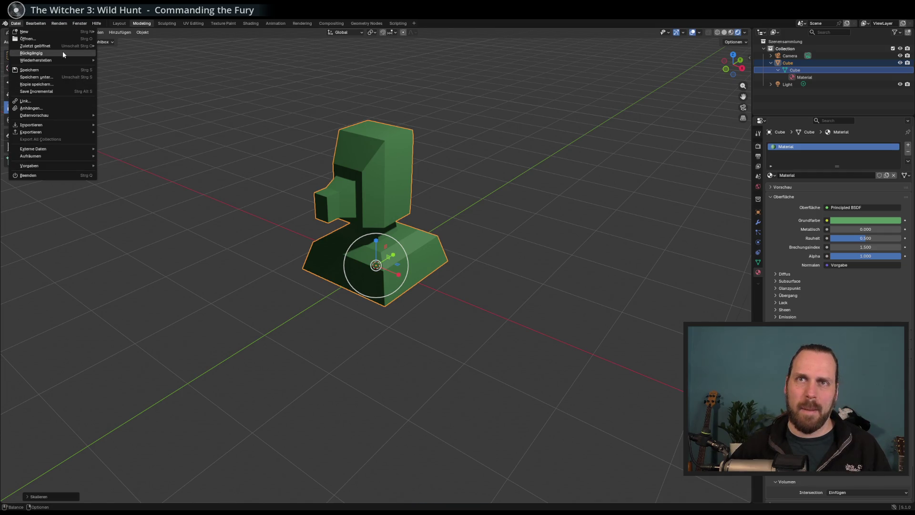
mouse_move(66, 115)
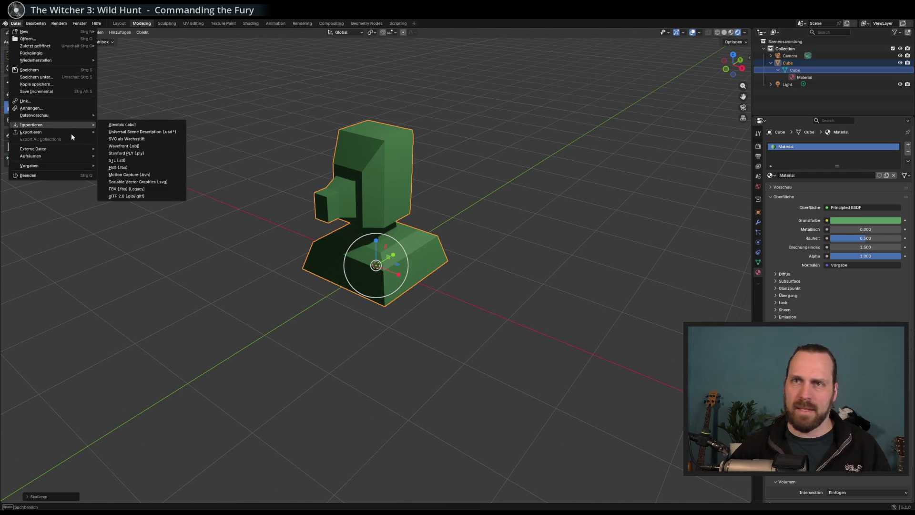
mouse_move(76, 132)
click(119, 196)
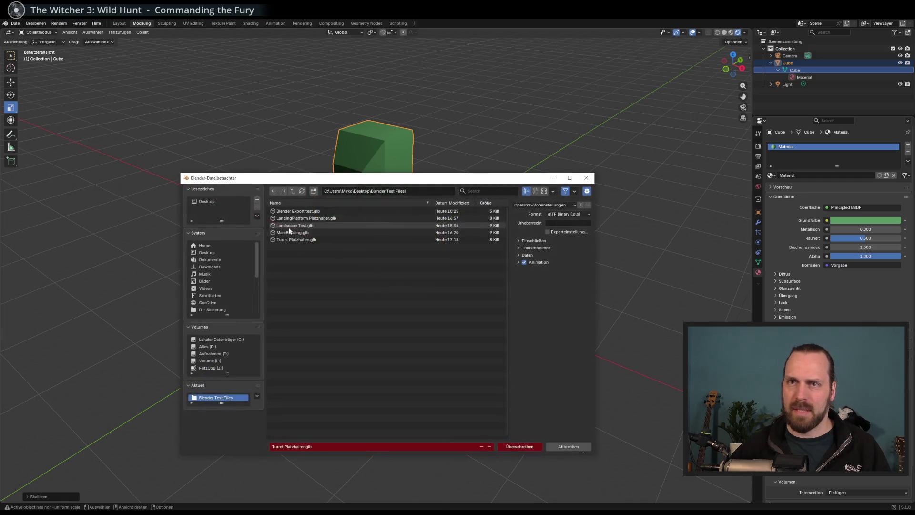
click(515, 448)
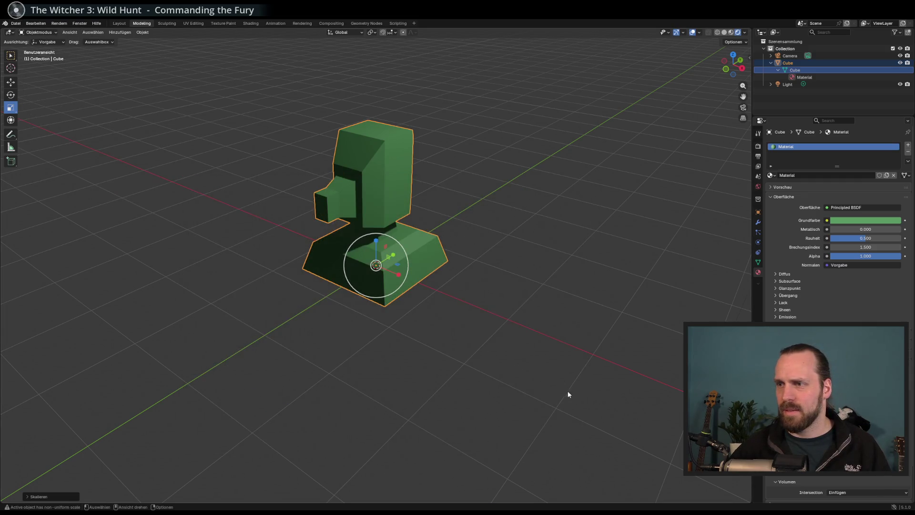
key(alt+Tab)
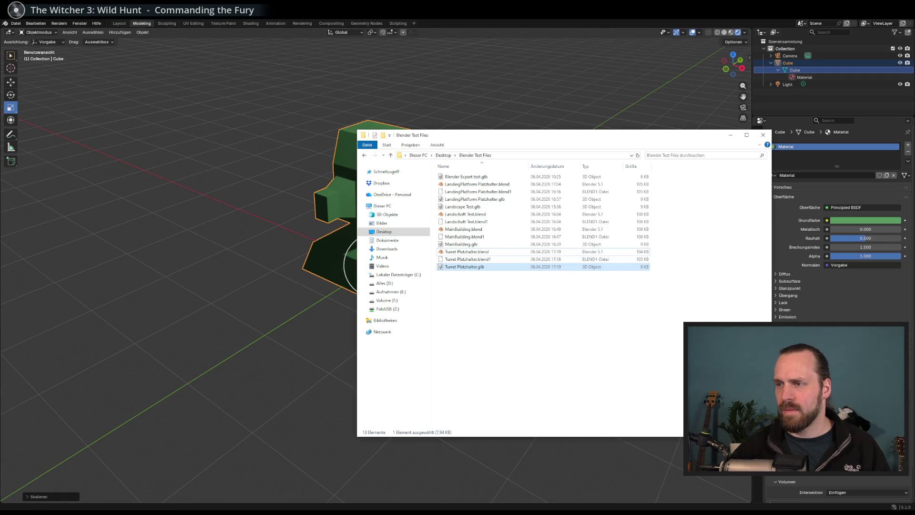
key(alt+Tab)
key(Tab)
key(alt+Tab)
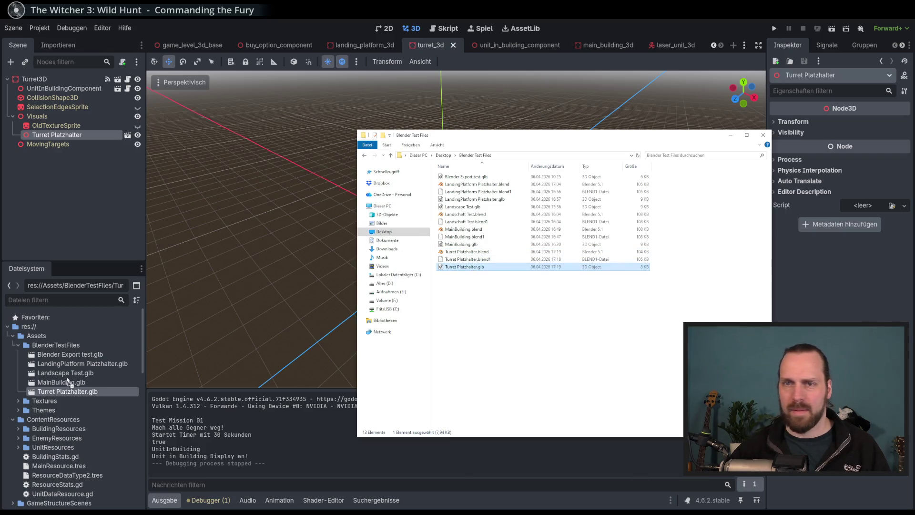
- Let Godot reimport the turret and orbit around the lowered green model
key(alt+Tab)
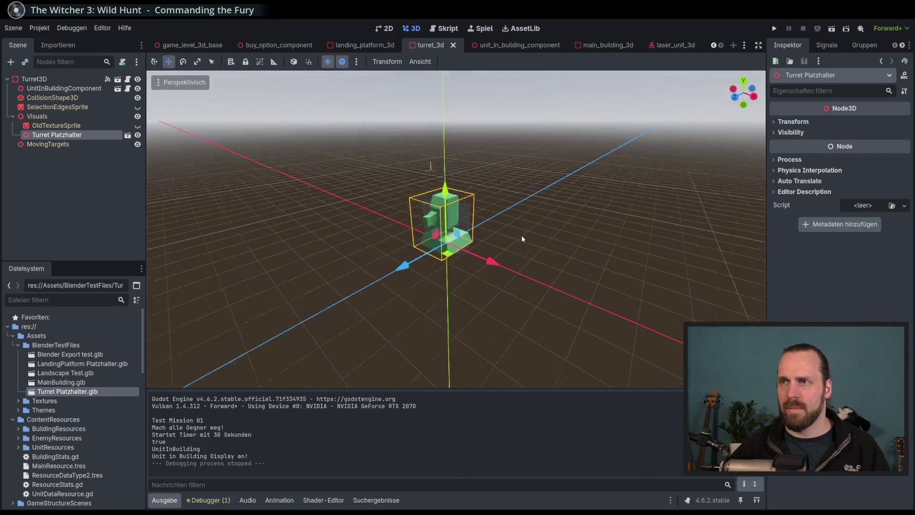
mouse_move(441, 234)
mouse_down()
mouse_move(505, 236)
mouse_move(528, 284)
mouse_up()
scroll(527, 284, down, 2)
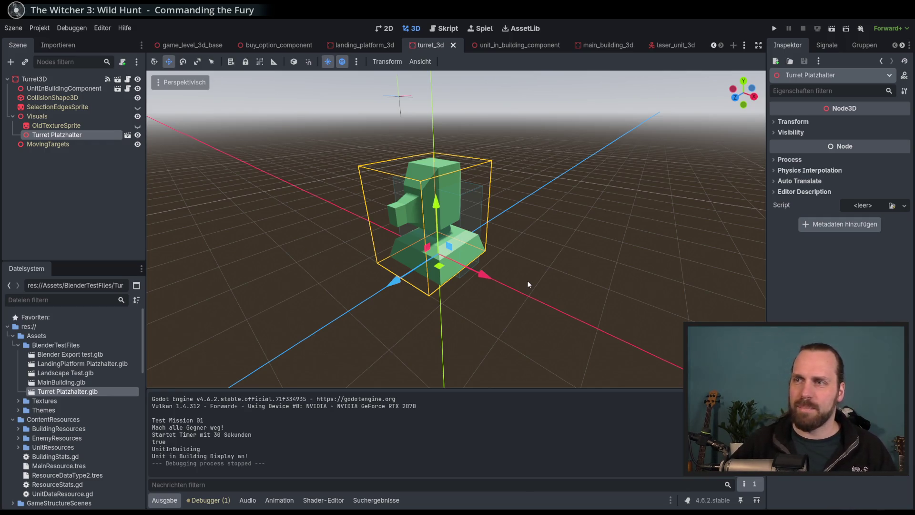
scroll(542, 249, down, 2)
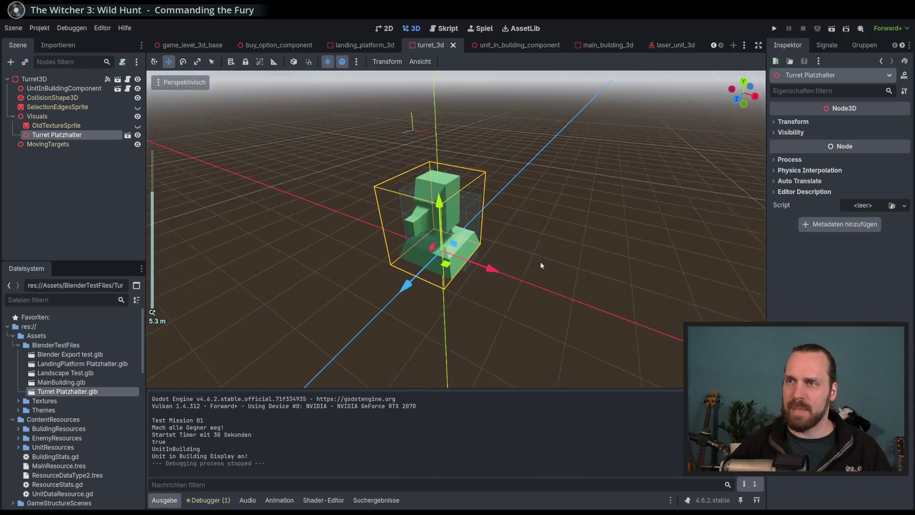
scroll(534, 267, up, 4)
scroll(535, 271, down, 4)
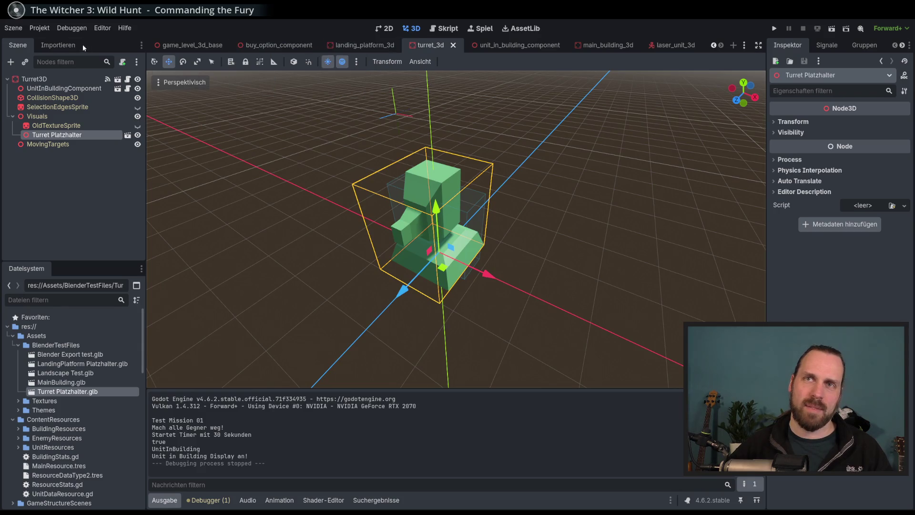
drag(422, 103, 540, 193)
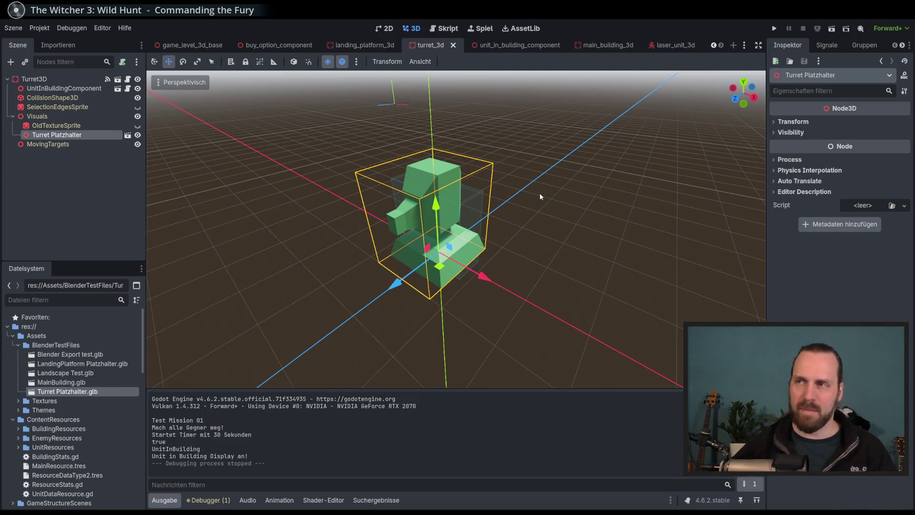
scroll(562, 191, down, 3)
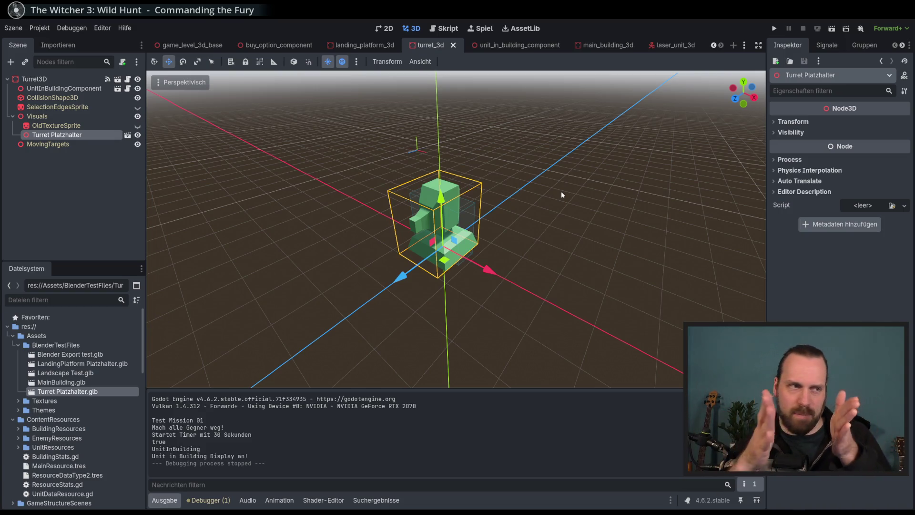
mouse_move(566, 192)
mouse_down()
mouse_move(627, 199)
mouse_move(650, 188)
mouse_move(584, 256)
mouse_move(625, 235)
mouse_move(624, 187)
mouse_move(457, 207)
mouse_move(513, 228)
mouse_move(492, 251)
mouse_move(537, 242)
mouse_up()
scroll(584, 256, down, 2)
scroll(492, 252, down, 1)
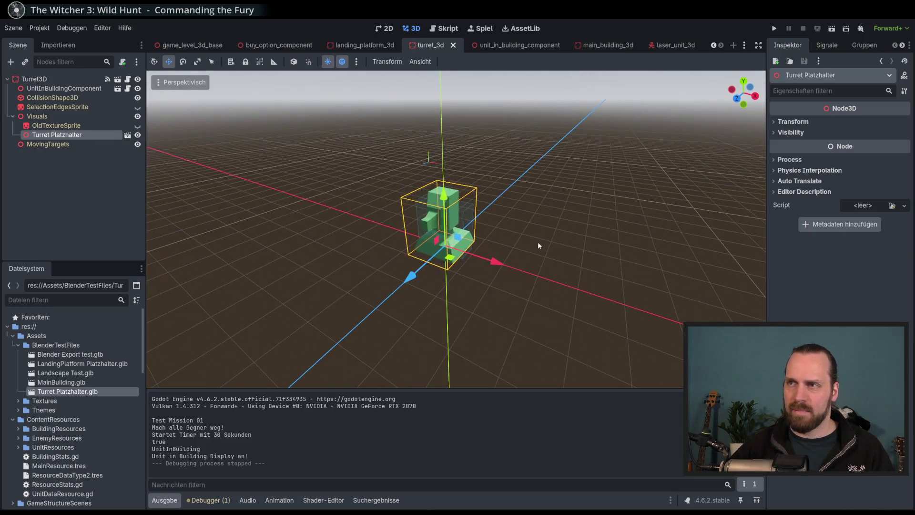
- Deselect the Turret Platzhalter node and launch the game with F5
click(744, 46)
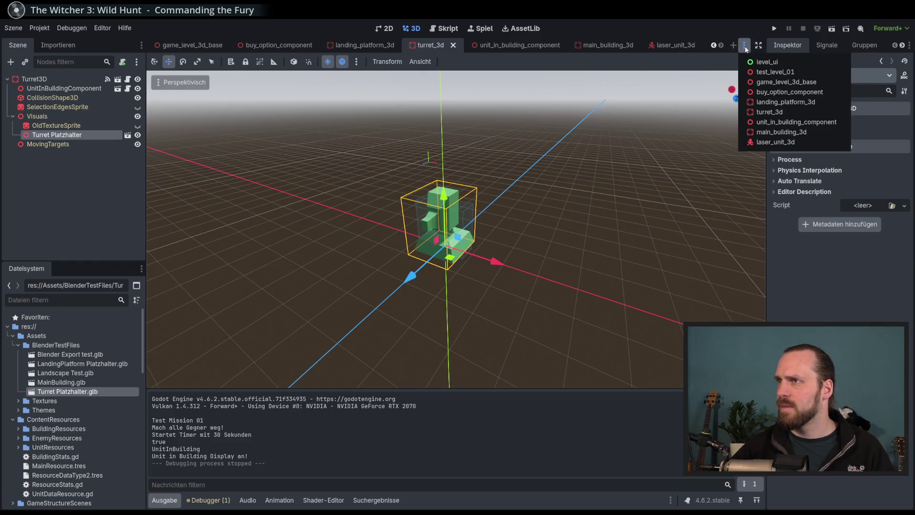
click(705, 32)
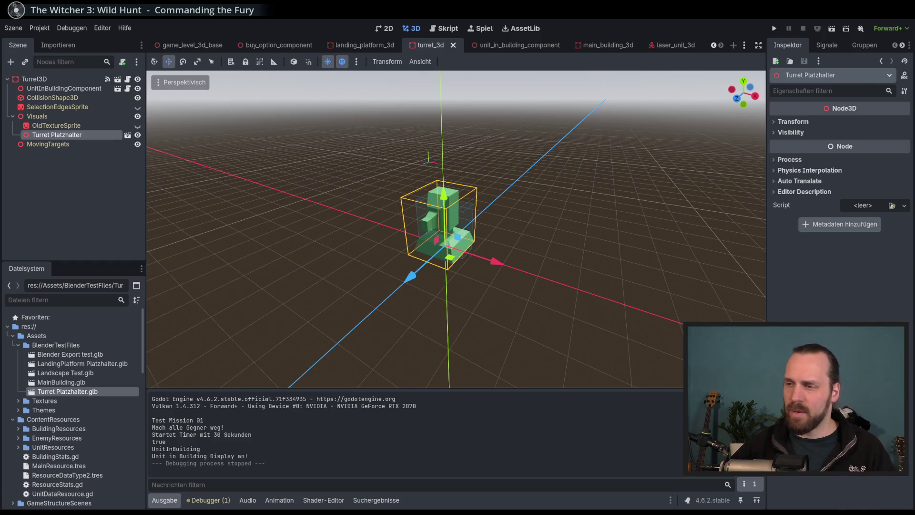
drag(563, 299, 545, 295)
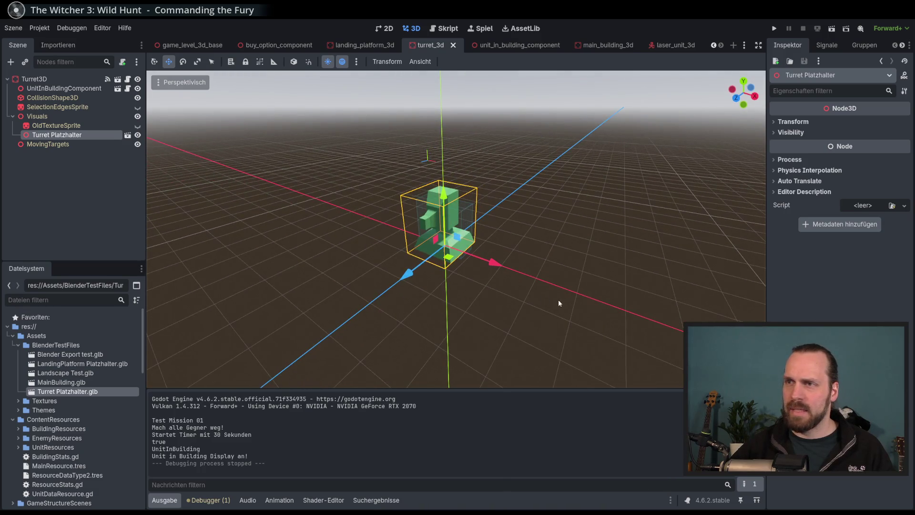
click(96, 185)
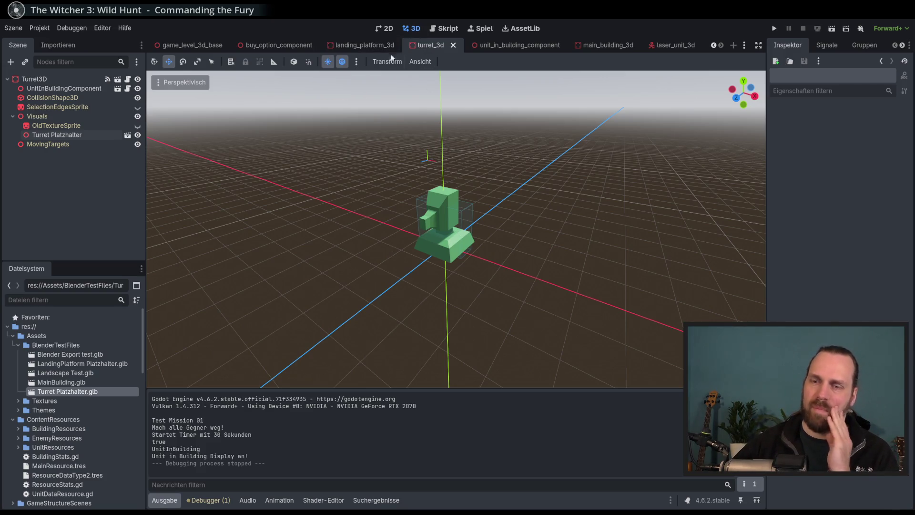
key(F5)
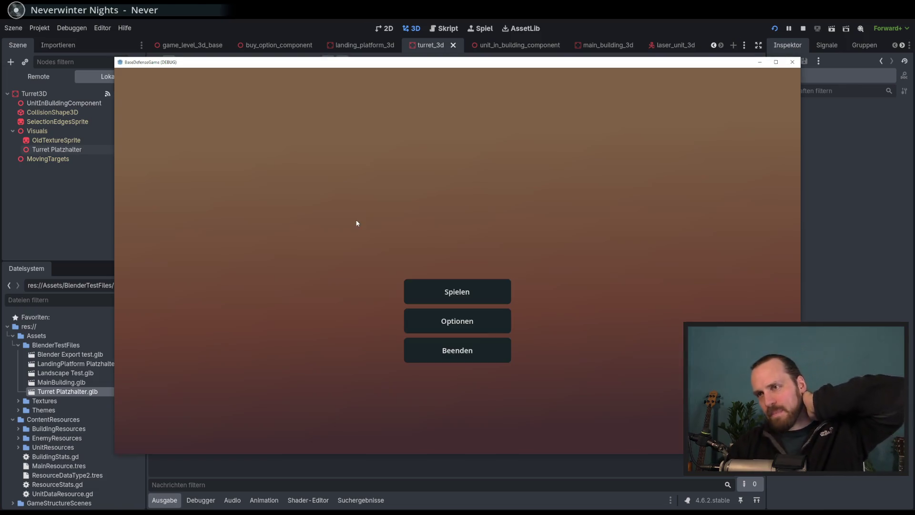
- Play Test Mission 01, walking Laser Dude left and right, then close the game window
click(457, 292)
click(546, 399)
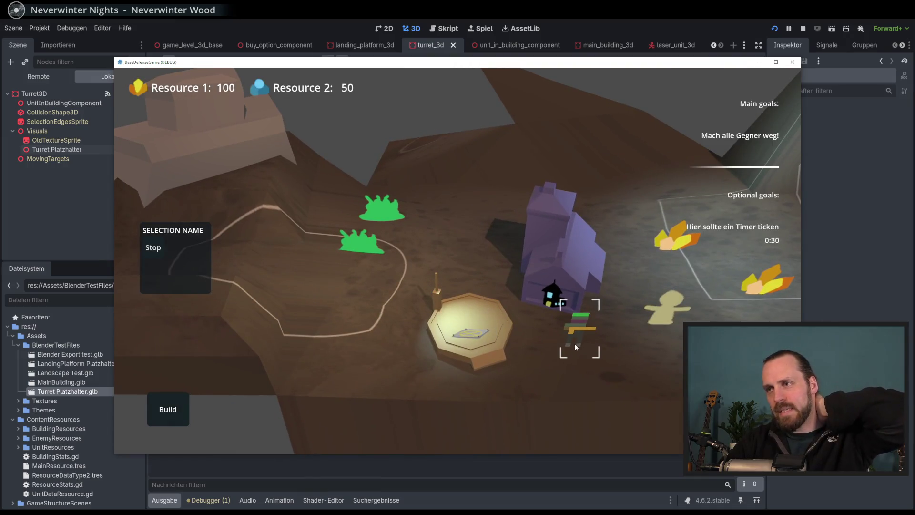
click(576, 347)
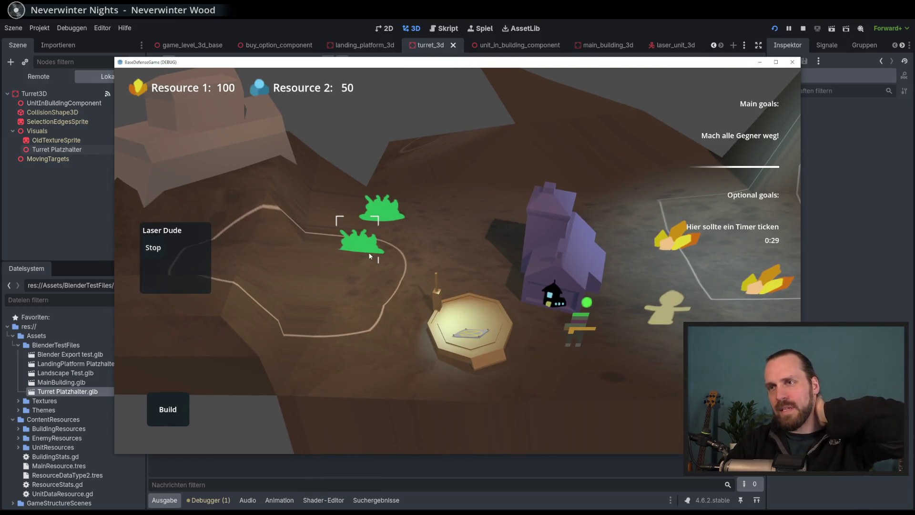
right_click(397, 261)
scroll(397, 264, up, 2)
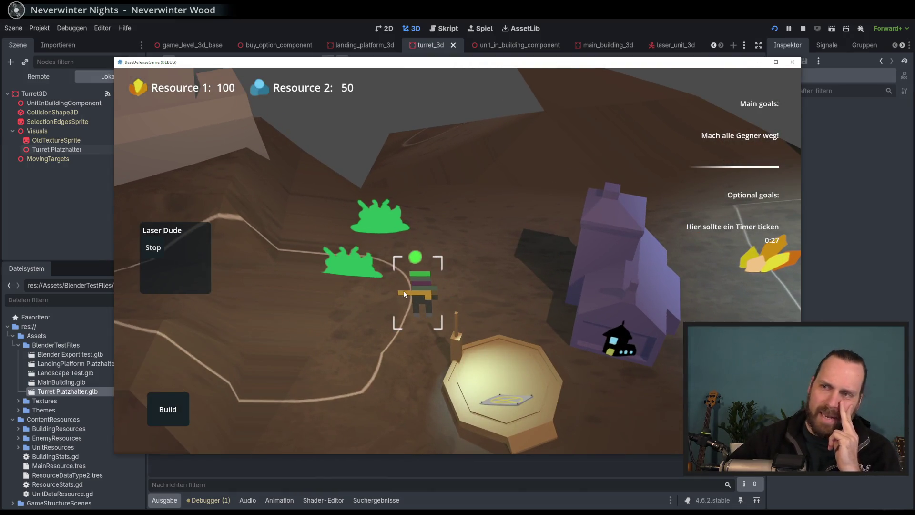
key(a)
mouse_move(430, 299)
mouse_down()
mouse_move(388, 298)
mouse_move(510, 295)
mouse_move(394, 291)
mouse_up()
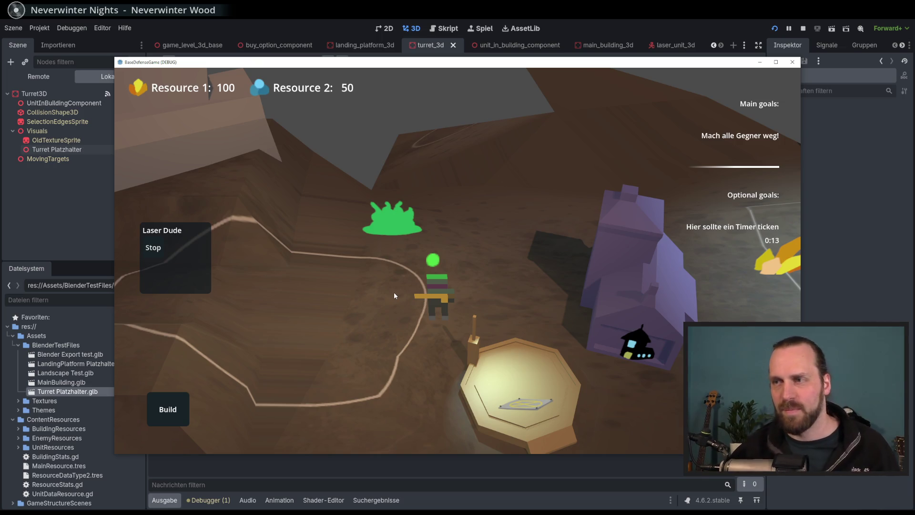
right_click(547, 286)
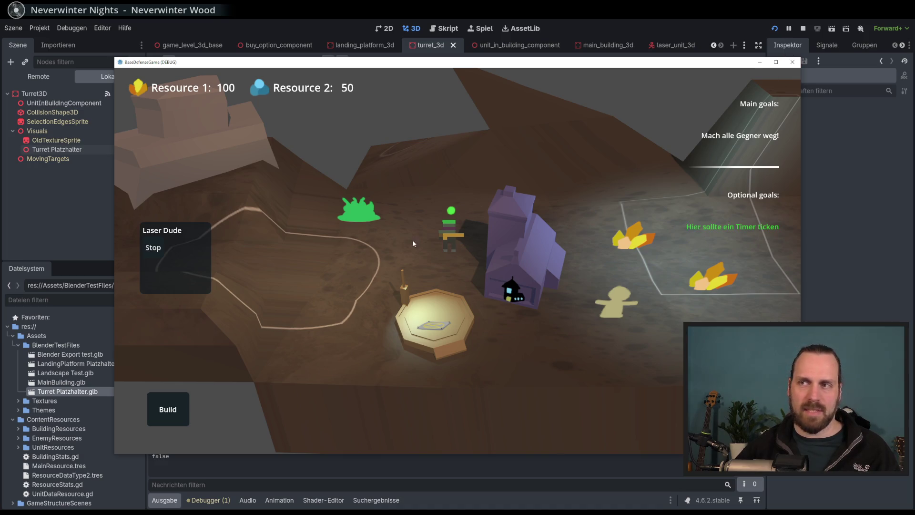
scroll(409, 240, up, 2)
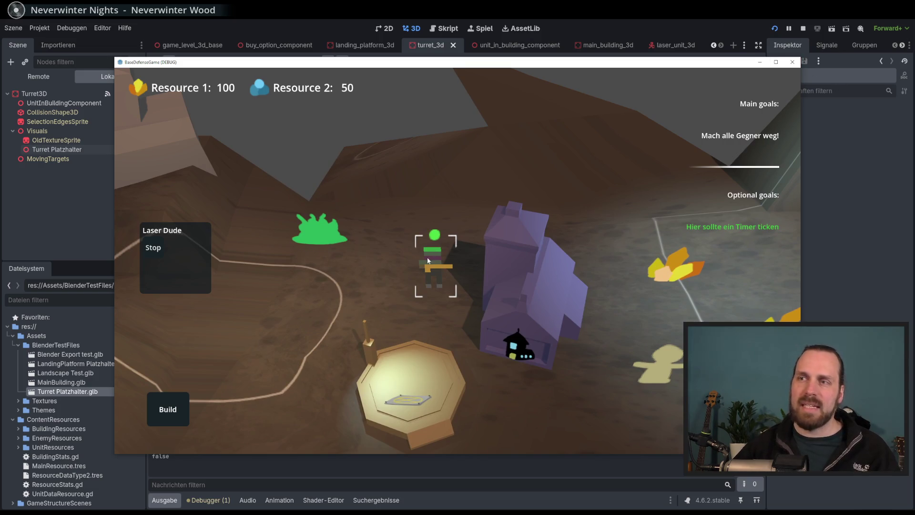
click(793, 63)
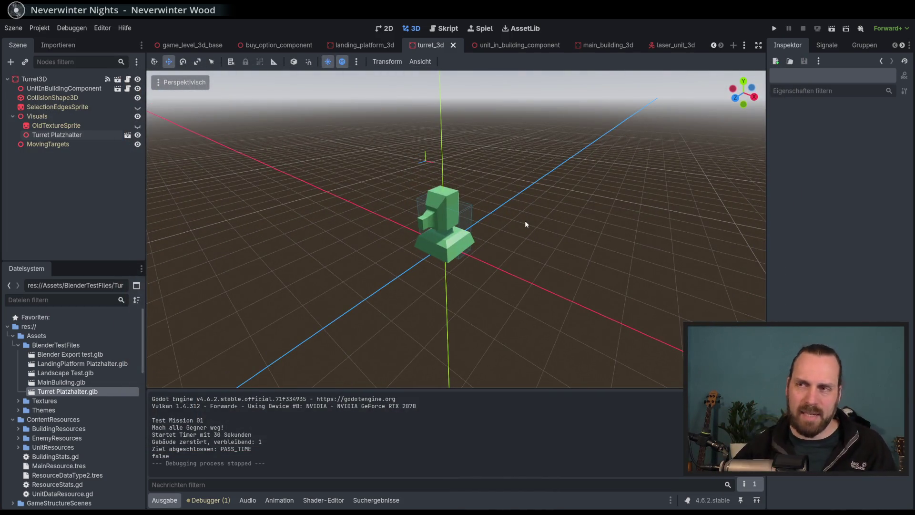
- Switch from the turret scene to the laser_unit_3d scene and clear the selection
scroll(531, 224, up, 3)
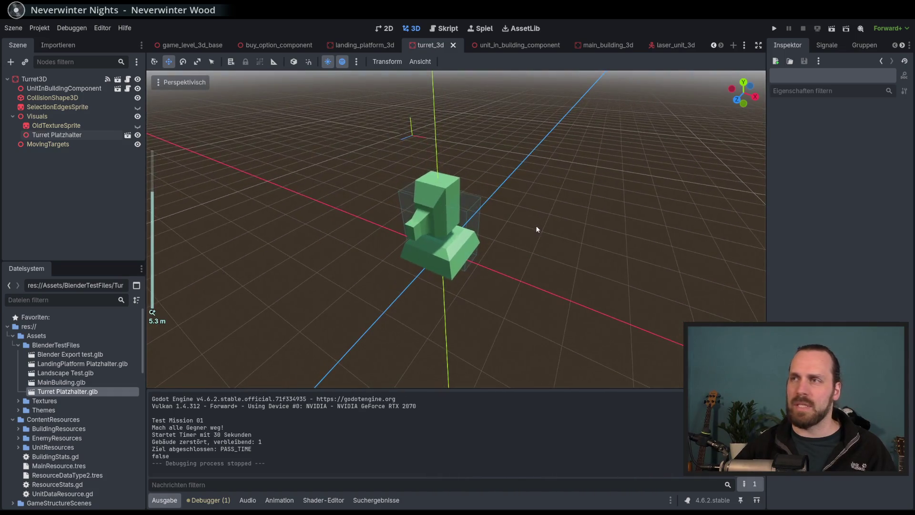
scroll(641, 124, down, 3)
click(744, 45)
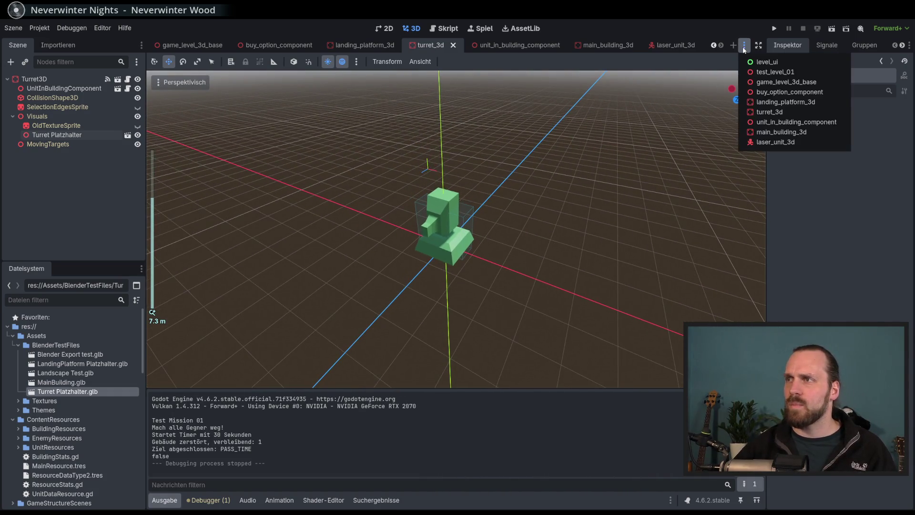
click(734, 28)
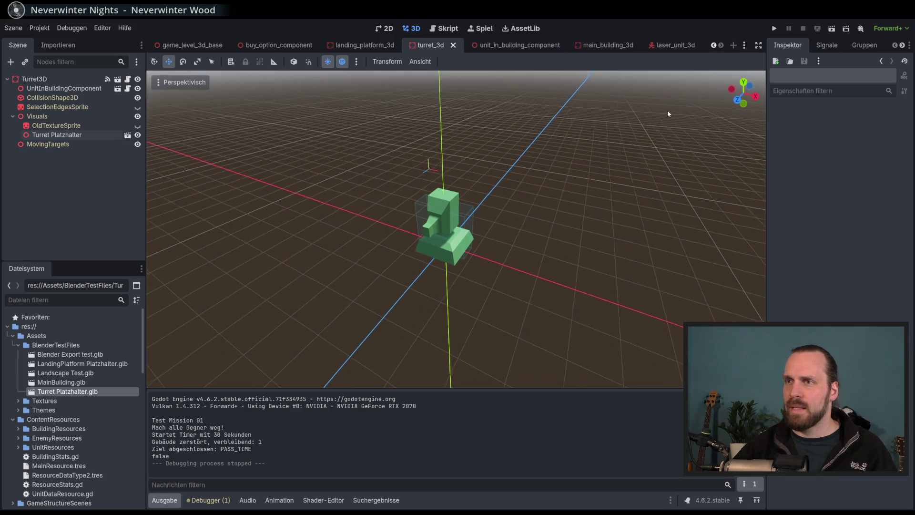
click(745, 45)
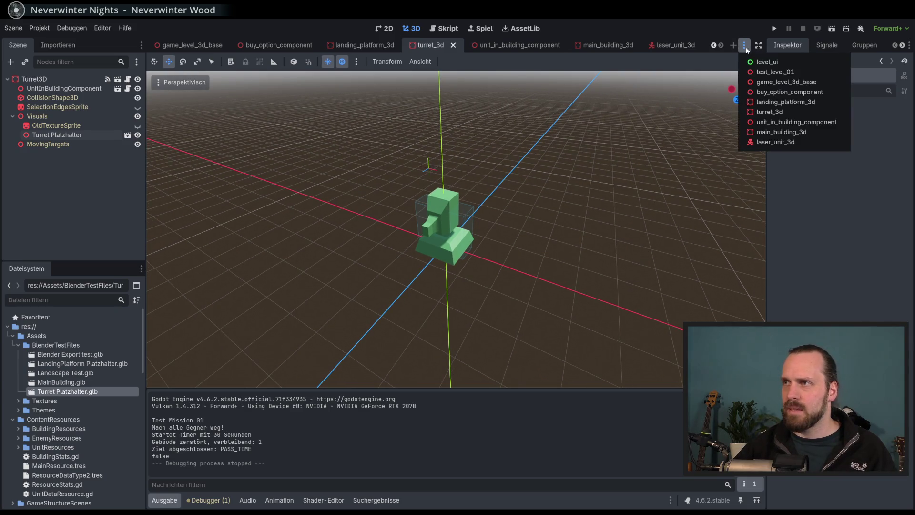
click(745, 46)
click(745, 45)
click(776, 142)
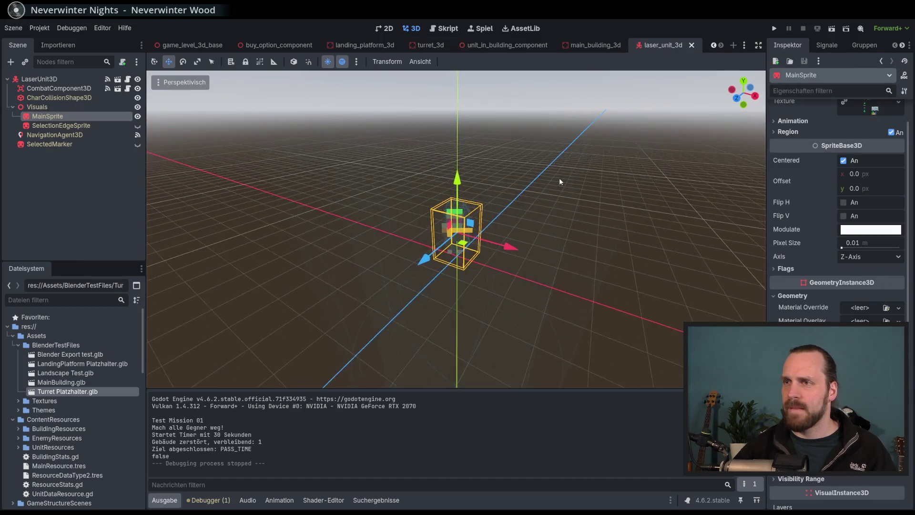
scroll(560, 181, up, 5)
scroll(521, 227, down, 5)
scroll(521, 228, up, 6)
scroll(520, 233, down, 6)
click(101, 202)
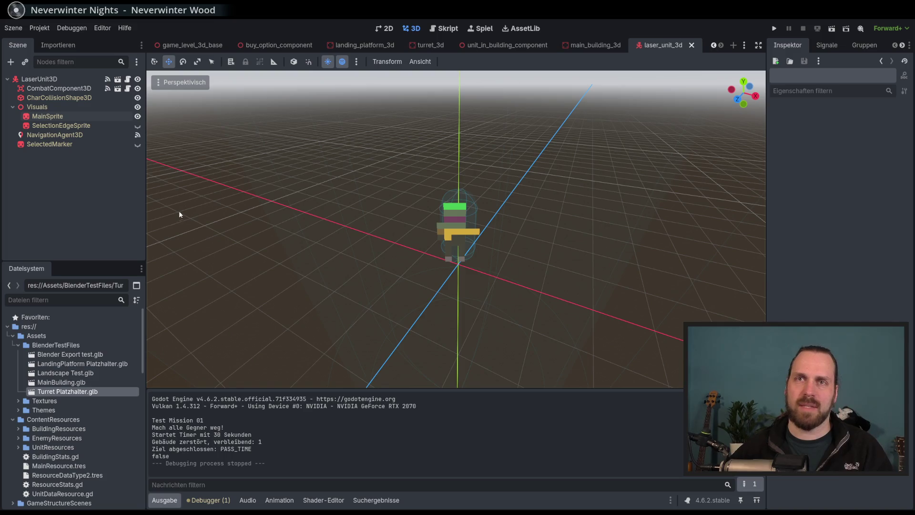
- Inspect the CombatComponent3D and CharCollisionShape3D nodes, then select the Visuals node
click(61, 88)
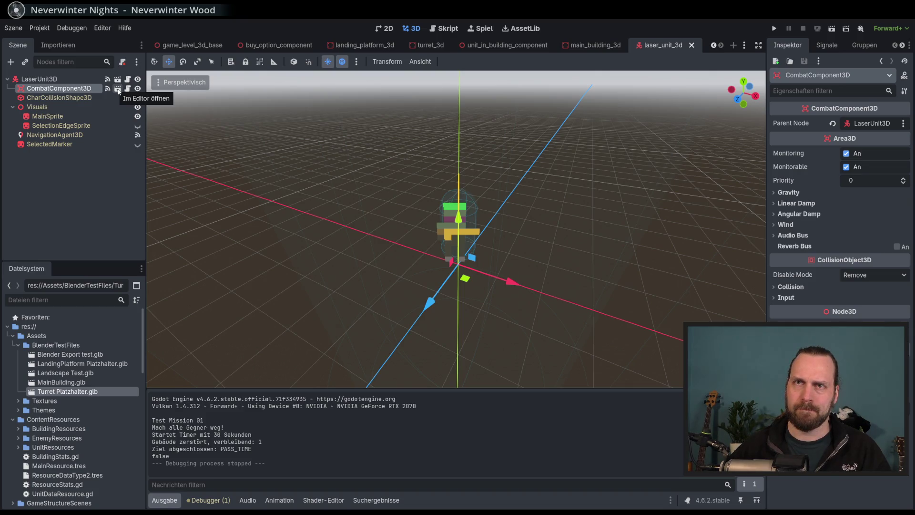
scroll(521, 227, up, 5)
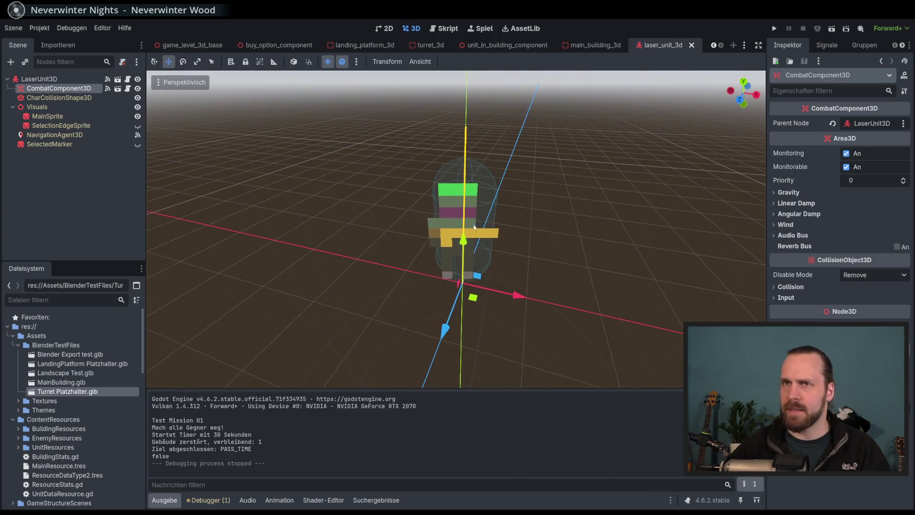
click(59, 97)
click(59, 88)
click(59, 98)
click(59, 88)
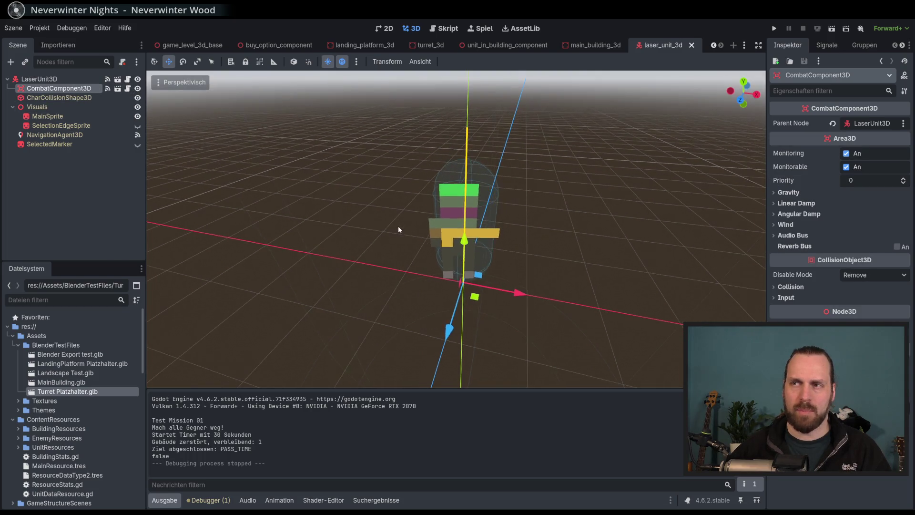
scroll(479, 286, down, 3)
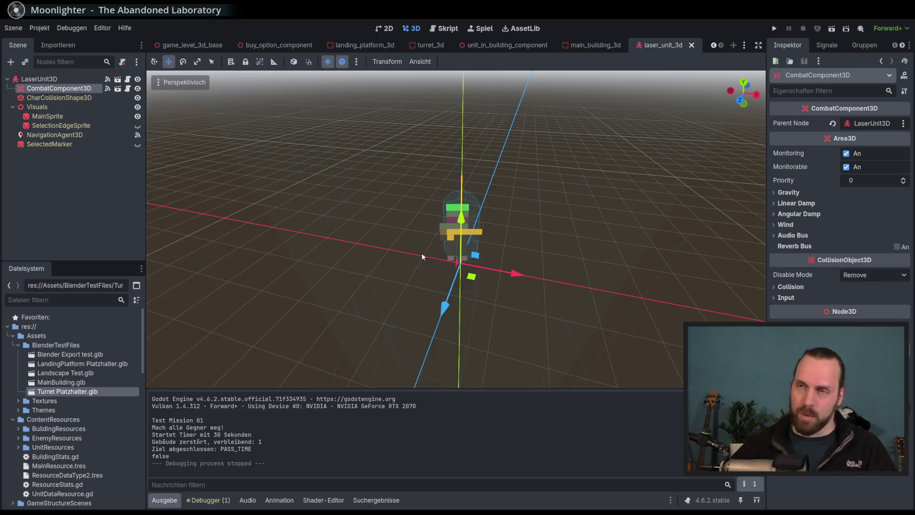
click(127, 202)
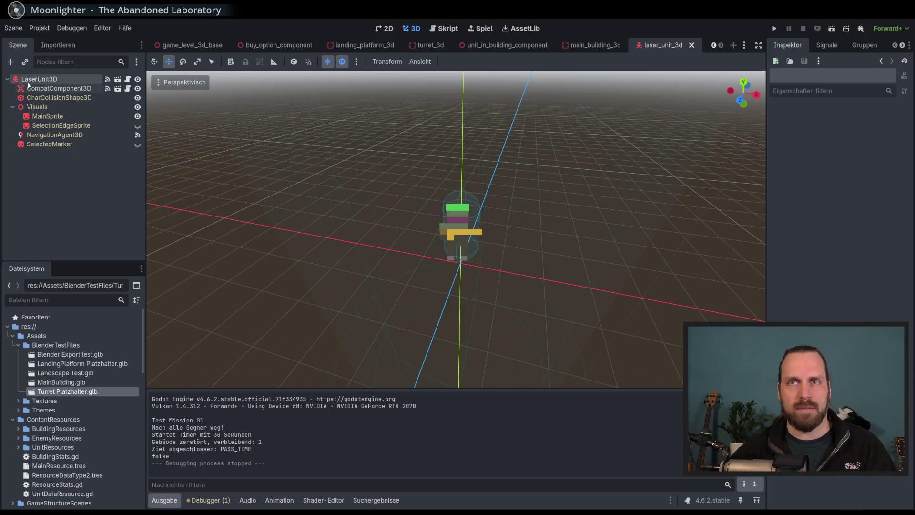
click(46, 109)
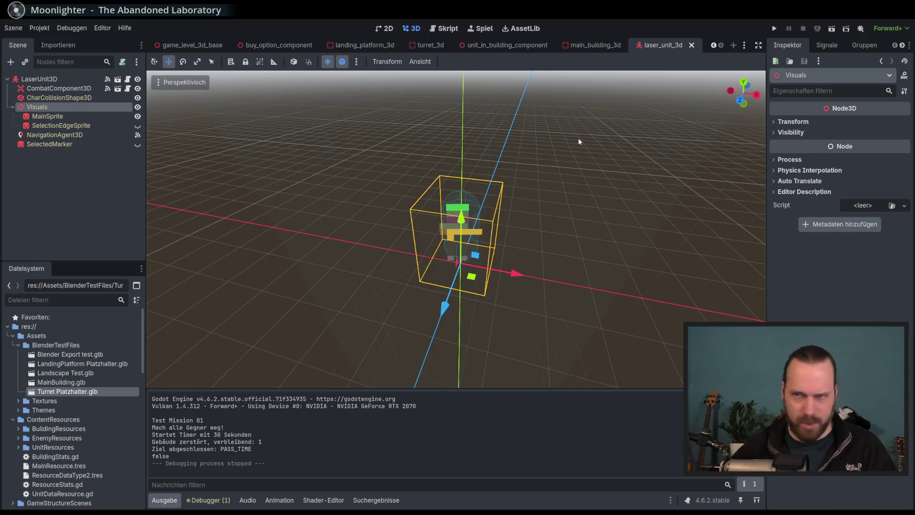
- Open the Add Child Node dialog for Visuals and clear the previous search
right_click(47, 109)
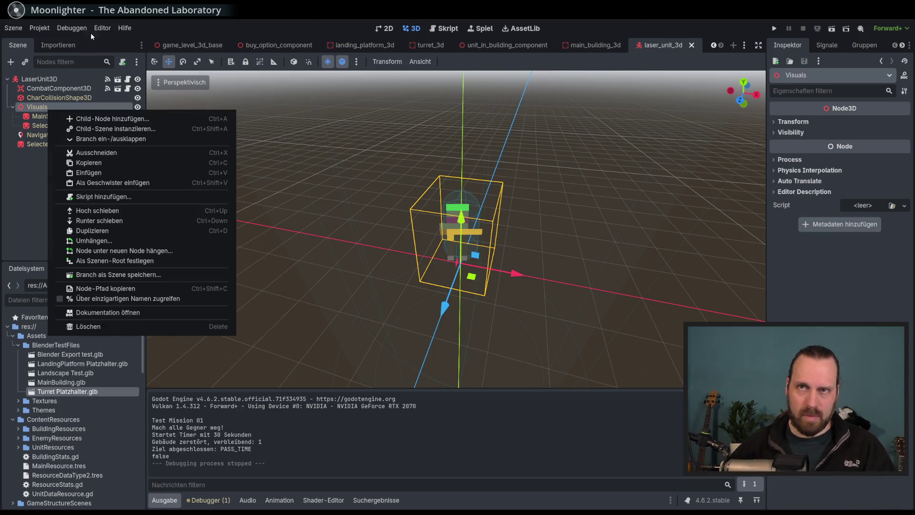
click(164, 28)
right_click(38, 112)
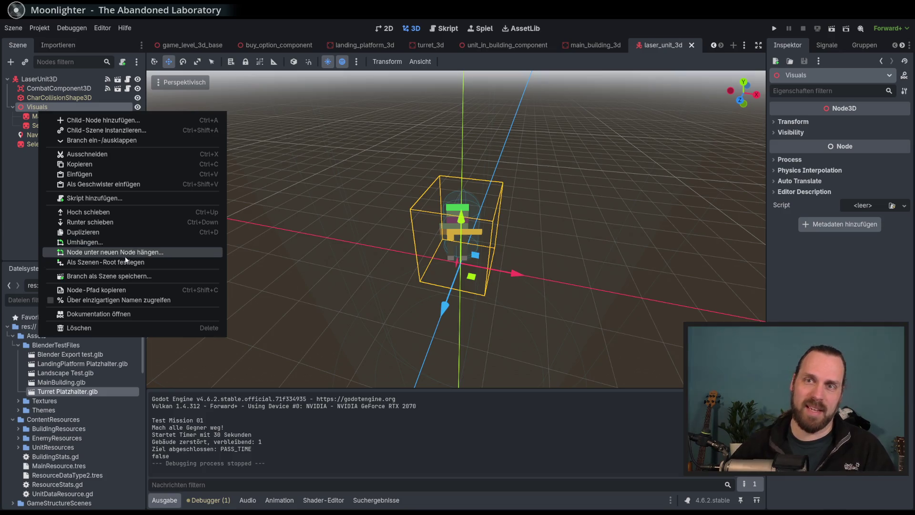
key(Escape)
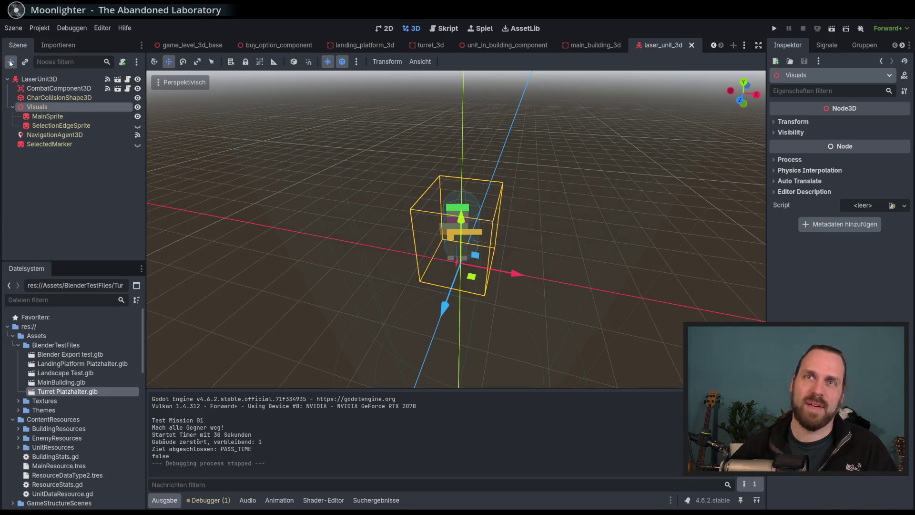
click(11, 62)
click(688, 143)
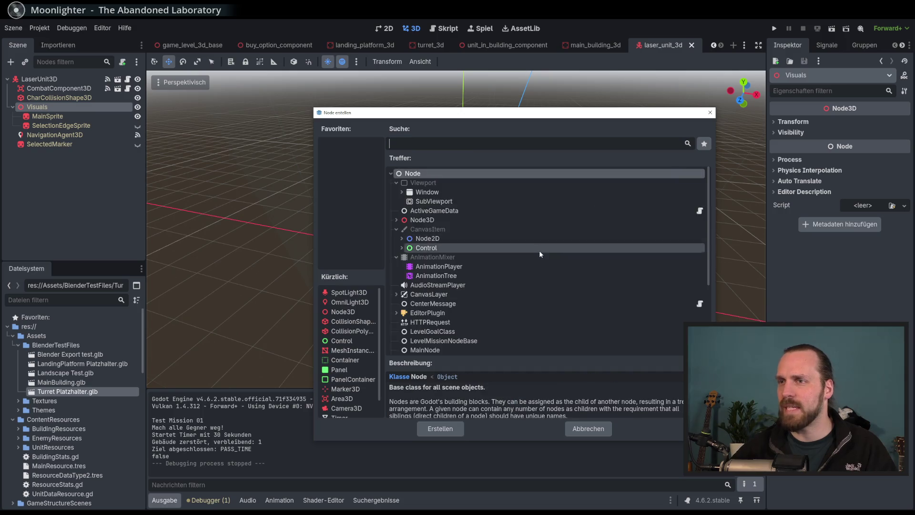
- Search the node types for 'sprite' to list Sprite3D
scroll(495, 257, down, 1)
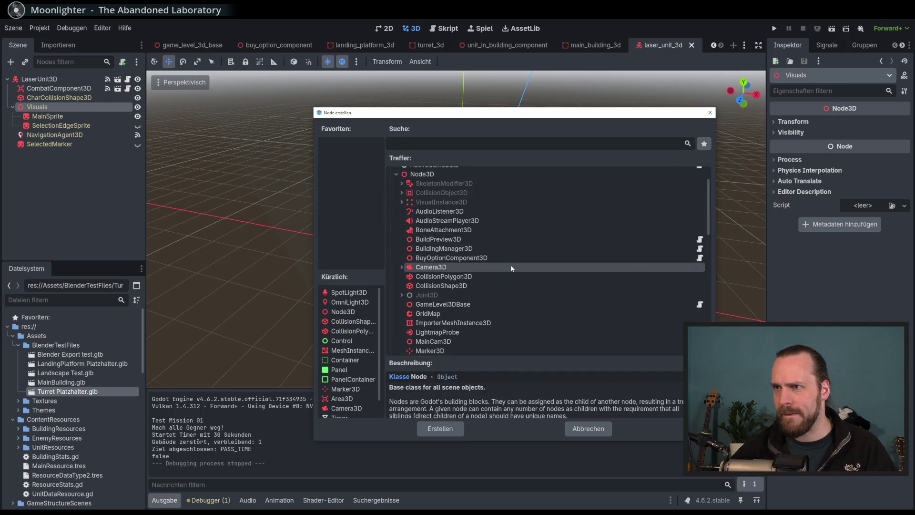
scroll(445, 190, up, 2)
scroll(444, 190, down, 3)
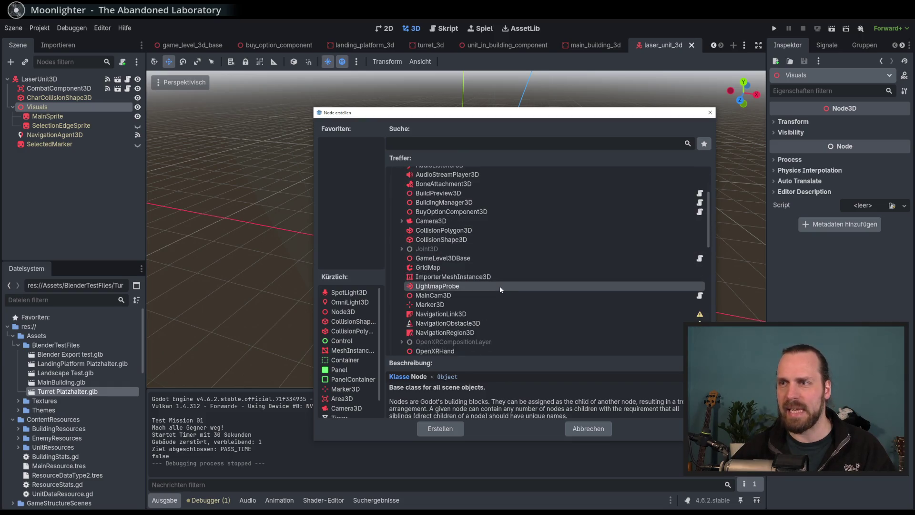
scroll(499, 285, down, 3)
scroll(490, 280, down, 1)
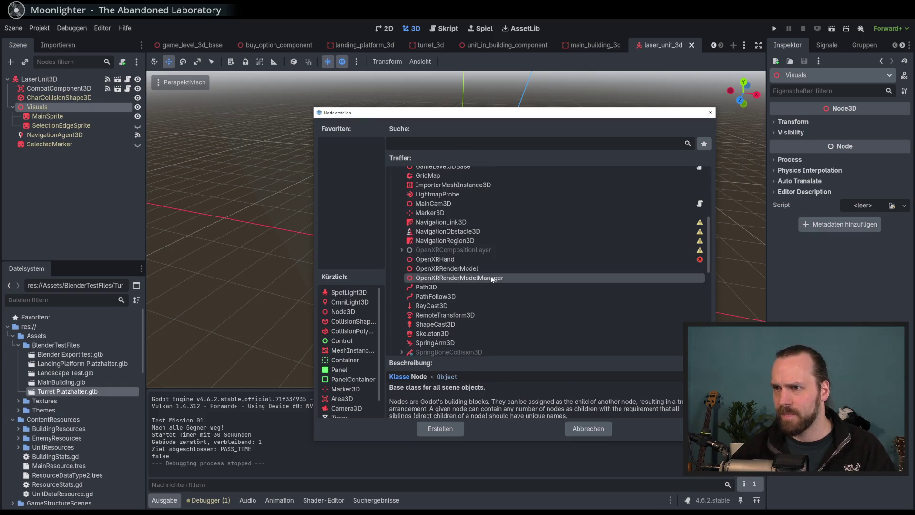
scroll(493, 279, down, 3)
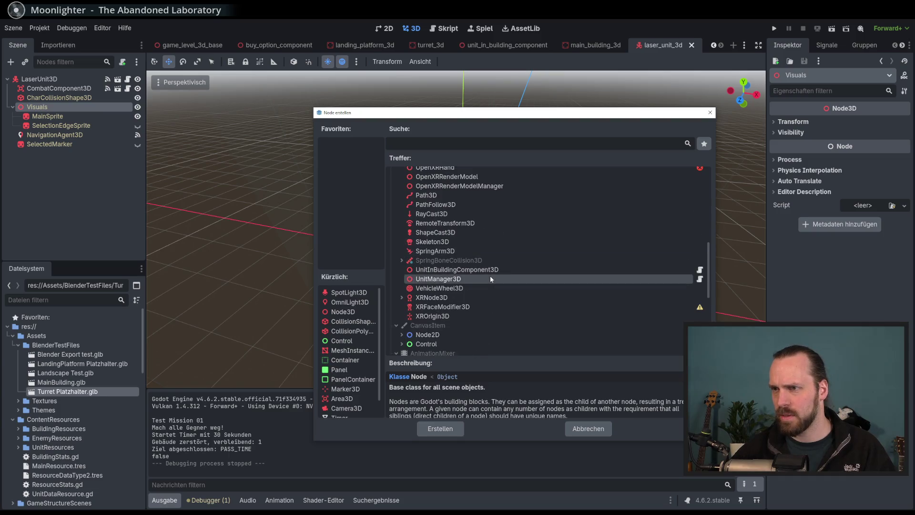
scroll(490, 276, up, 6)
text(sür)
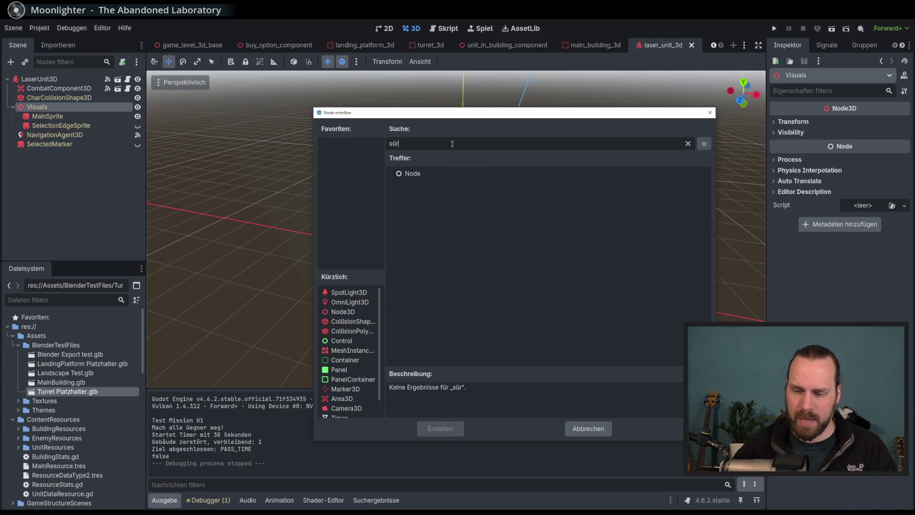
key(BackSpace)
text(prite)
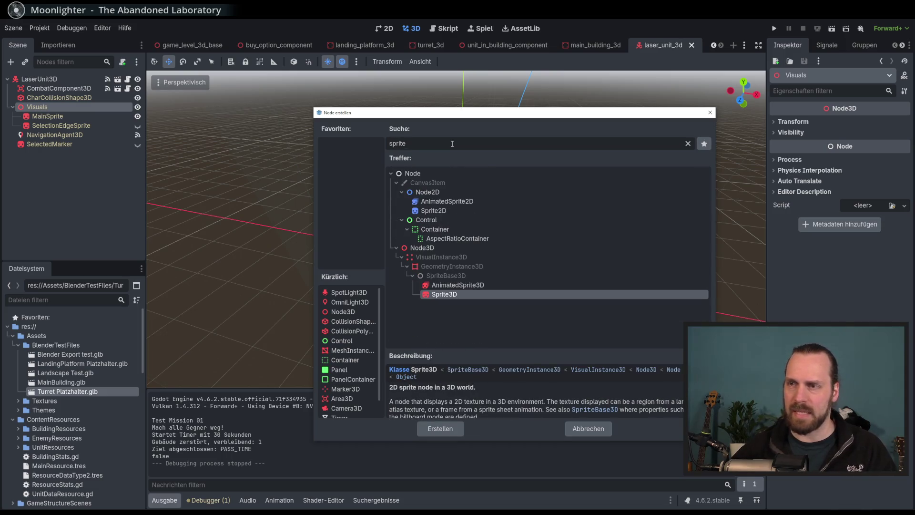
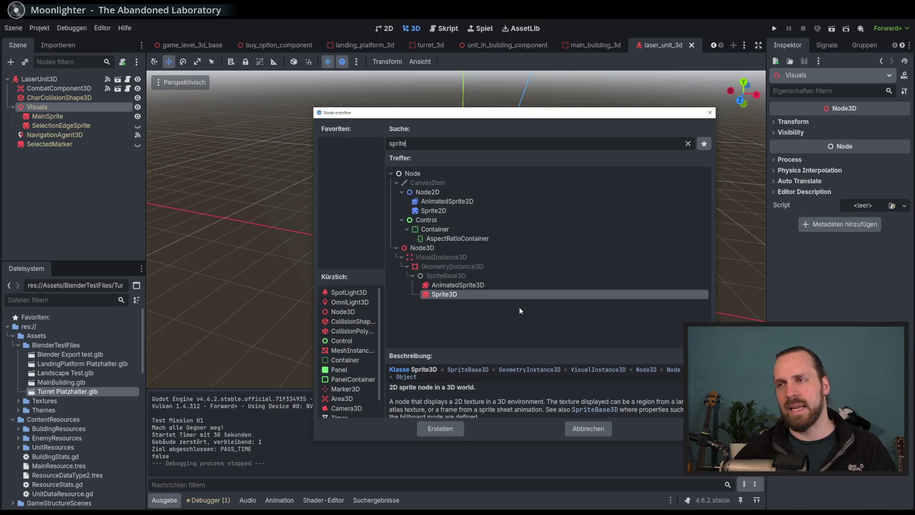
- Add a Sprite3D node under Visuals from a 'sprite' search in the Create Node dialog
click(485, 286)
click(465, 295)
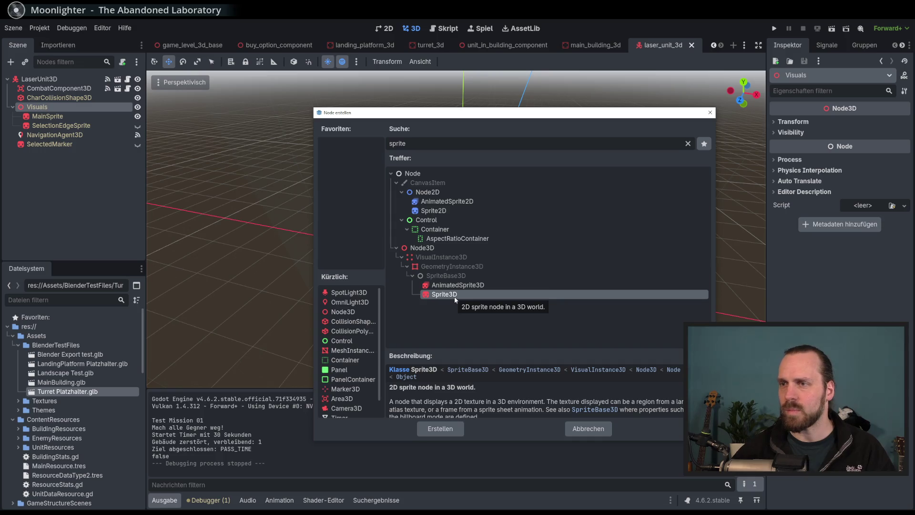
double_click(453, 297)
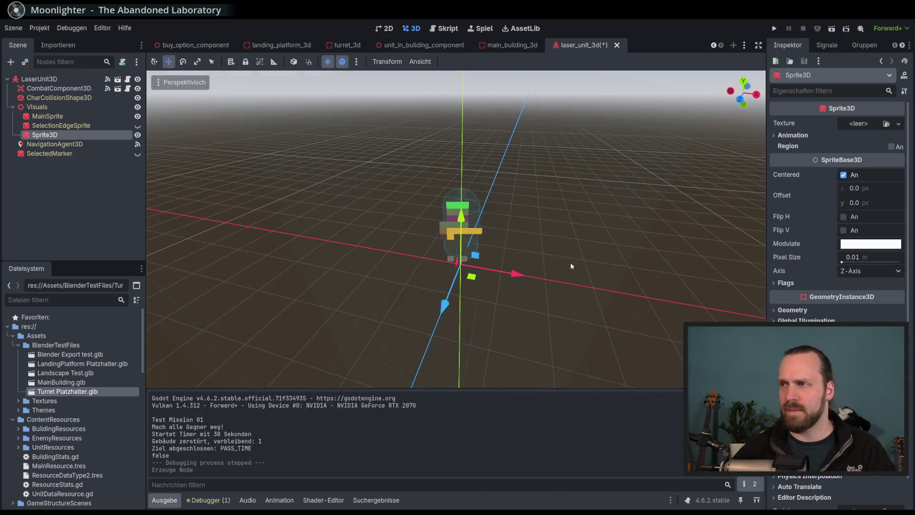
- Assign the first BaseDefender sprite-sheet texture to the Sprite3D via Quick Load
click(879, 127)
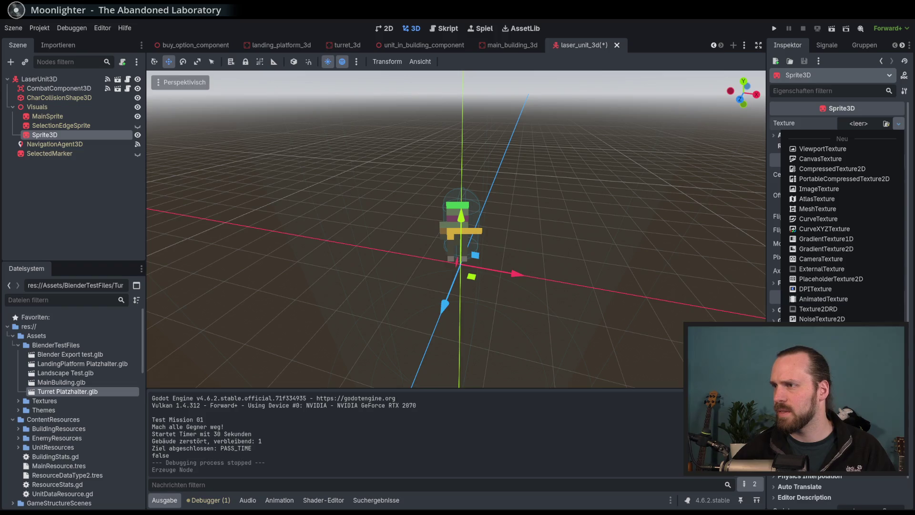
click(815, 299)
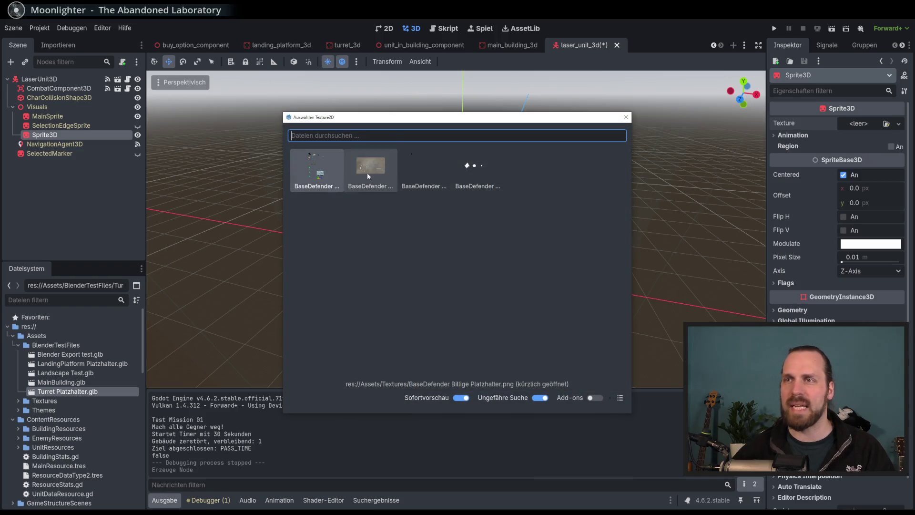
mouse_move(341, 124)
mouse_down()
mouse_move(356, 141)
mouse_move(345, 137)
mouse_up()
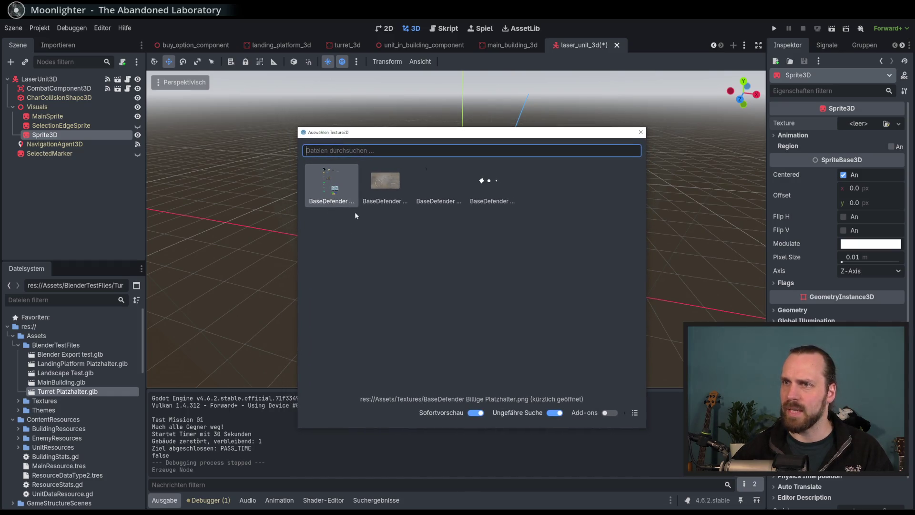
double_click(333, 190)
- View the sheet from an angle and enable Region on the sprite
scroll(585, 213, down, 3)
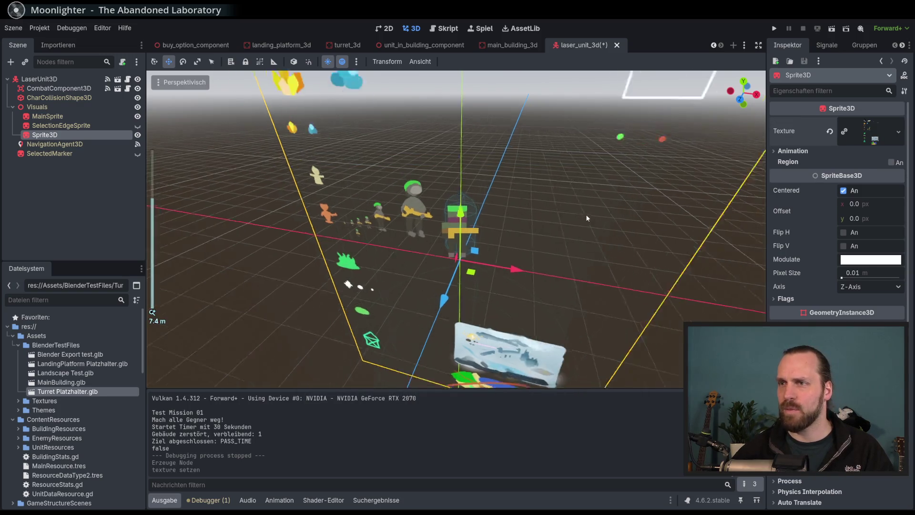
scroll(613, 199, down, 3)
mouse_move(606, 193)
mouse_down()
mouse_move(570, 206)
mouse_move(523, 182)
mouse_move(500, 217)
mouse_move(809, 188)
mouse_up()
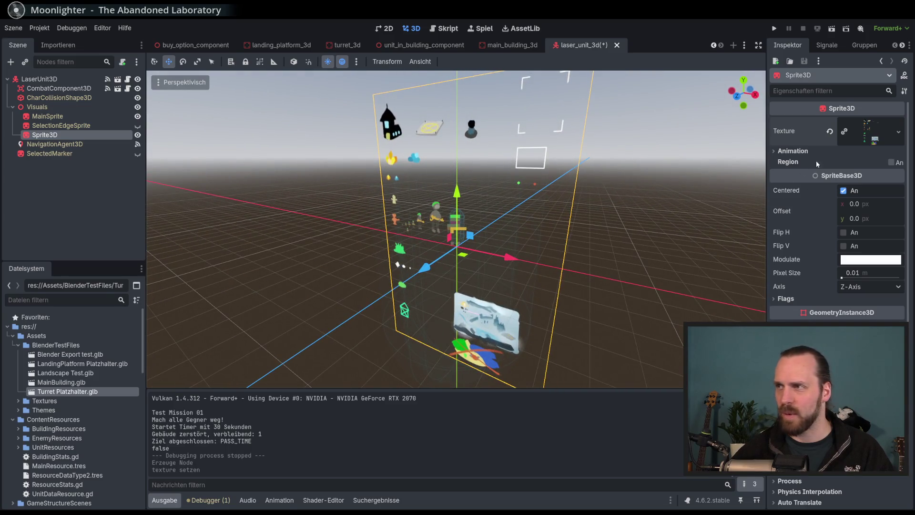
click(891, 162)
- Inspect the sprite-sheet atlas in the Region editor, then close it without picking a region
click(843, 215)
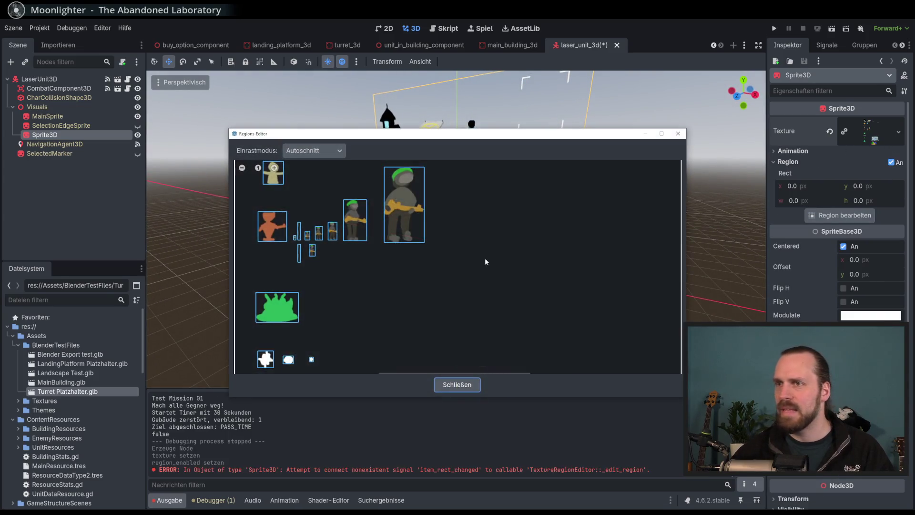
drag(482, 261, 460, 175)
scroll(430, 286, down, 3)
scroll(411, 300, up, 4)
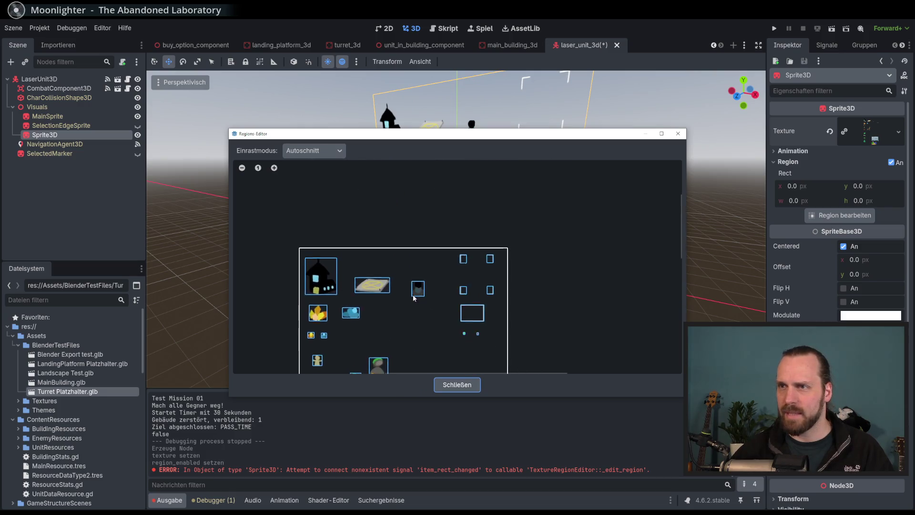
scroll(494, 174, down, 2)
scroll(448, 228, up, 2)
scroll(548, 291, down, 2)
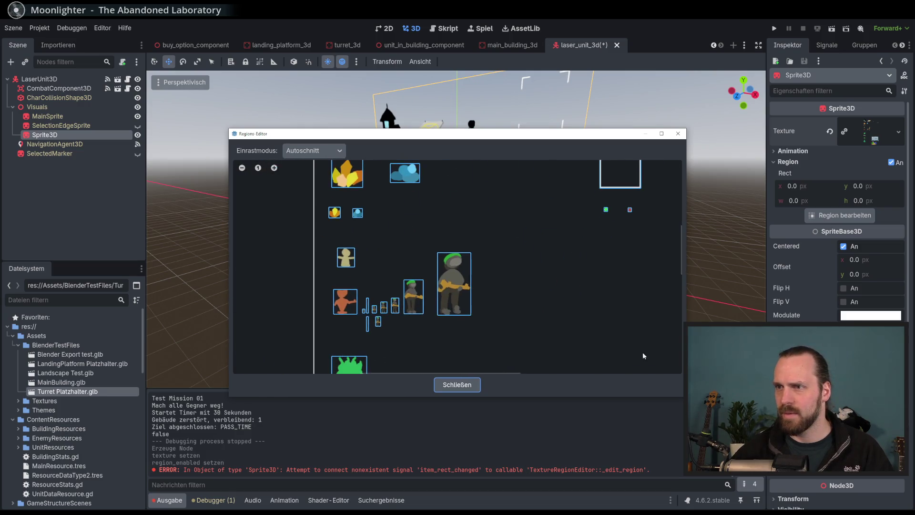
click(678, 134)
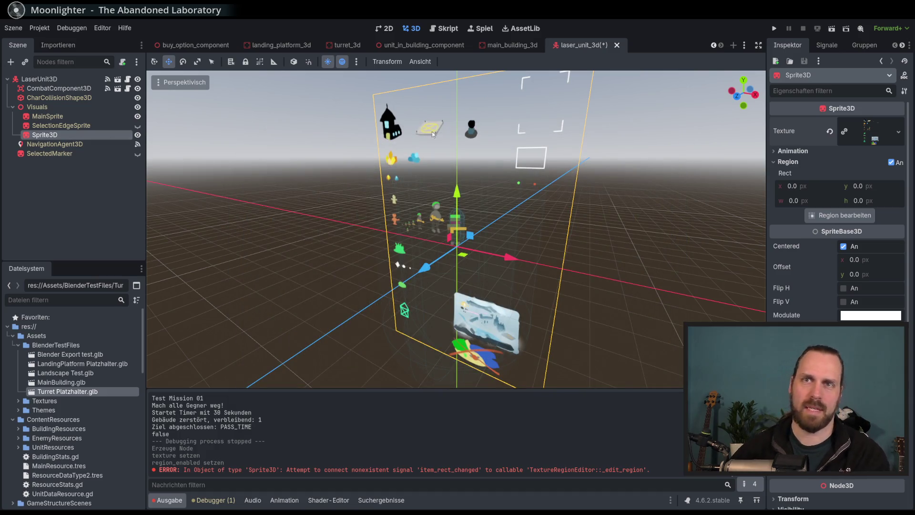
click(898, 132)
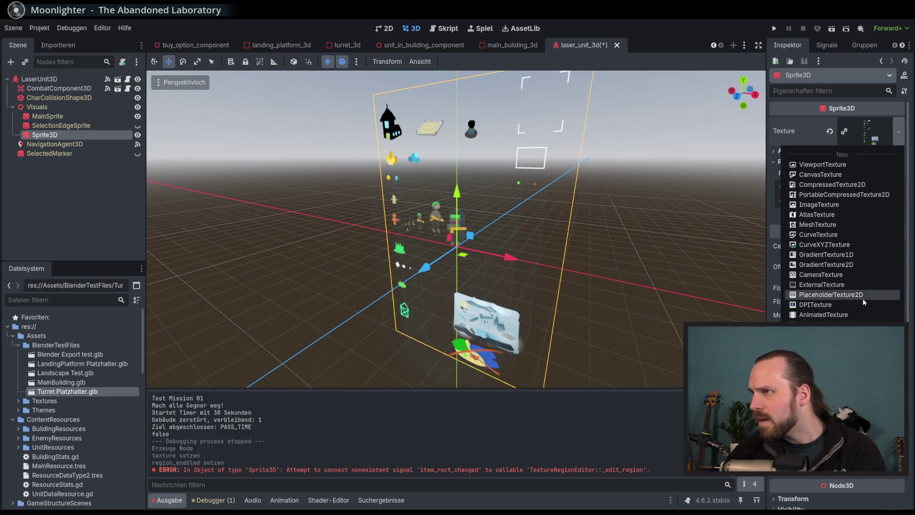
- Try a GradientTexture1D on the sprite's Texture, then clear the texture back to empty
click(832, 256)
click(870, 123)
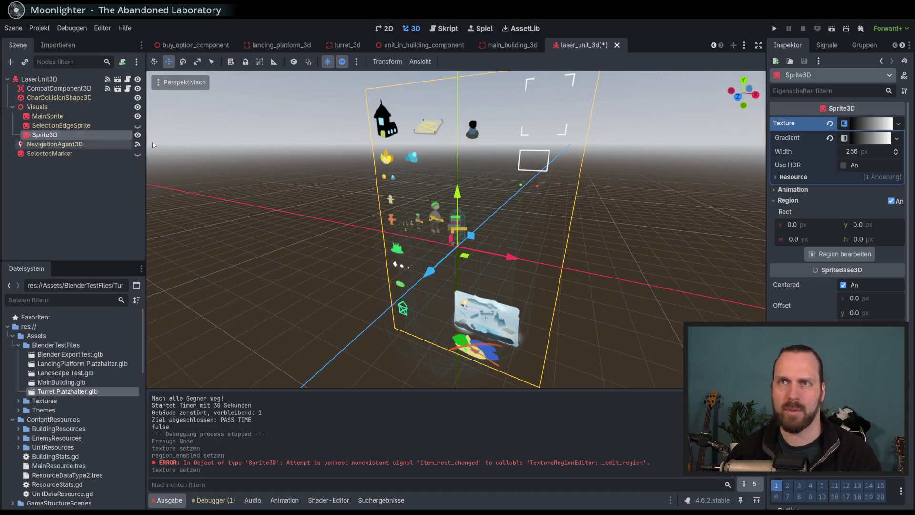
click(899, 125)
click(830, 123)
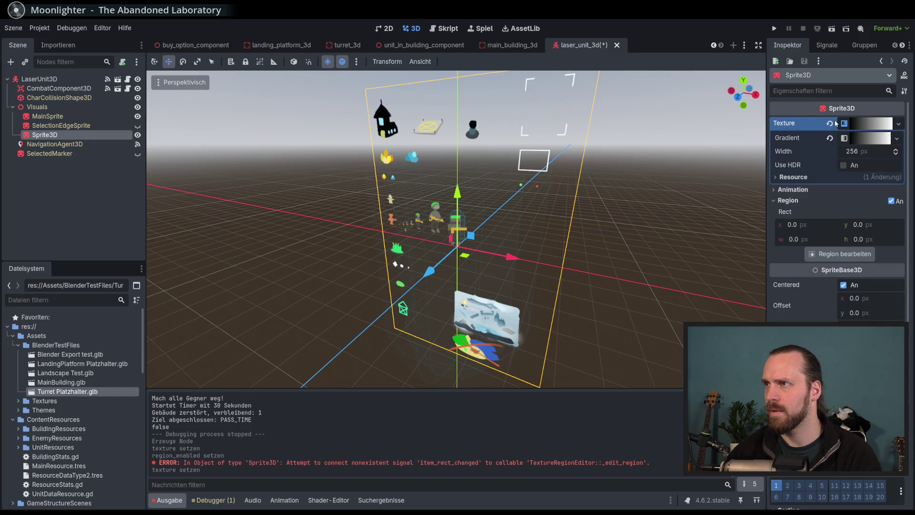
click(830, 123)
click(900, 125)
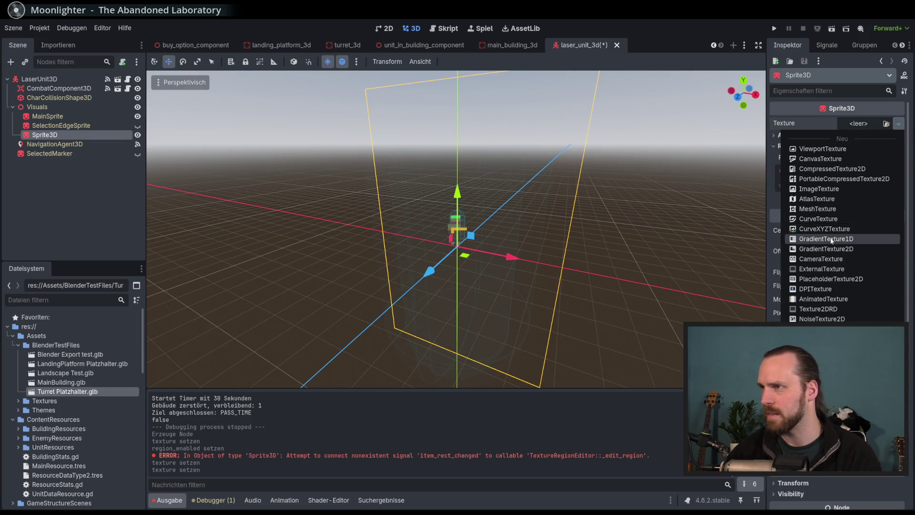
click(819, 292)
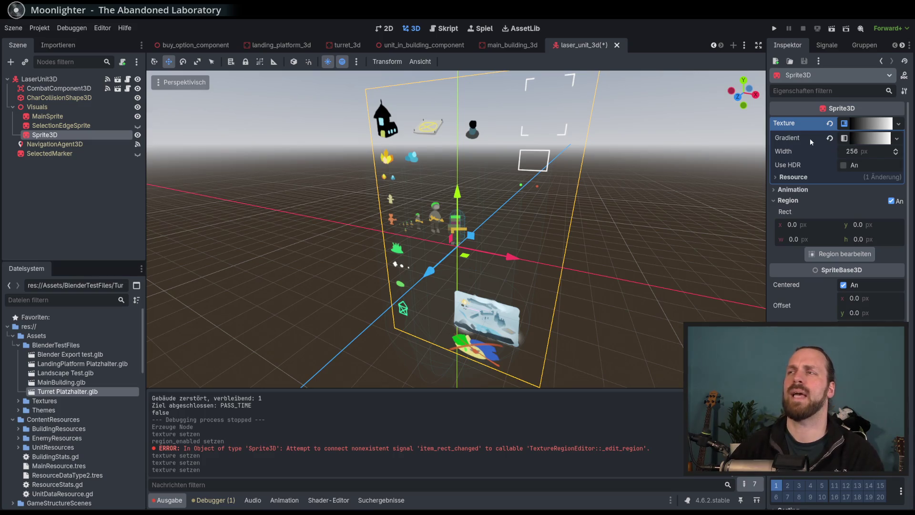
click(830, 138)
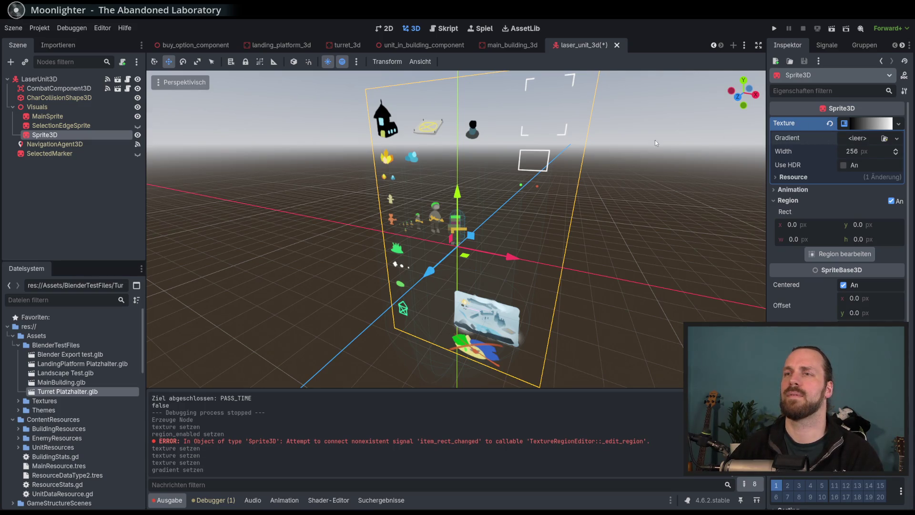
- Toggle the Sprite3D's visibility off and on, then delete the Sprite3D node
click(87, 135)
click(138, 135)
click(138, 135)
right_click(65, 139)
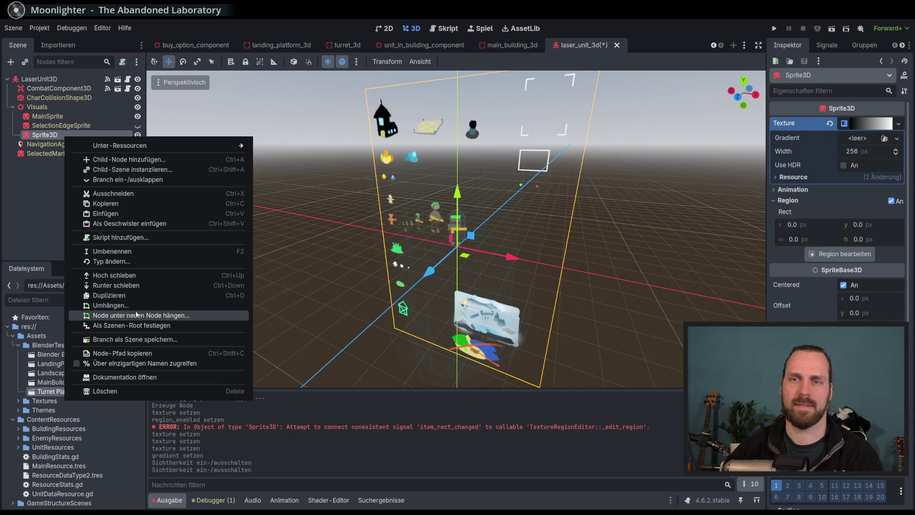
click(133, 390)
key(Return)
click(47, 119)
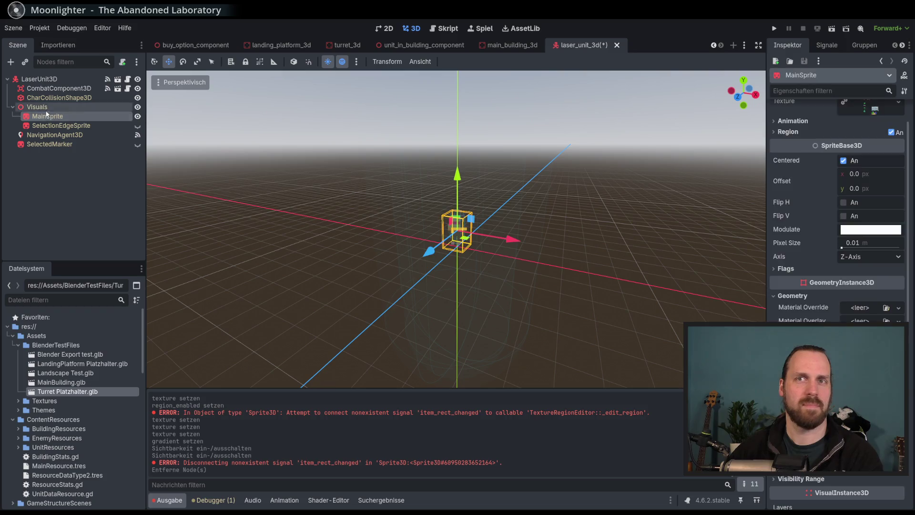
- Add a new Sprite3D under Visuals by searching 'sprite3d' in Create Node
click(37, 107)
click(12, 63)
text(sprite3d)
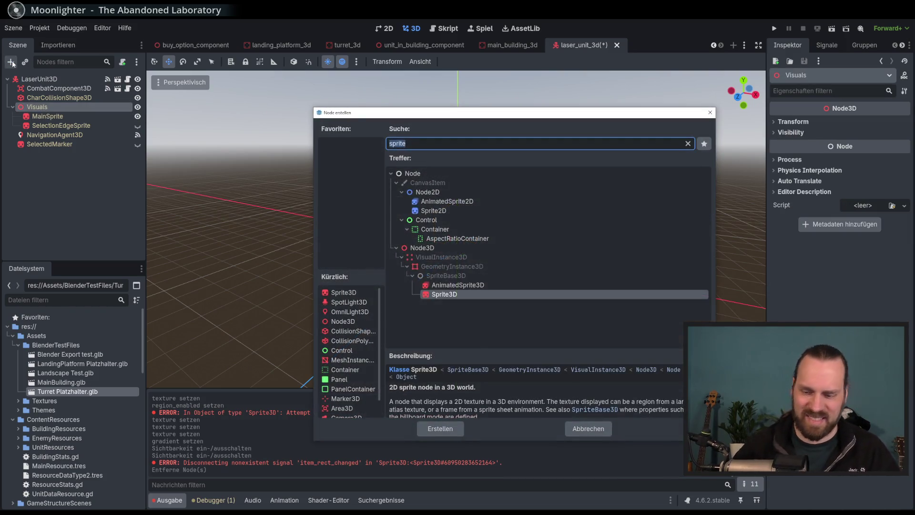
key(Return)
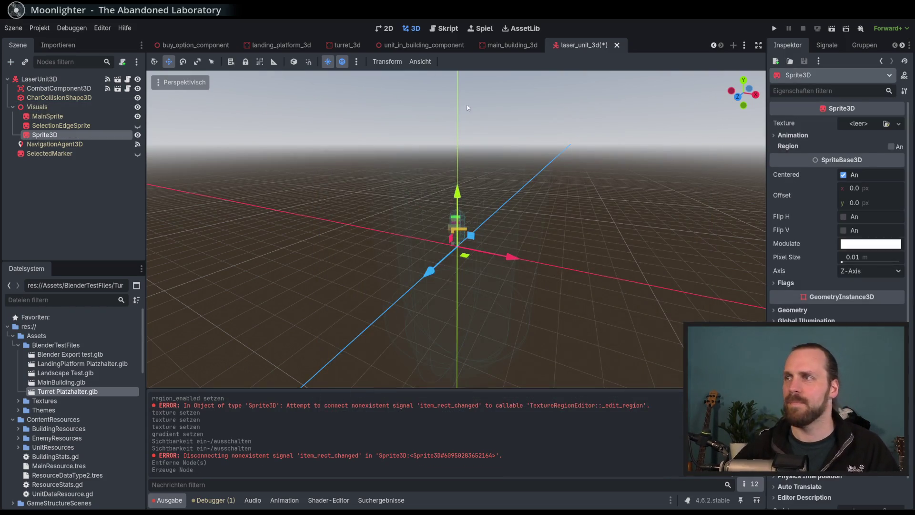
- Give the new Sprite3D a GradientTexture1D texture and expand its settings
click(898, 124)
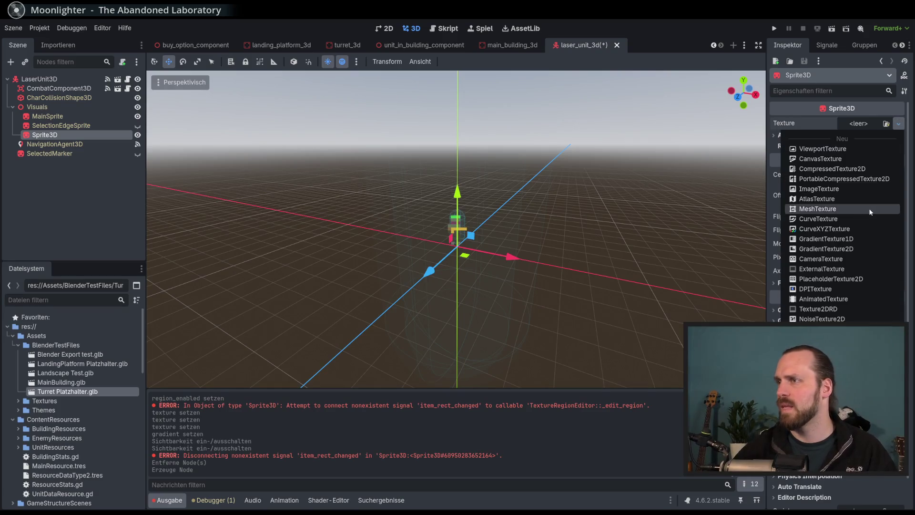
click(852, 239)
scroll(517, 231, up, 5)
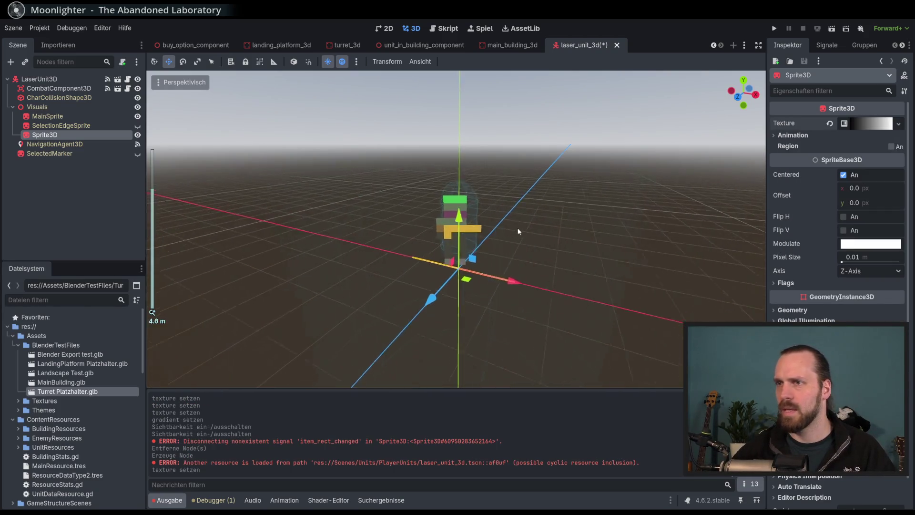
click(867, 125)
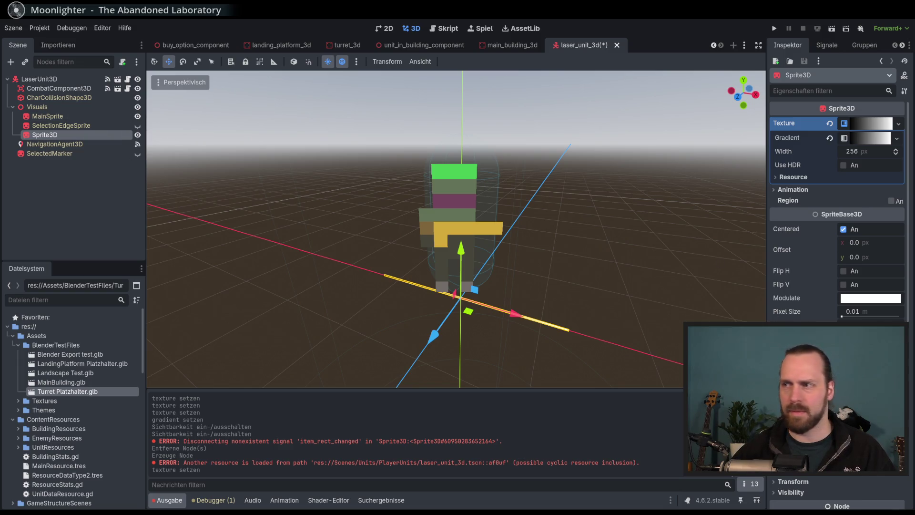
scroll(836, 313, down, 3)
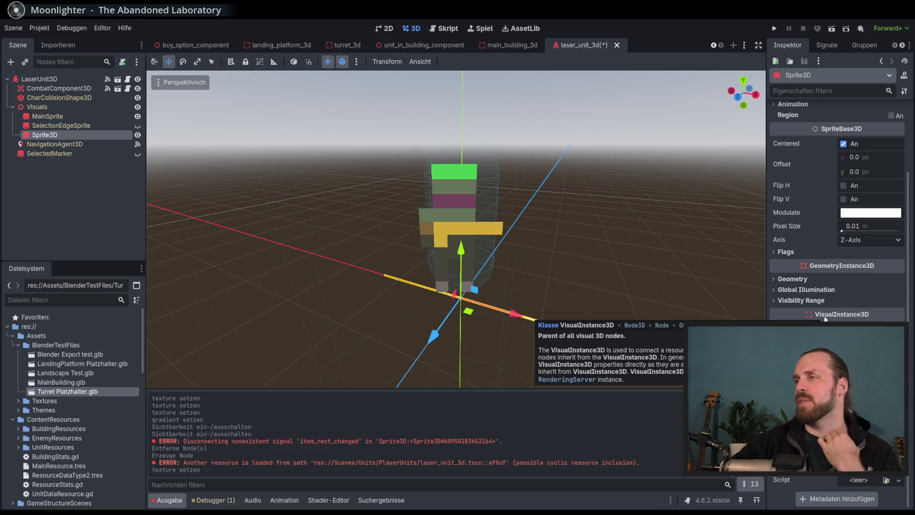
scroll(719, 270, down, 3)
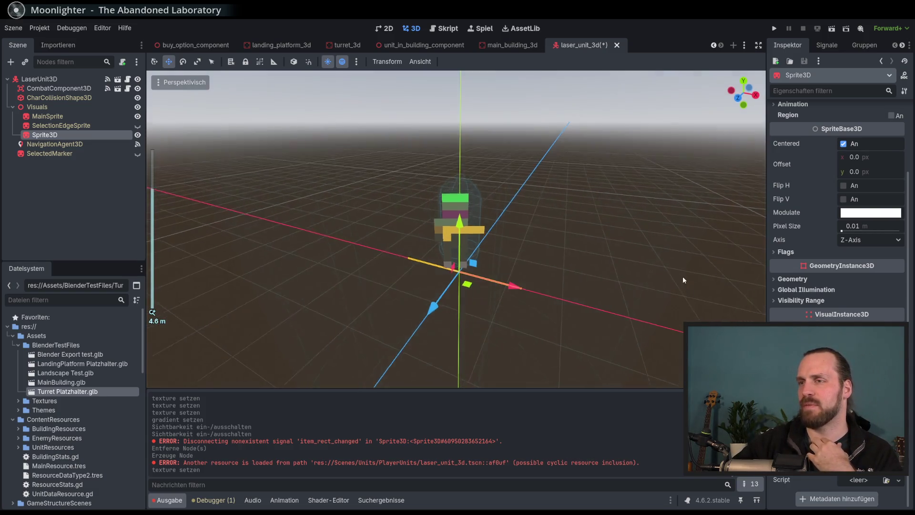
drag(682, 295, 691, 286)
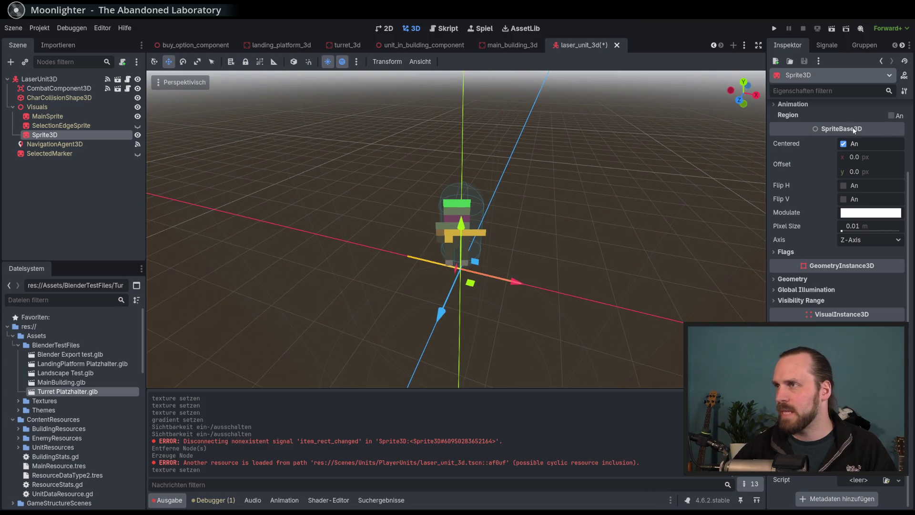
- Edit the gradient texture's Width, then try moving the sprite and undo the move
scroll(859, 137, up, 3)
click(867, 150)
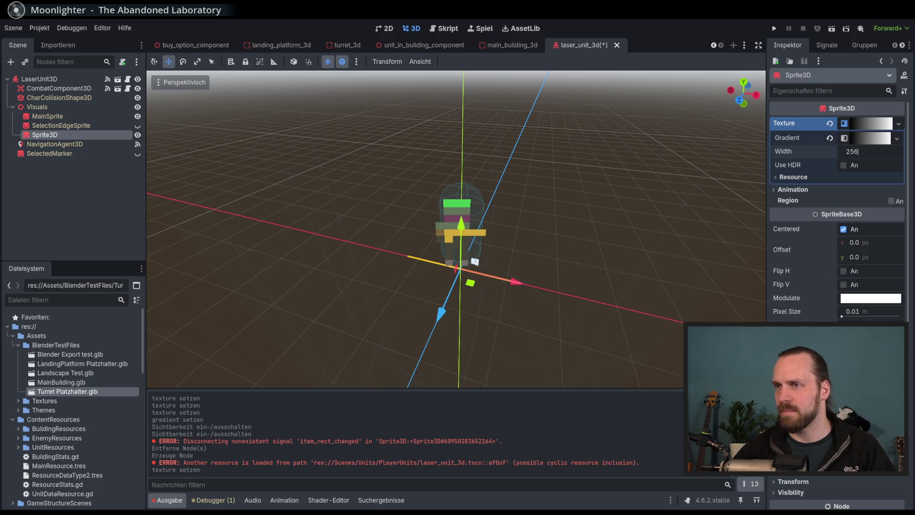
mouse_move(475, 262)
mouse_down()
mouse_move(419, 358)
mouse_move(434, 318)
mouse_up()
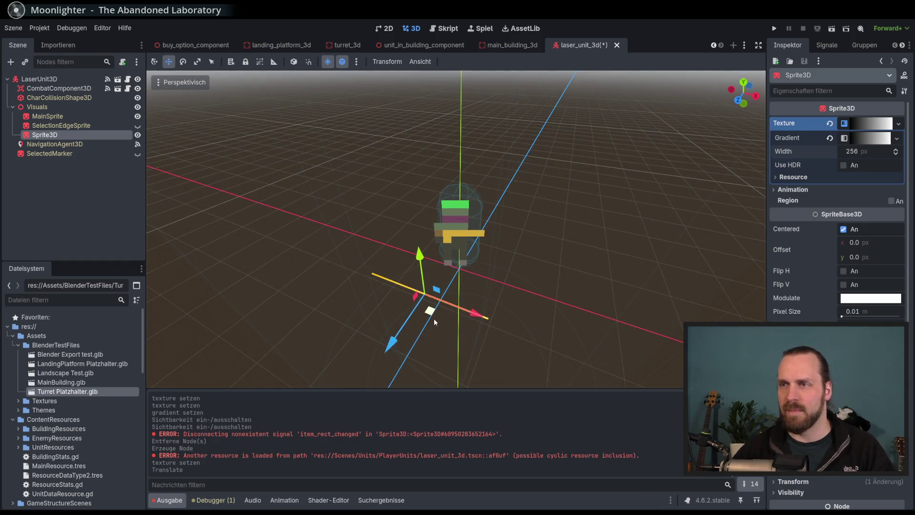
key(ctrl+z)
scroll(830, 221, down, 3)
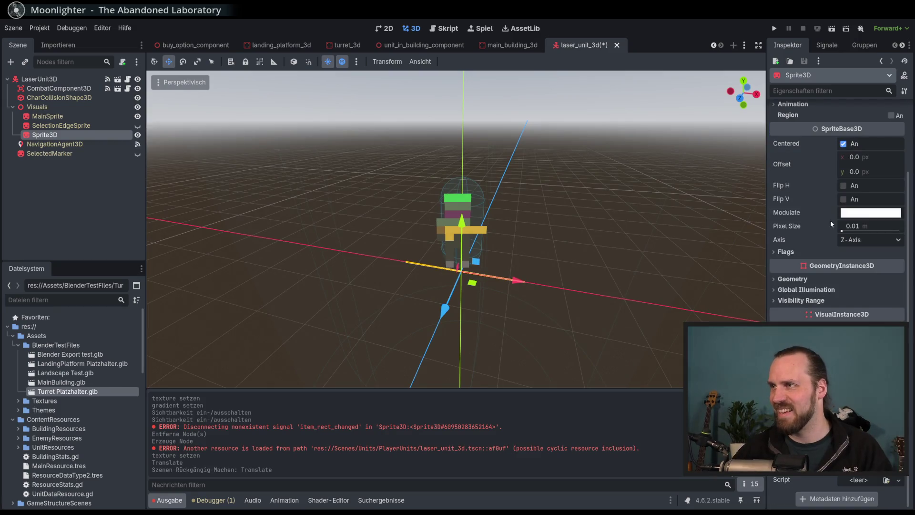
scroll(831, 220, up, 3)
click(875, 126)
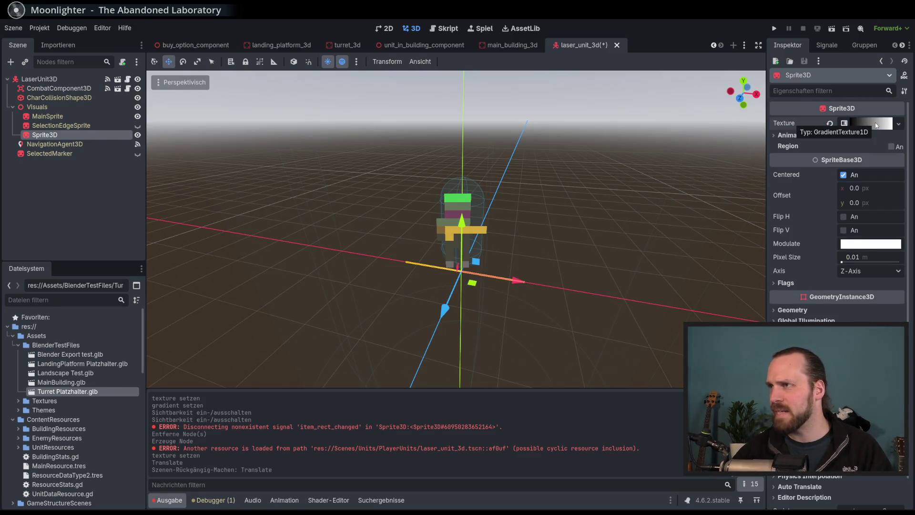
click(875, 127)
scroll(848, 301, down, 3)
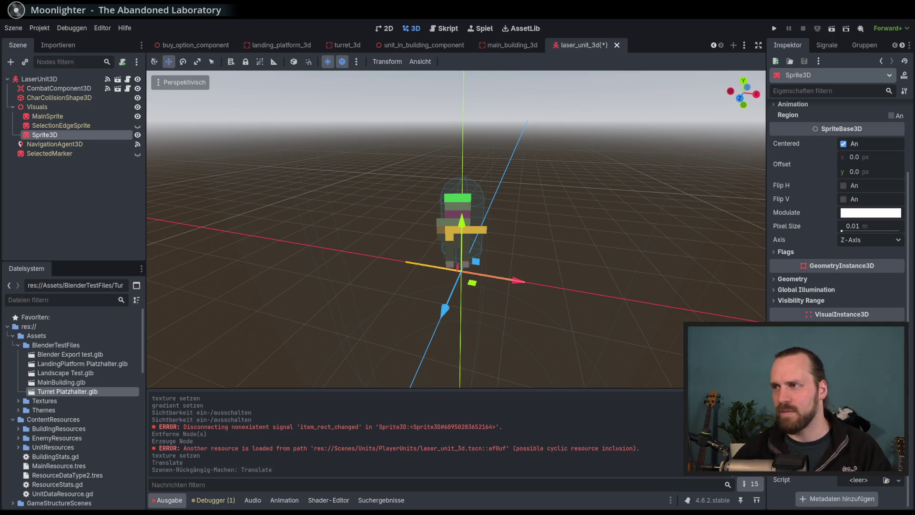
- Browse the Visibility Range, Global Illumination and Geometry sections of the Sprite3D inspector
click(819, 302)
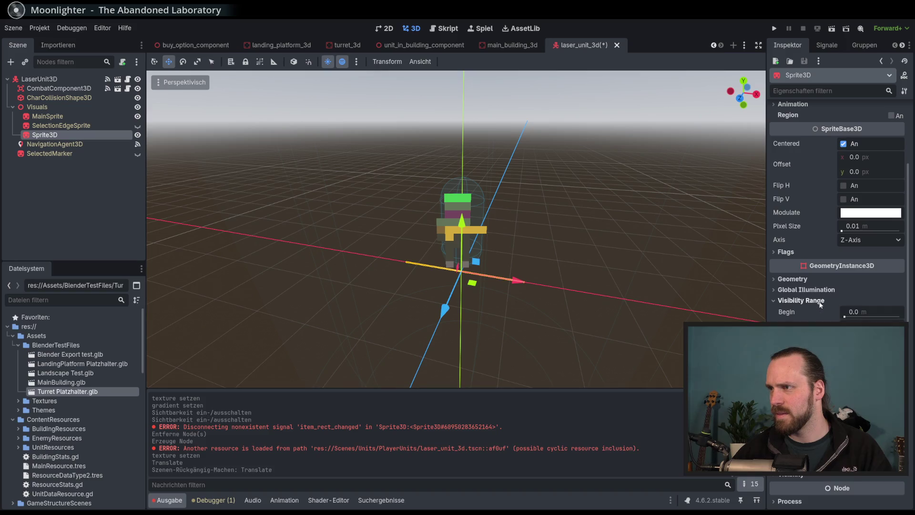
click(810, 300)
click(807, 290)
click(806, 290)
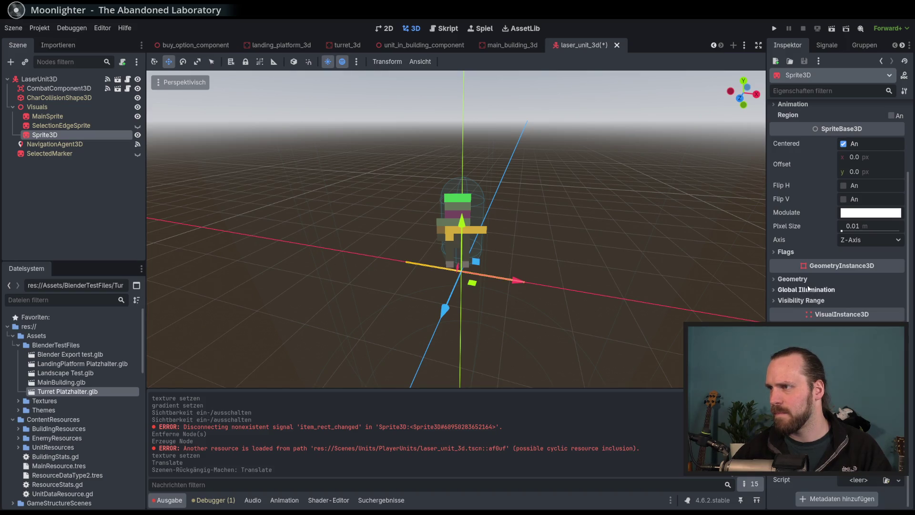
click(804, 279)
click(802, 281)
- Scale the Sprite3D far out along its Z axis with the Scale tool
drag(620, 260, 541, 298)
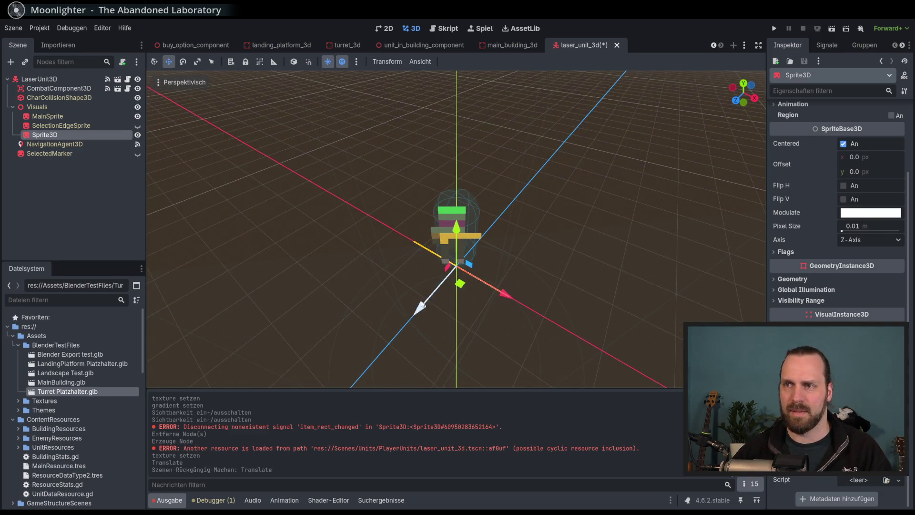
key(r)
mouse_move(425, 310)
mouse_down()
mouse_move(382, 334)
mouse_move(537, 279)
mouse_move(875, 130)
mouse_move(759, 152)
mouse_move(794, 125)
mouse_up()
- Reselect the Sprite3D, assign a GradientTexture2D, then clear its texture again
scroll(570, 222, down, 5)
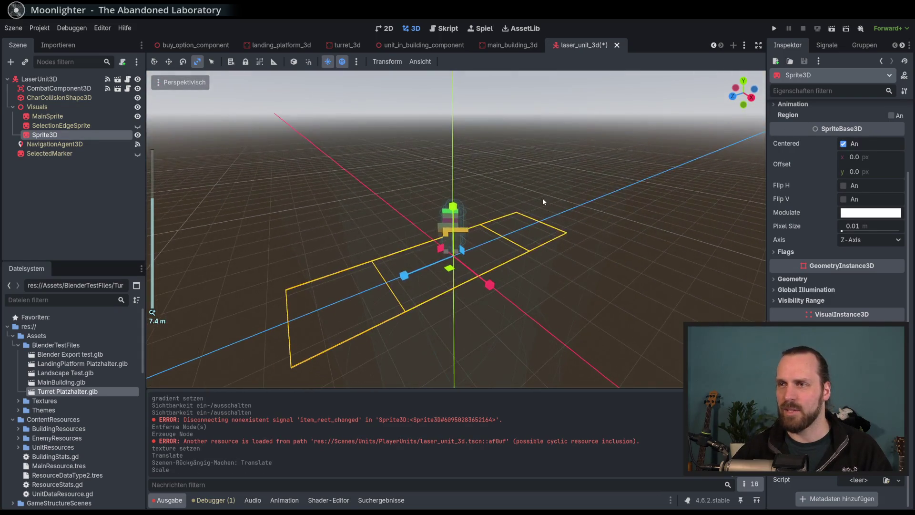
click(562, 267)
click(46, 135)
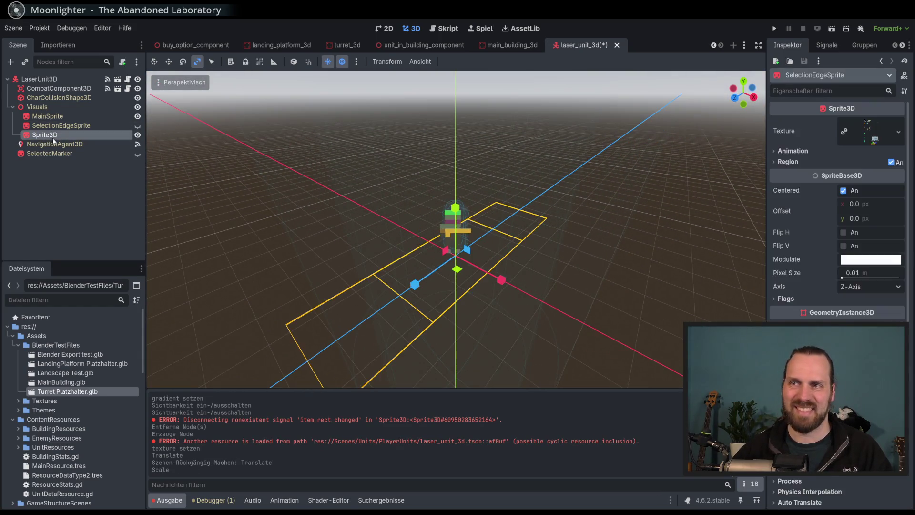
scroll(845, 170, up, 2)
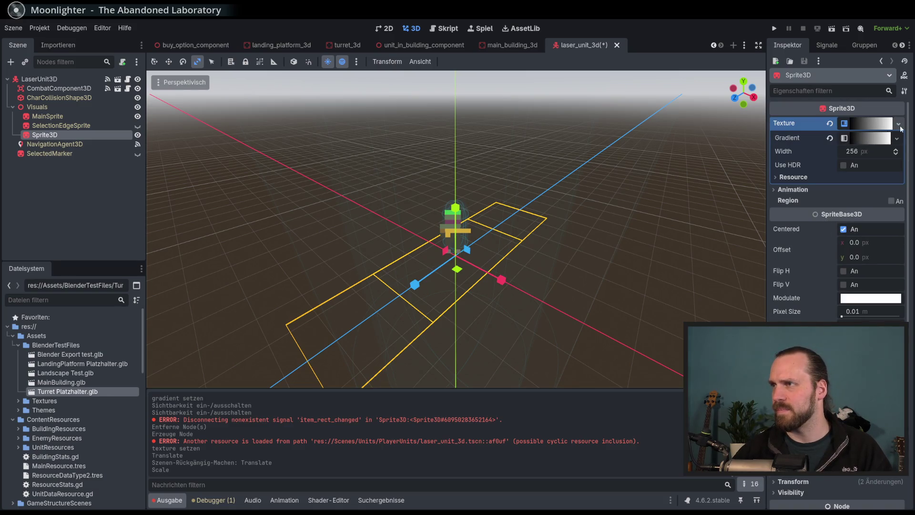
click(899, 125)
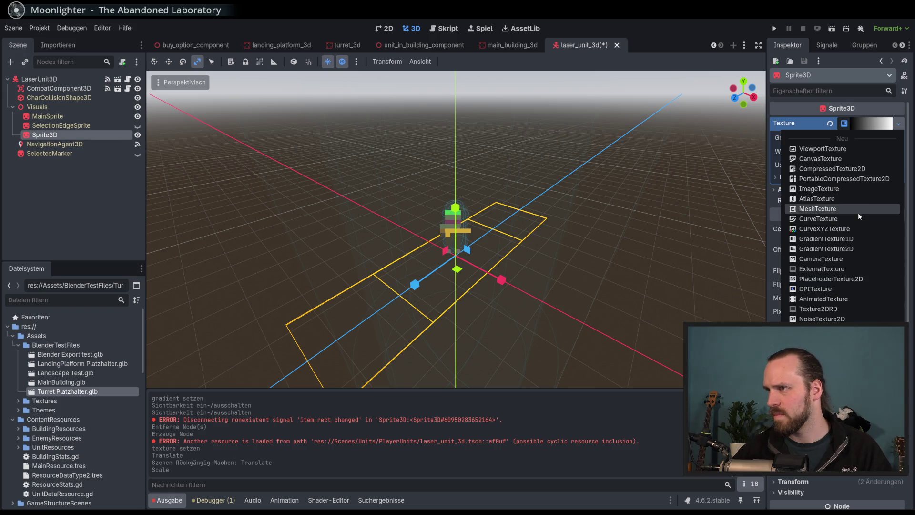
click(841, 250)
mouse_move(596, 227)
mouse_down()
mouse_move(629, 199)
mouse_move(616, 228)
mouse_move(712, 222)
mouse_move(680, 198)
mouse_move(595, 205)
mouse_up()
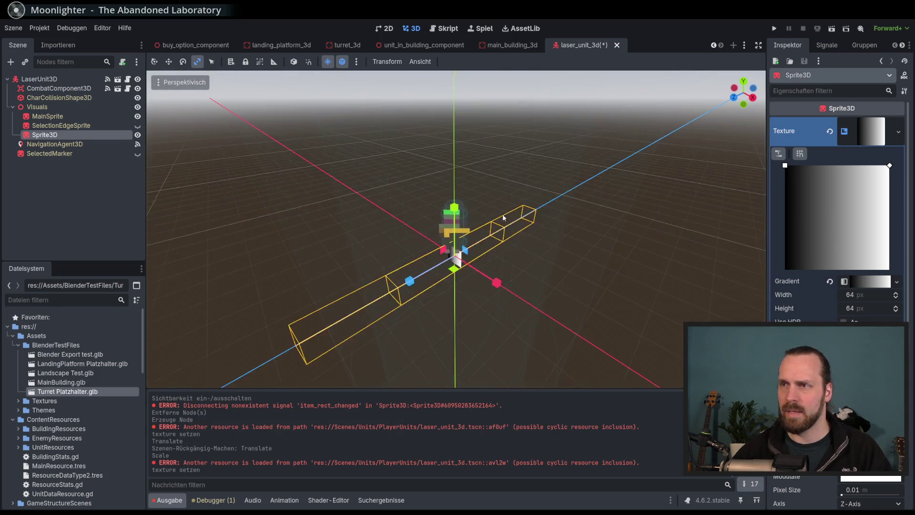
click(830, 132)
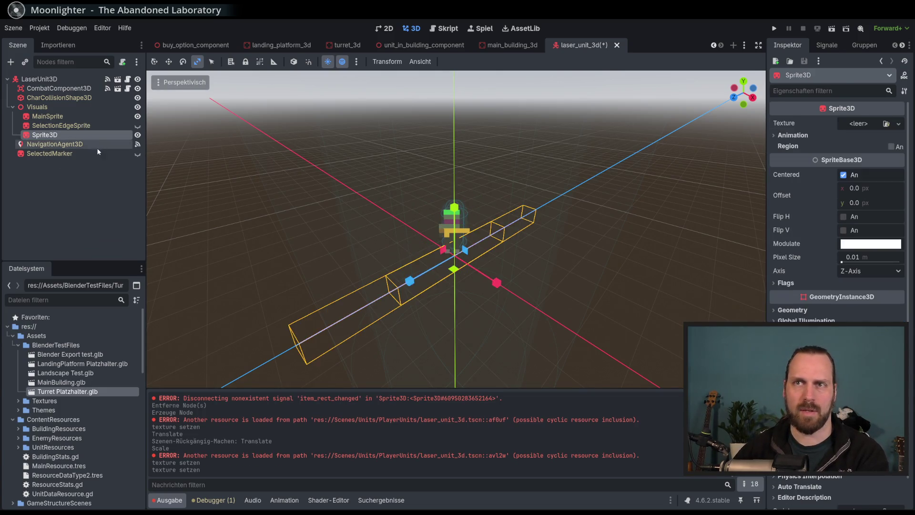
- Delete the stretched Sprite3D and start adding a new child node under Visuals
key(Delete)
key(Return)
click(29, 107)
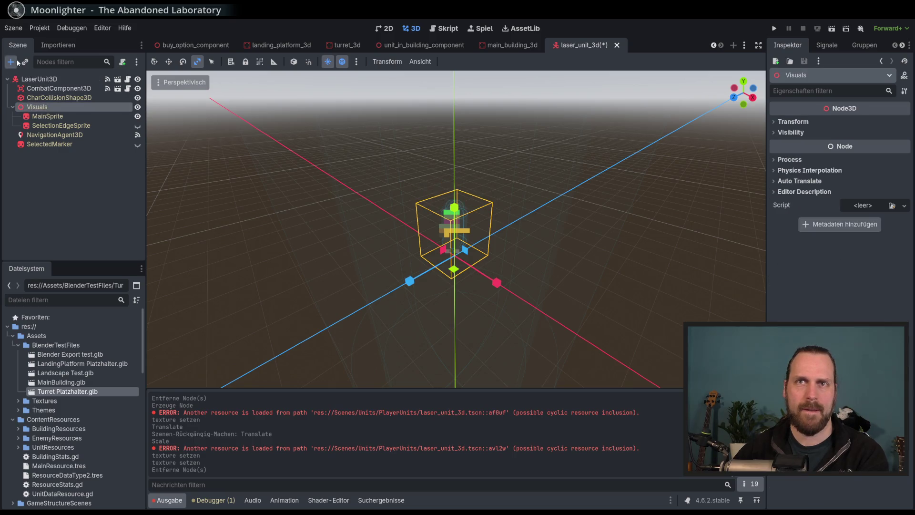
click(18, 62)
- Create a Sprite3D from the 'sprite3' search and give it a GradientTexture2D
text(sprite3)
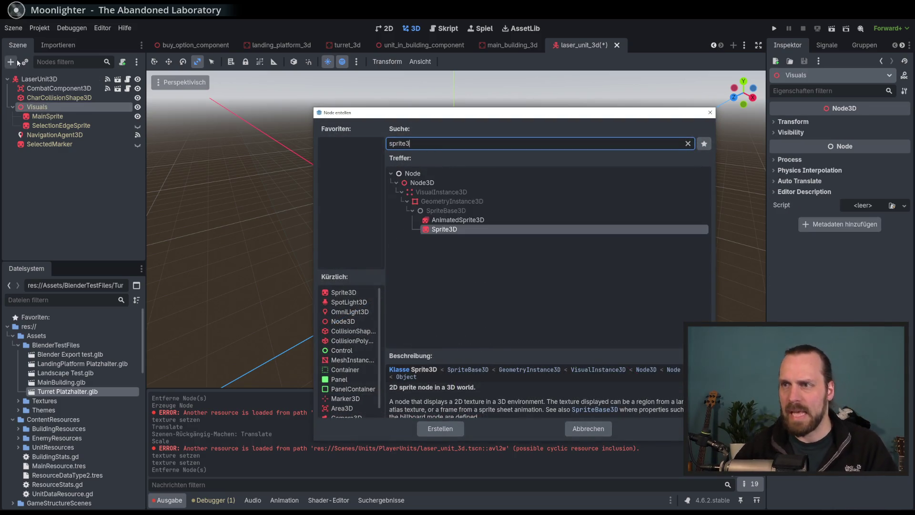
key(Return)
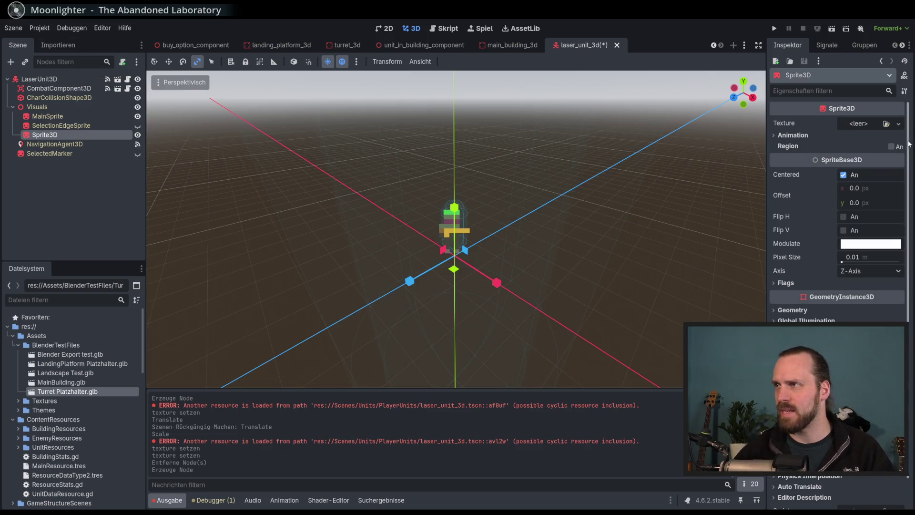
click(898, 125)
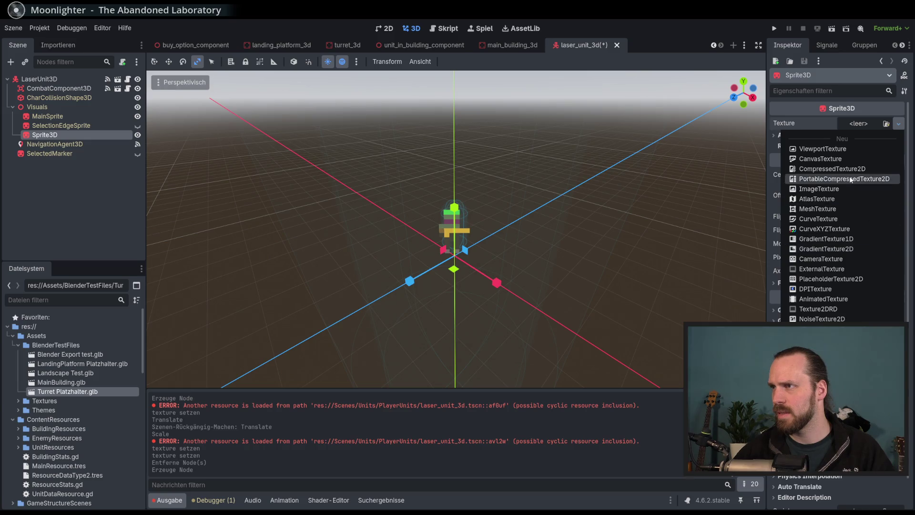
click(838, 250)
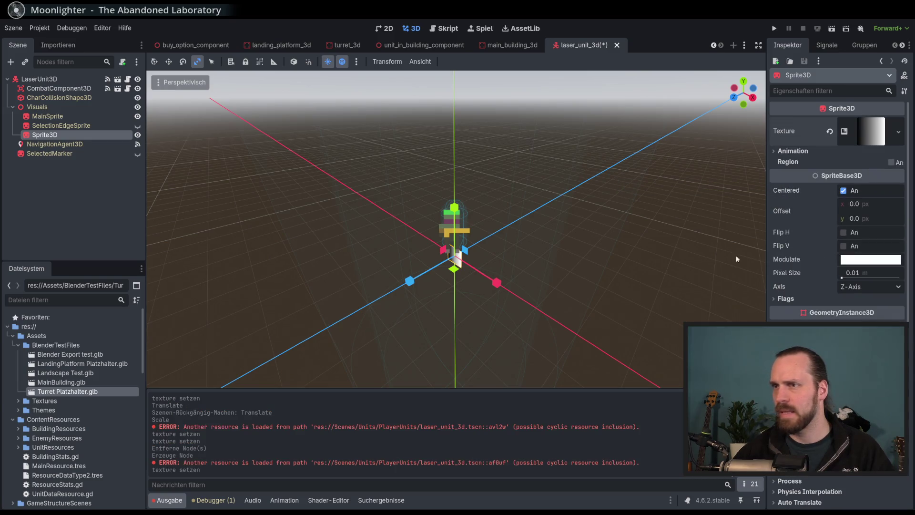
- Expand the GradientTexture2D settings and drag the gradient's fill start point slightly
scroll(567, 230, up, 3)
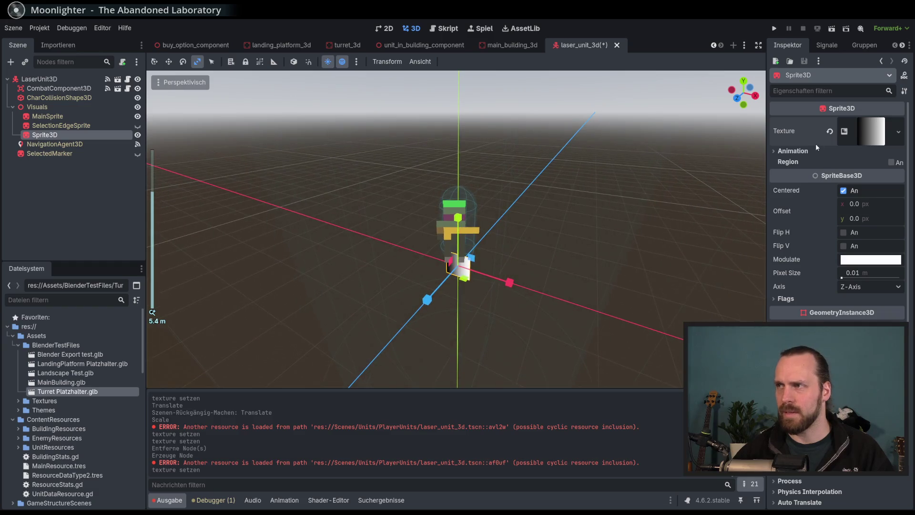
click(860, 140)
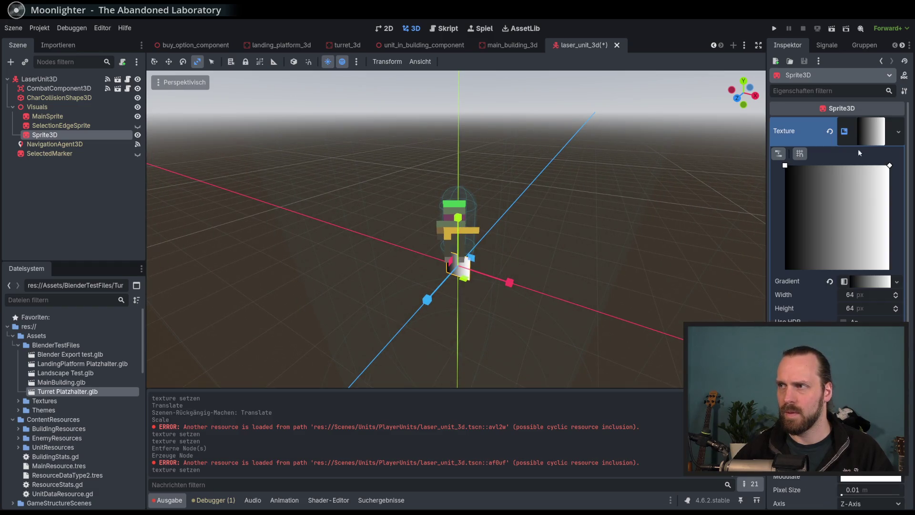
click(889, 166)
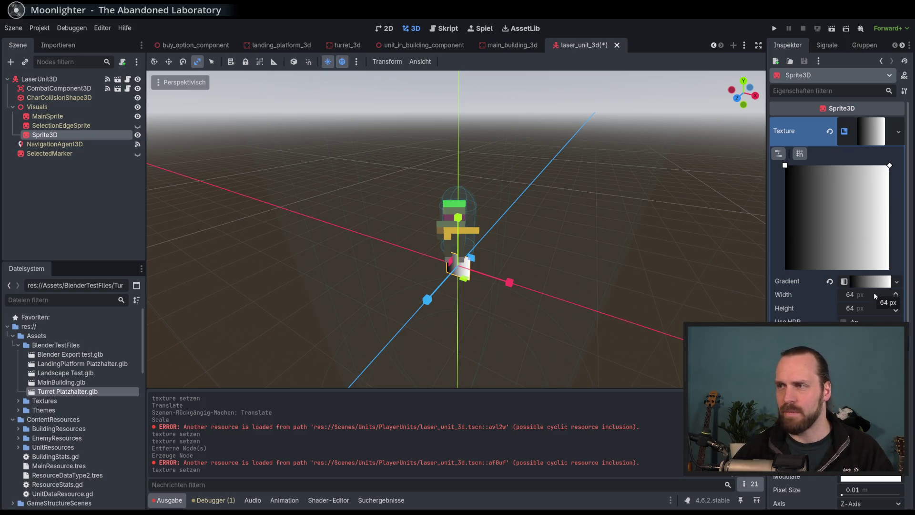
mouse_move(785, 165)
mouse_down()
mouse_move(843, 166)
mouse_move(777, 169)
mouse_up()
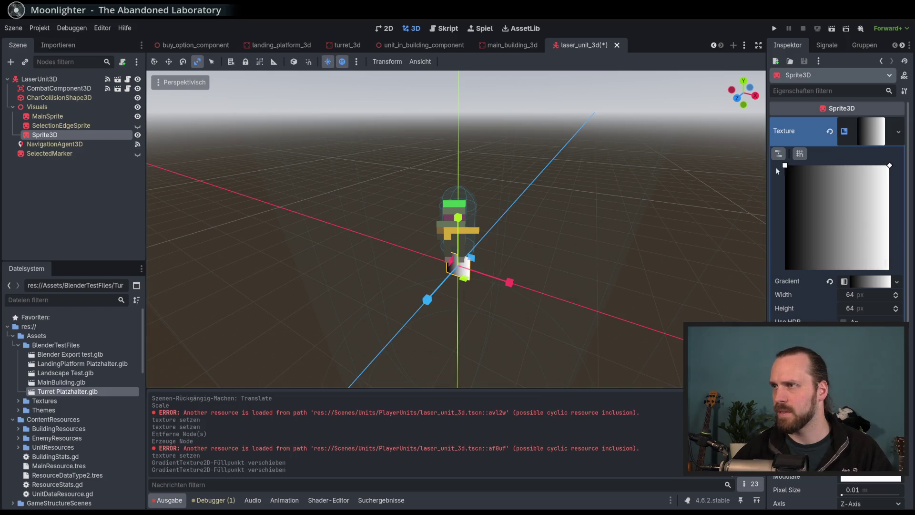
- Add a black middle stop to the gradient and make the end stop white
click(870, 284)
click(835, 315)
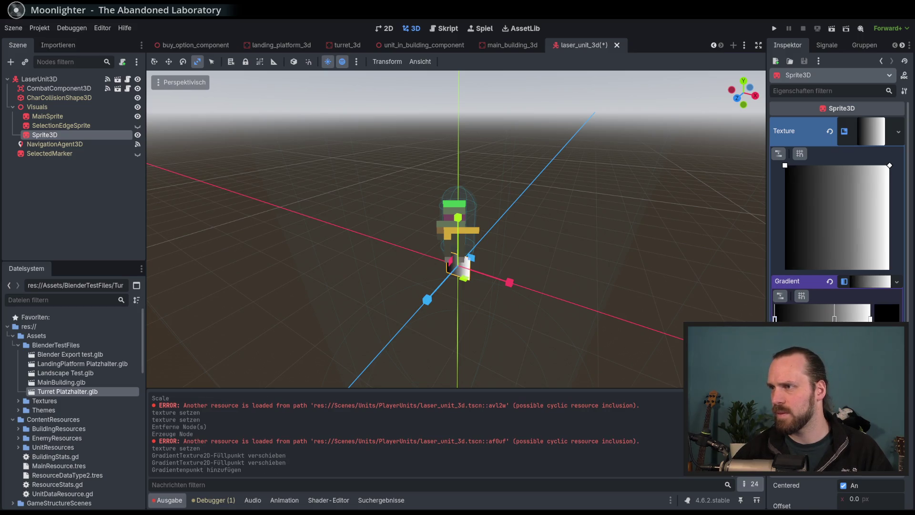
click(886, 313)
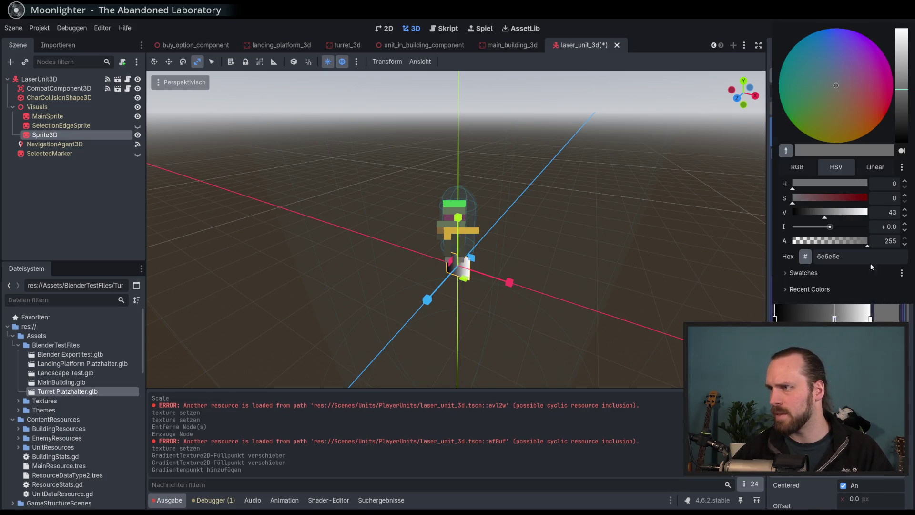
mouse_move(900, 129)
mouse_down()
mouse_move(901, 142)
mouse_move(901, 31)
mouse_up()
key(Escape)
click(881, 312)
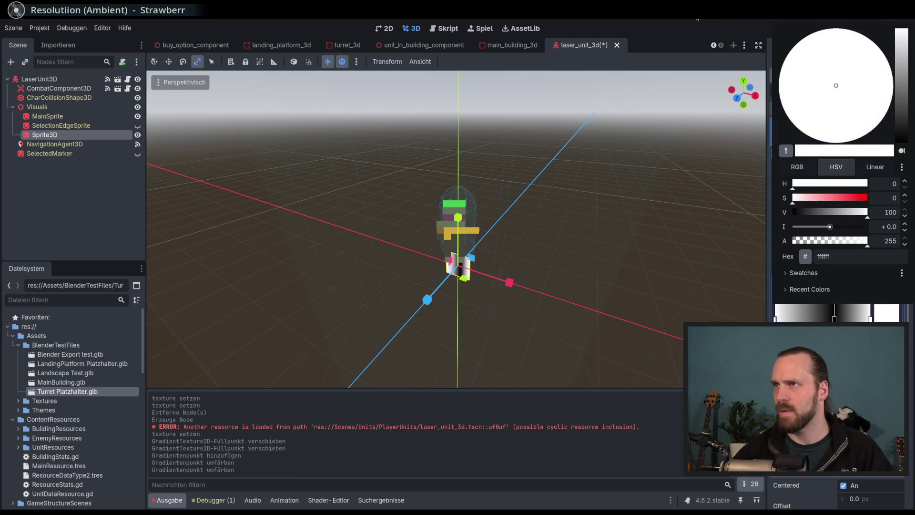
key(Escape)
- Nudge the middle gradient stop right and recolour it white
drag(824, 318, 825, 318)
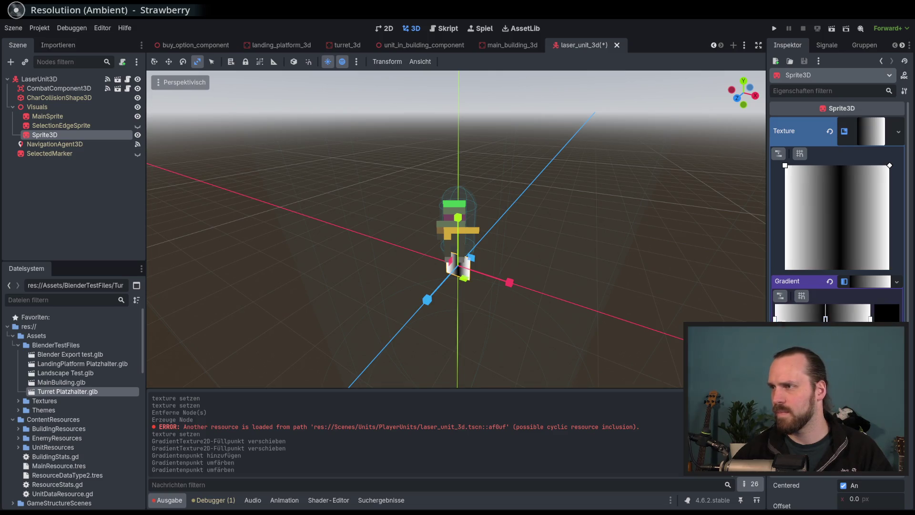
double_click(826, 319)
key(Escape)
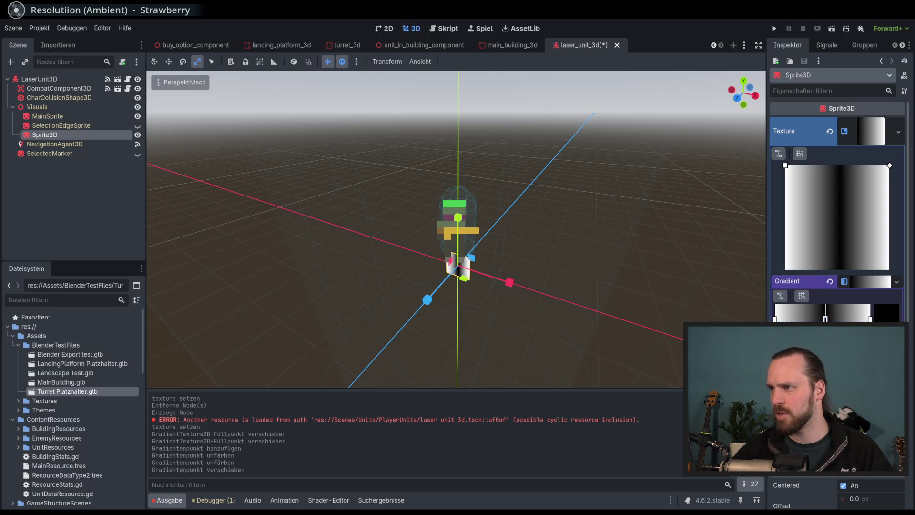
double_click(826, 318)
drag(902, 89, 903, 29)
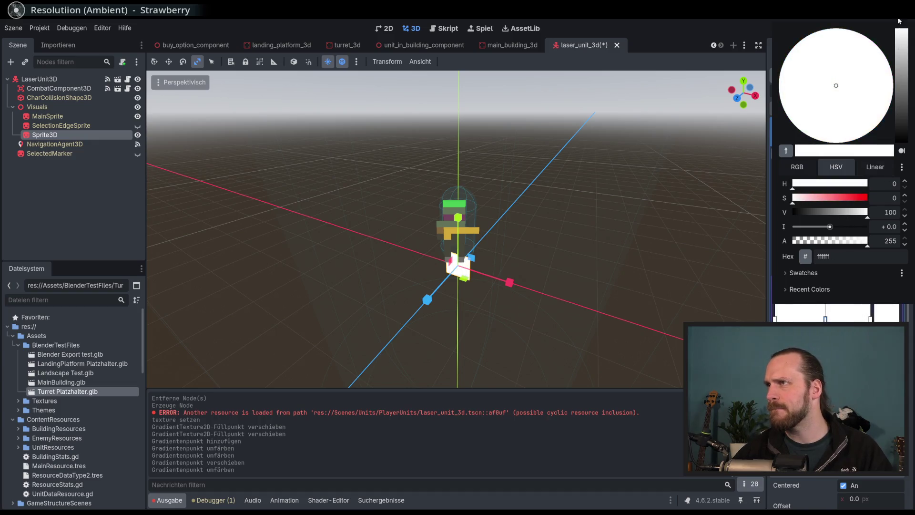
key(Escape)
- Add two more gradient stops tinted pink-mauve and lilac magenta
click(852, 318)
double_click(852, 318)
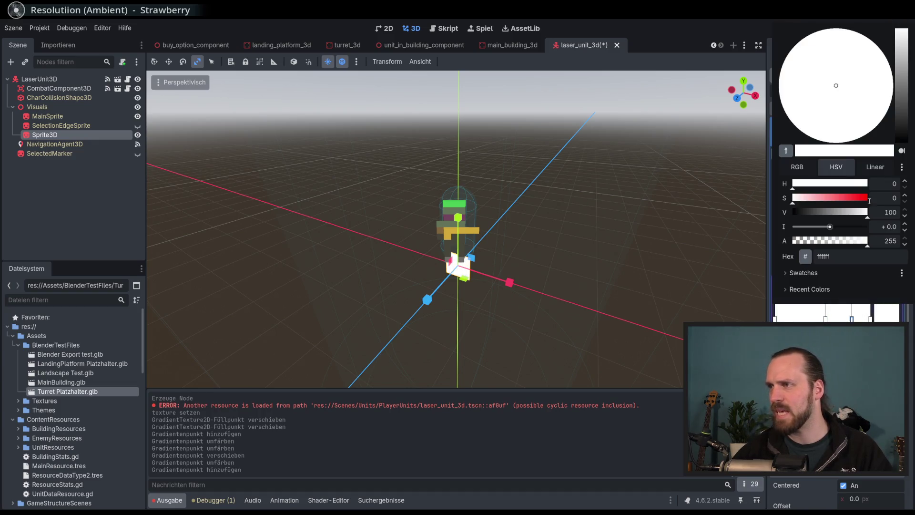
click(834, 199)
click(868, 76)
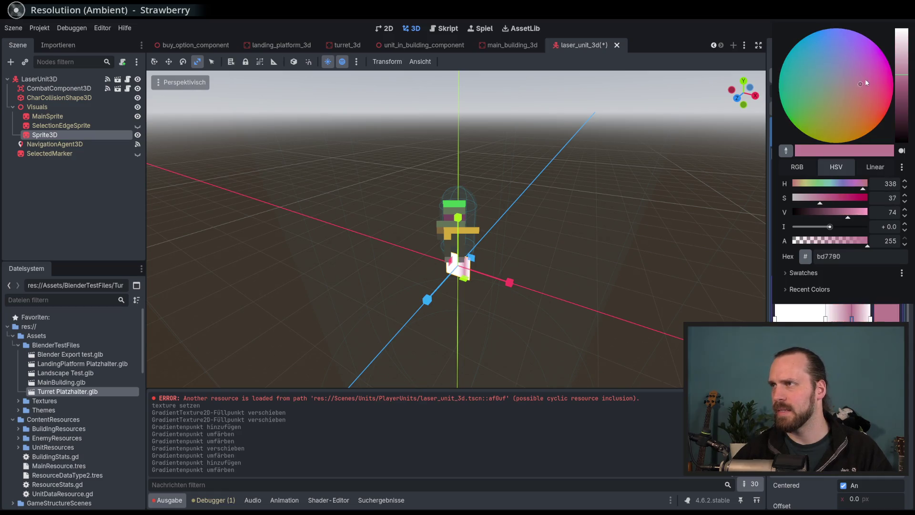
click(771, 53)
click(797, 318)
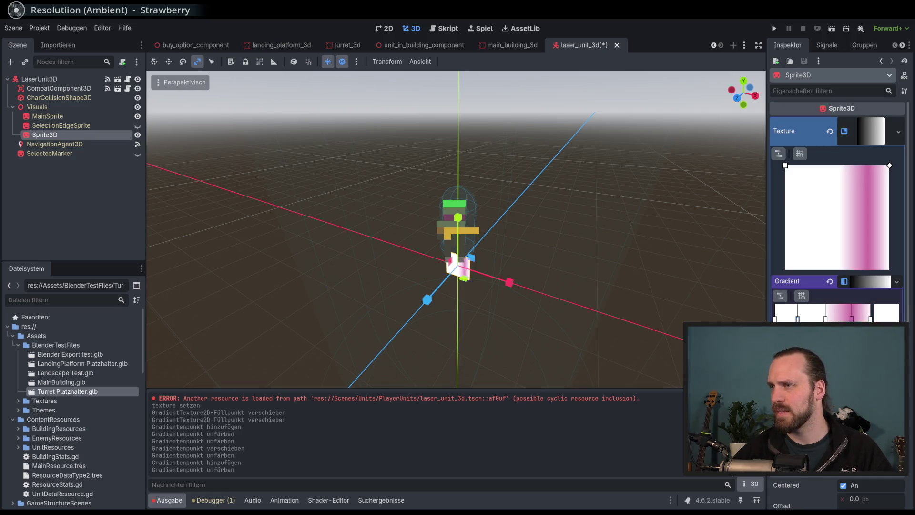
click(884, 312)
click(855, 83)
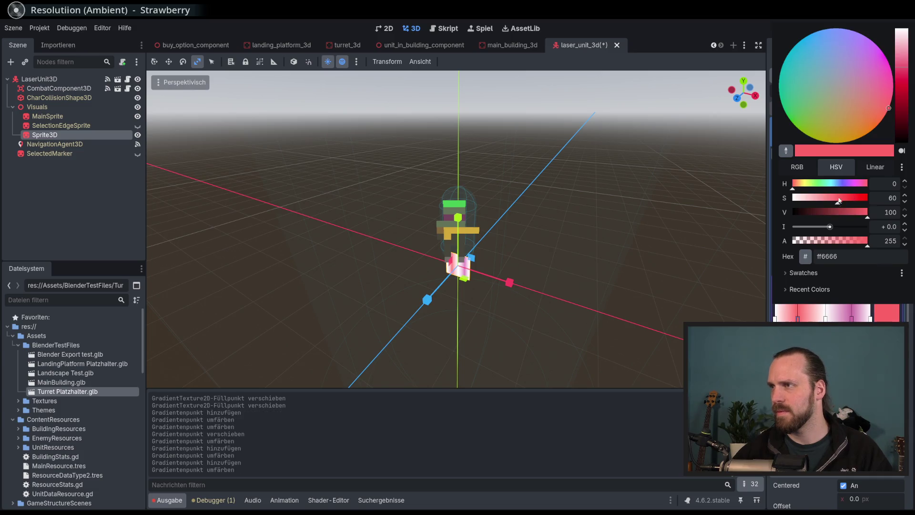
click(861, 68)
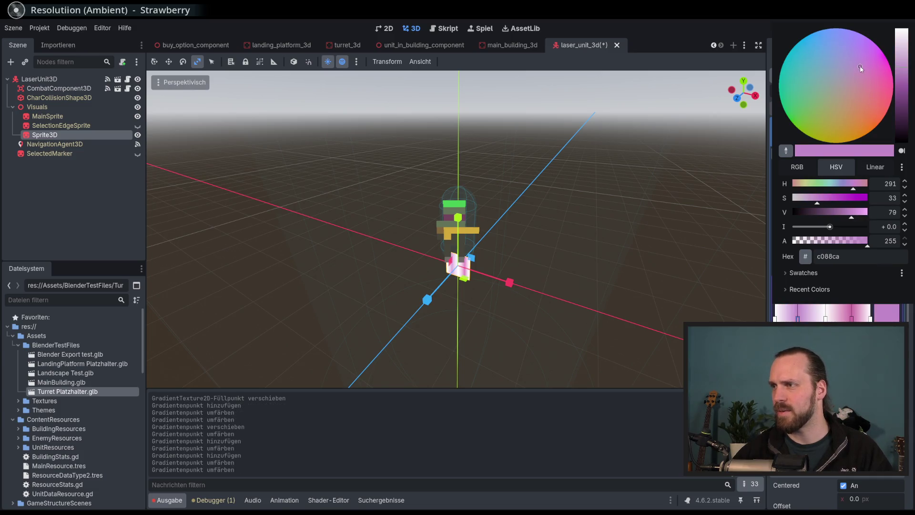
key(Escape)
- Make the white stop fully transparent and remove two stops, including the rightmost
click(798, 318)
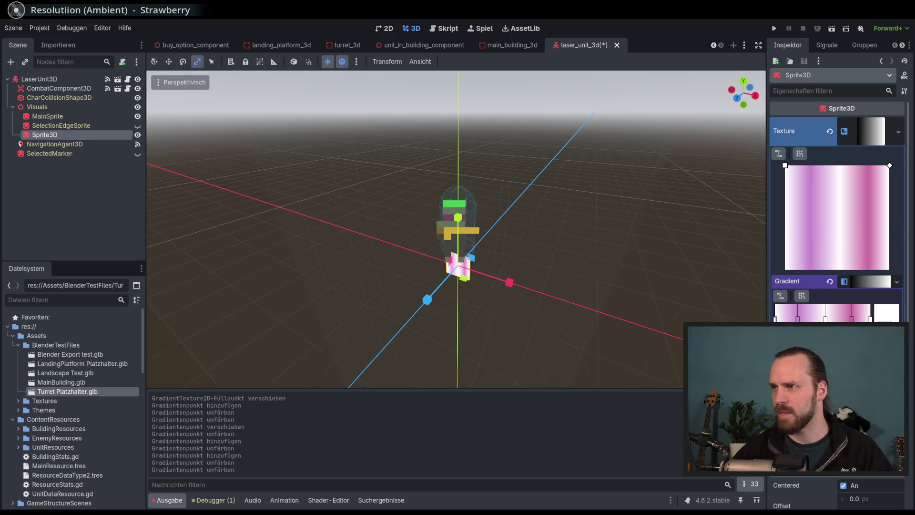
click(882, 313)
drag(829, 243, 774, 243)
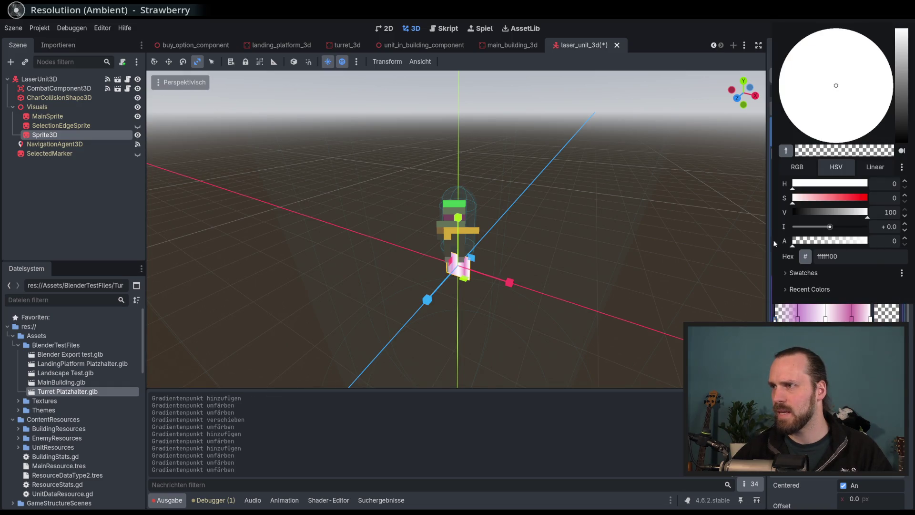
key(Escape)
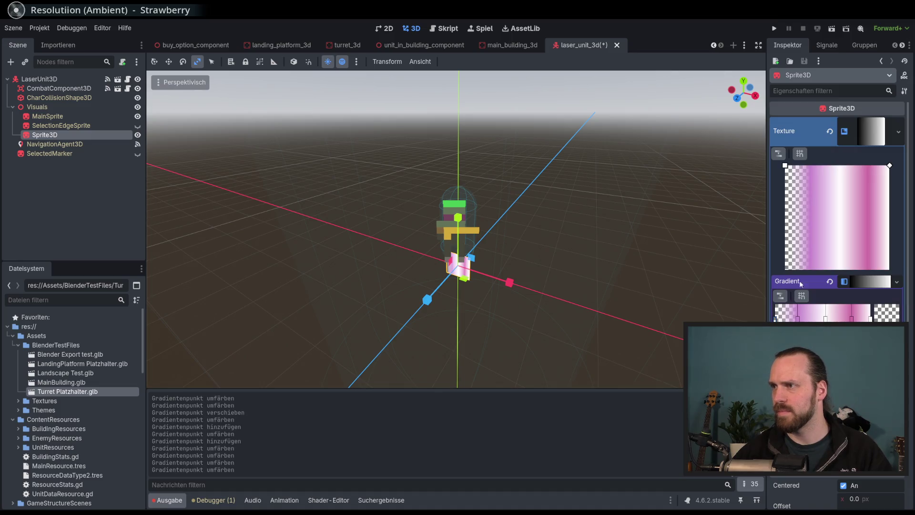
right_click(797, 319)
right_click(870, 319)
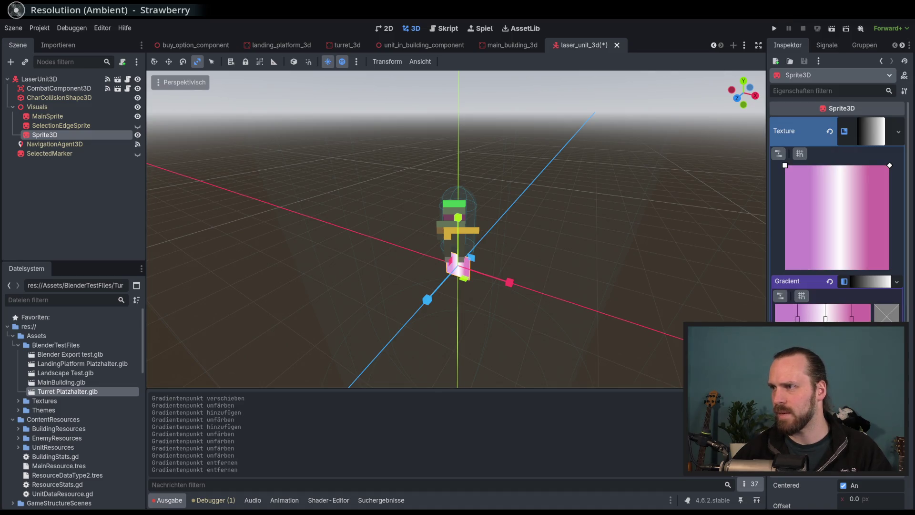
- Add new pink stops near the ends and lower the right-end stop's opacity
click(787, 314)
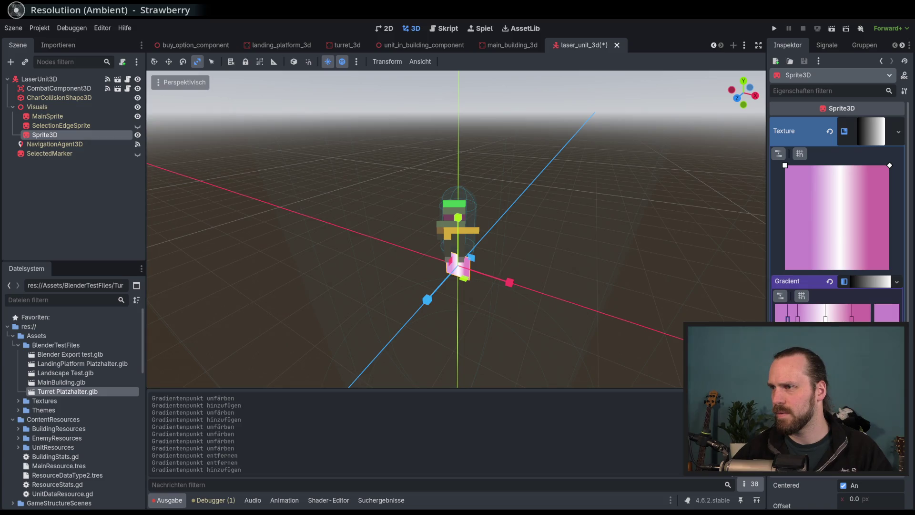
click(889, 315)
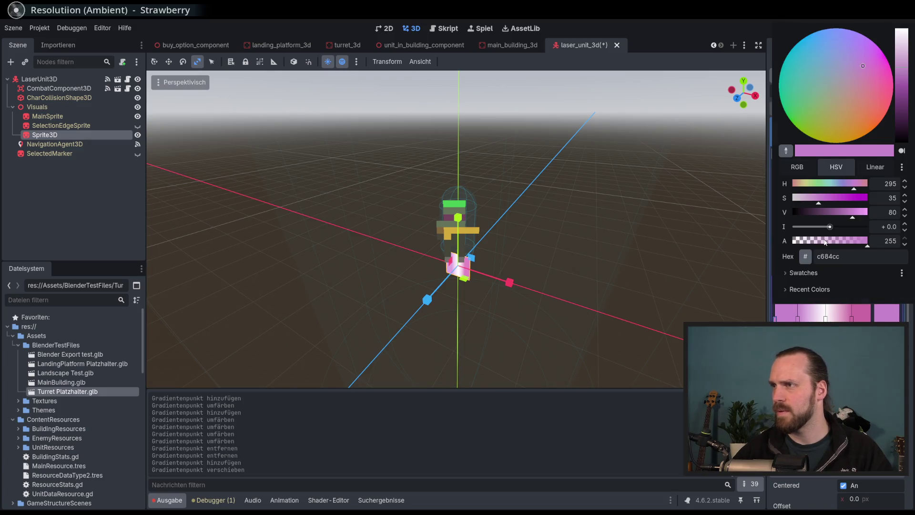
click(864, 319)
click(864, 319)
click(864, 319)
key(Escape)
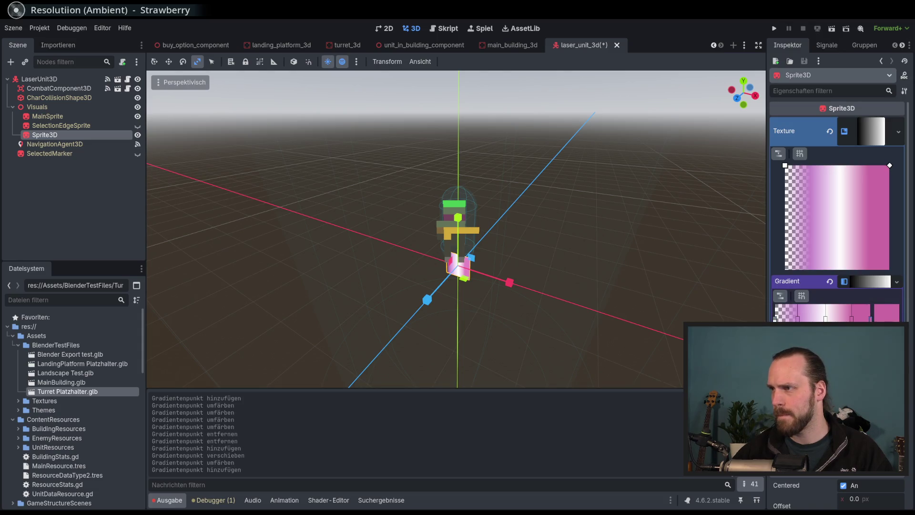
click(852, 319)
drag(810, 242, 786, 244)
click(668, 32)
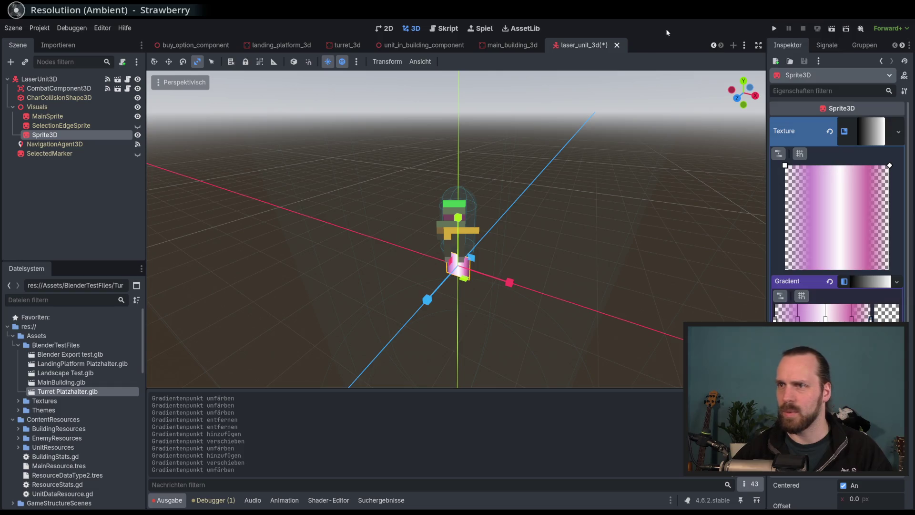
- Lift the pink sprite above the laser unit and shift its gradient stops toward the centre
click(169, 61)
drag(431, 263, 431, 155)
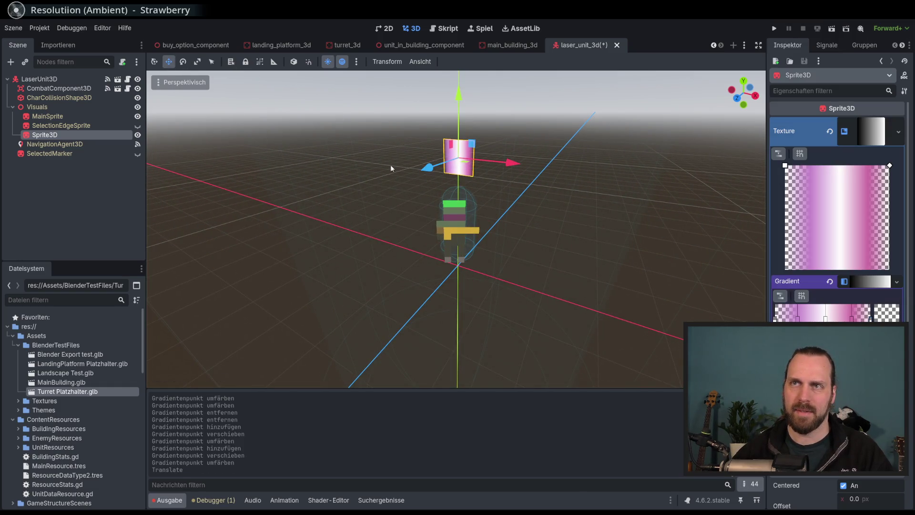
scroll(486, 204, down, 3)
drag(798, 318, 842, 318)
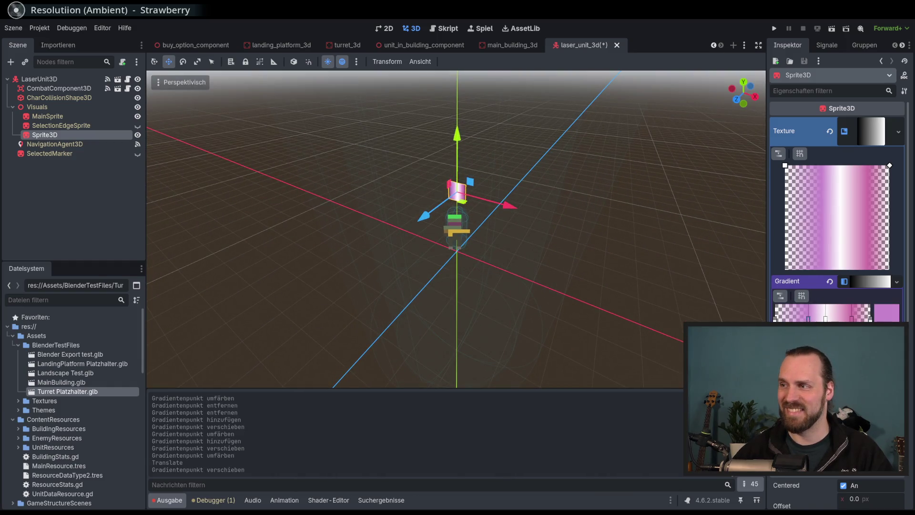
scroll(522, 198, up, 4)
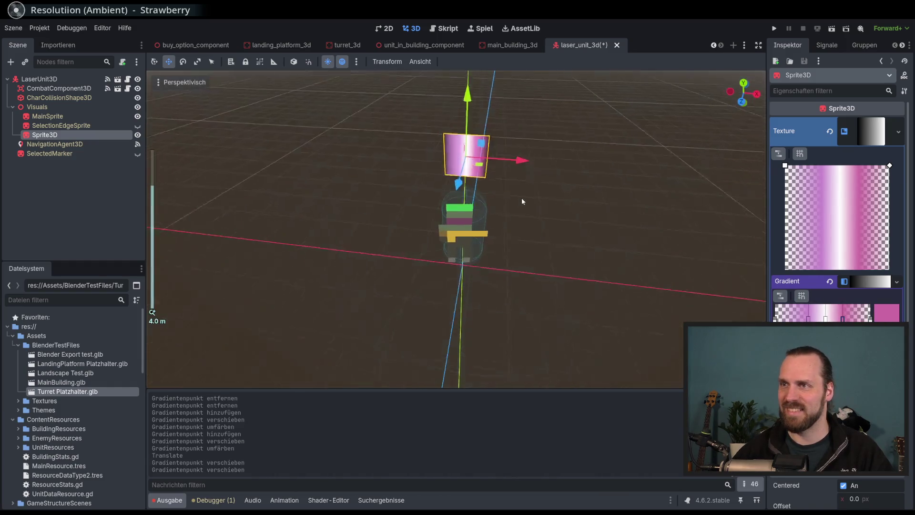
scroll(490, 184, down, 5)
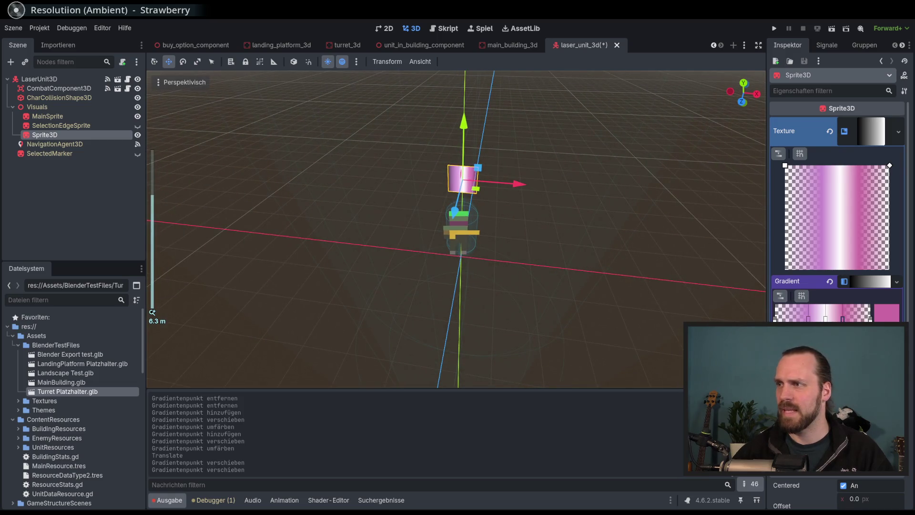
drag(809, 319, 840, 318)
scroll(582, 286, down, 2)
scroll(528, 248, up, 10)
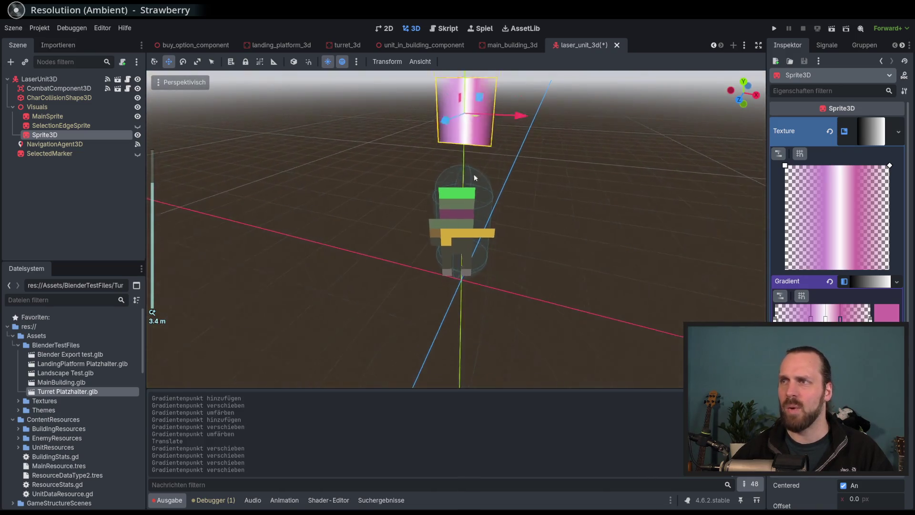
- Scale the sprite narrower along X and save the laser_unit_3d scene
mouse_move(462, 309)
mouse_down()
mouse_move(465, 266)
mouse_move(465, 286)
mouse_move(482, 299)
mouse_move(465, 321)
mouse_up()
scroll(472, 291, down, 5)
scroll(466, 322, down, 5)
click(200, 64)
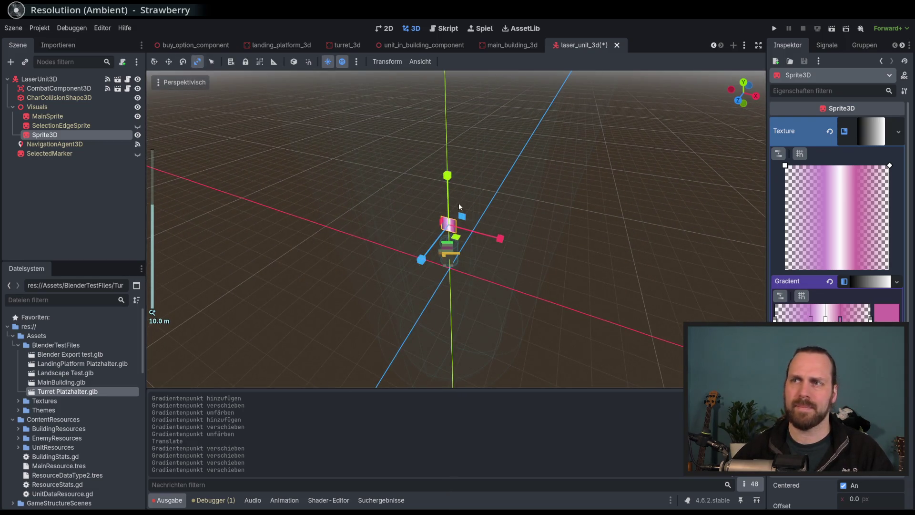
drag(447, 176, 398, 117)
key(ctrl+z)
scroll(495, 263, up, 15)
drag(471, 221, 445, 221)
key(ctrl+s)
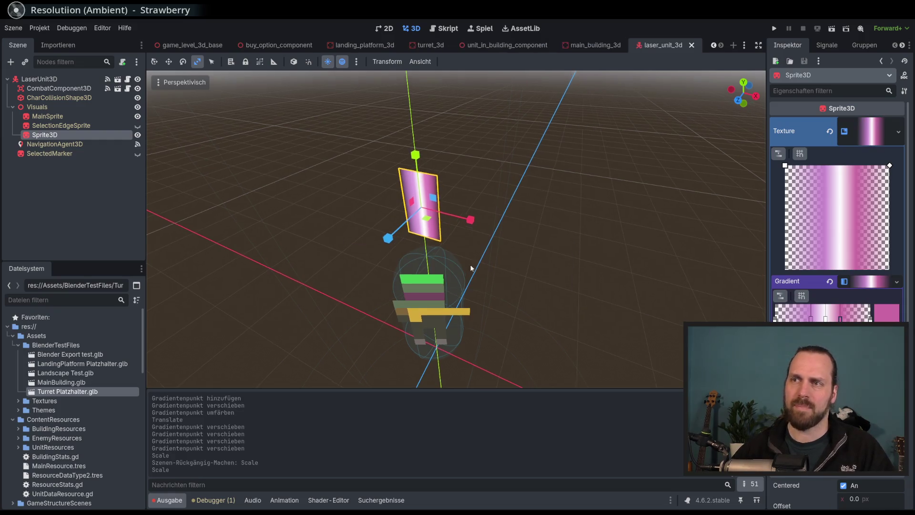
- Stretch the sprite upward along Y into a tall beam
scroll(471, 267, down, 10)
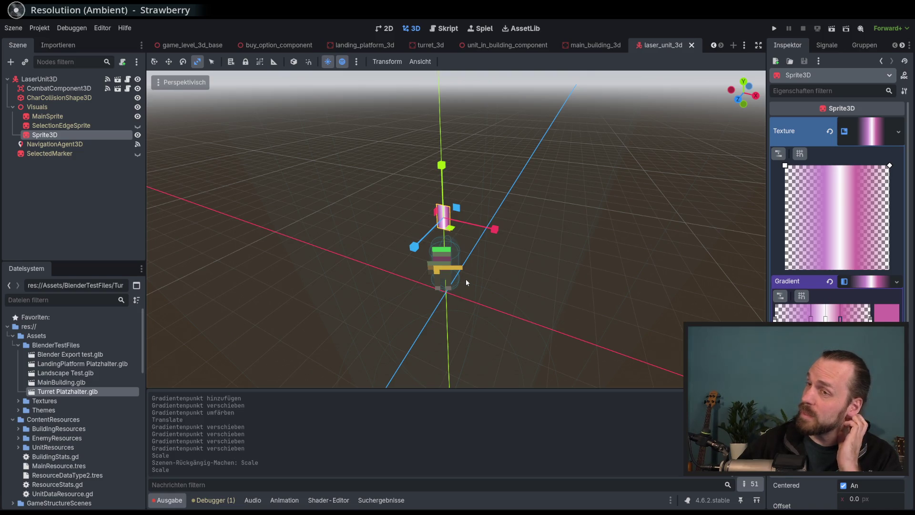
scroll(450, 255, up, 3)
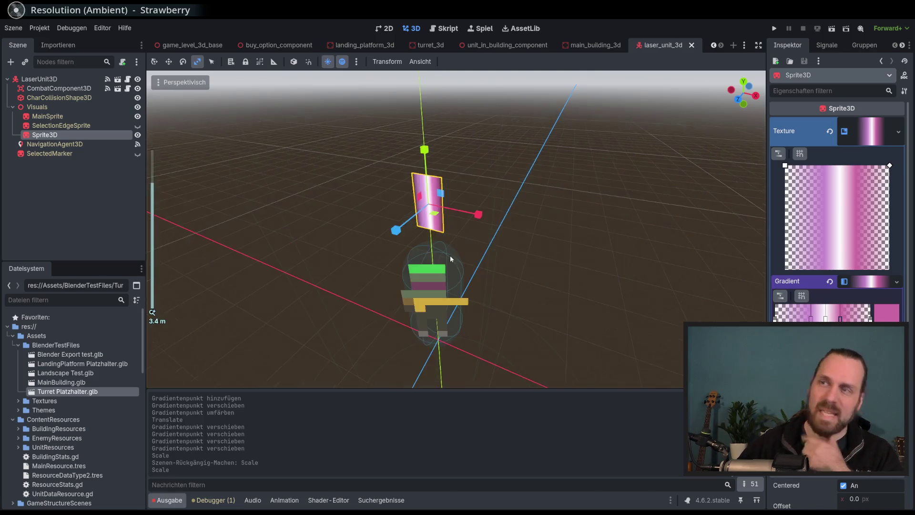
scroll(433, 222, down, 3)
scroll(433, 222, down, 3)
drag(447, 170, 456, 84)
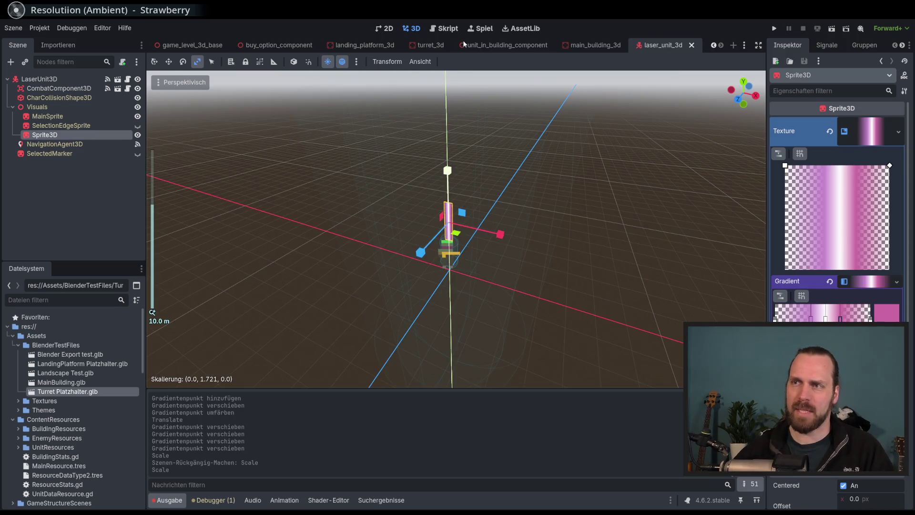
drag(464, 43, 461, 47)
- Orbit around the laser unit to check the beam, then select the Visuals node
mouse_move(342, 142)
mouse_down()
mouse_move(413, 125)
mouse_move(388, 139)
mouse_move(412, 240)
mouse_move(437, 268)
mouse_move(435, 281)
mouse_up()
scroll(412, 240, up, 3)
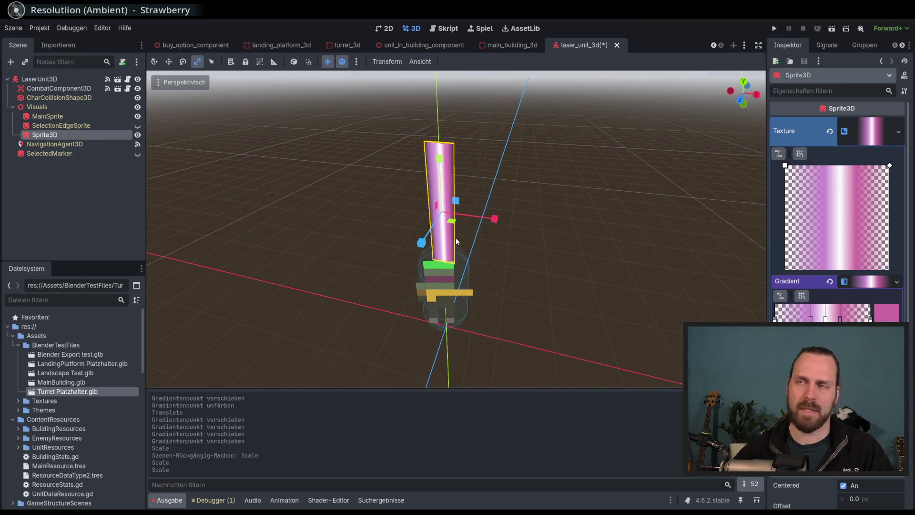
scroll(544, 260, down, 5)
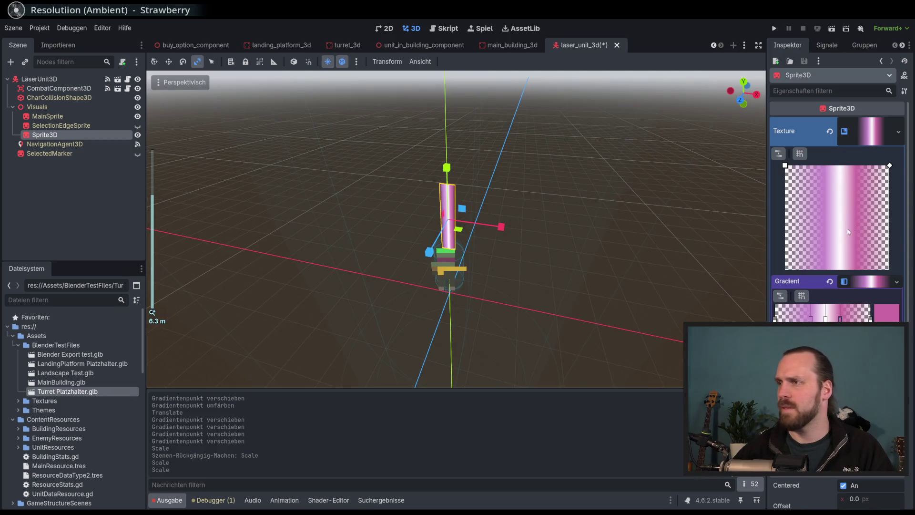
scroll(848, 232, down, 5)
scroll(848, 232, up, 5)
scroll(848, 231, down, 3)
scroll(848, 231, down, 5)
drag(601, 275, 590, 280)
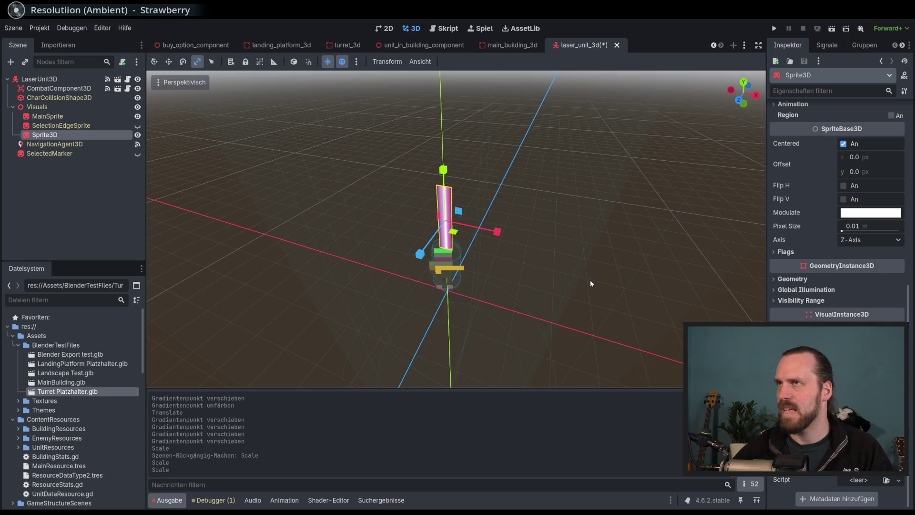
click(57, 98)
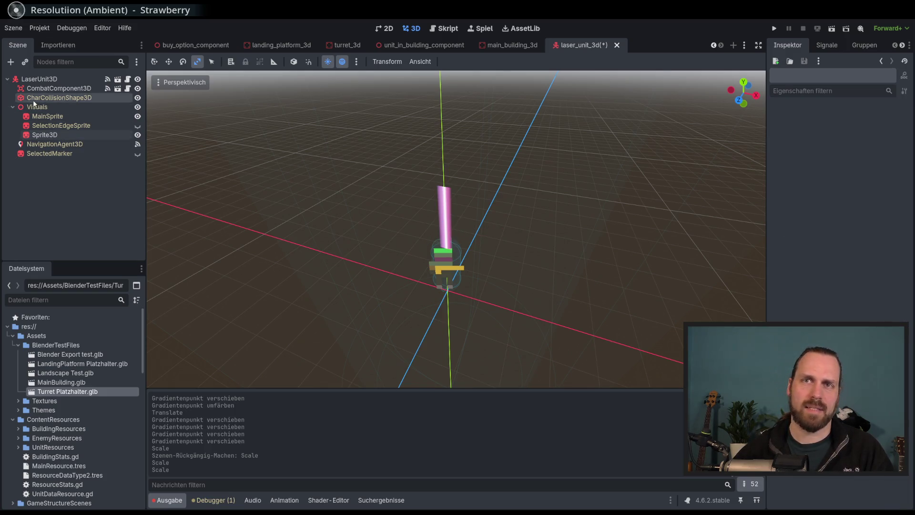
click(37, 107)
click(11, 62)
text(mesh)
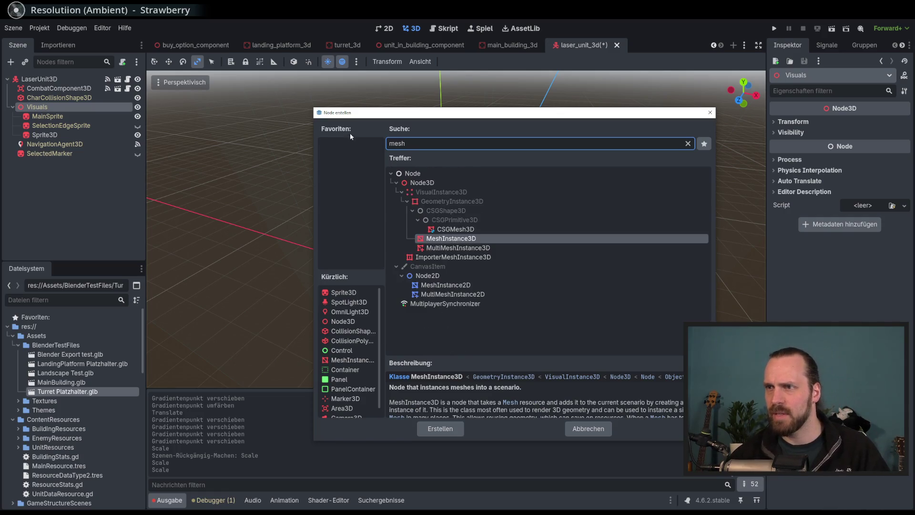
double_click(453, 239)
click(785, 135)
click(785, 137)
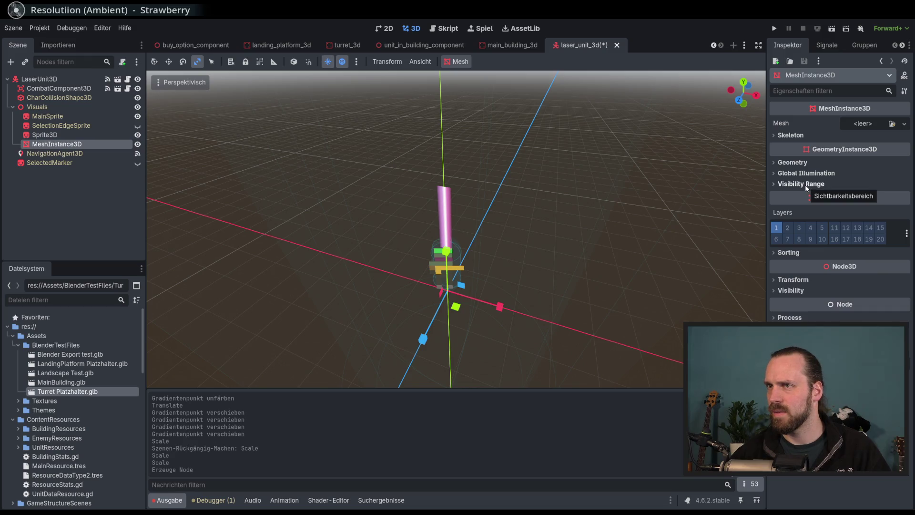
click(62, 147)
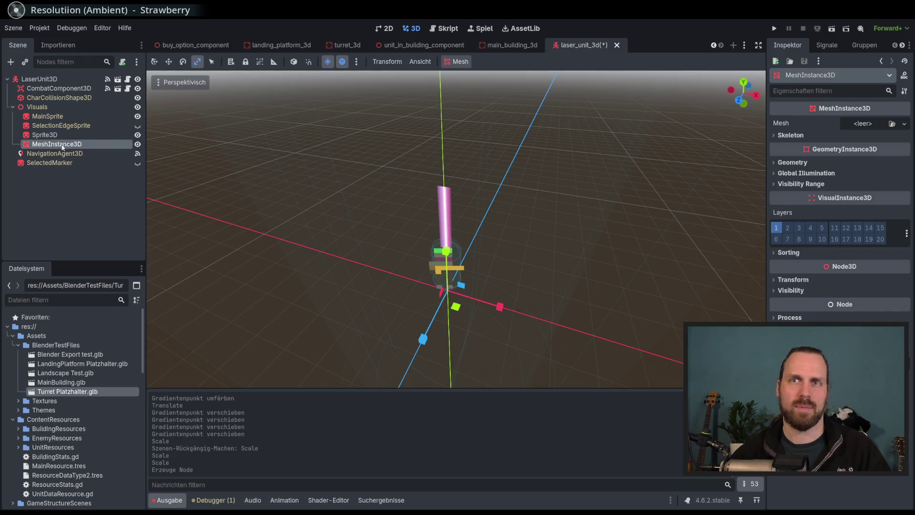
key(Delete)
key(Return)
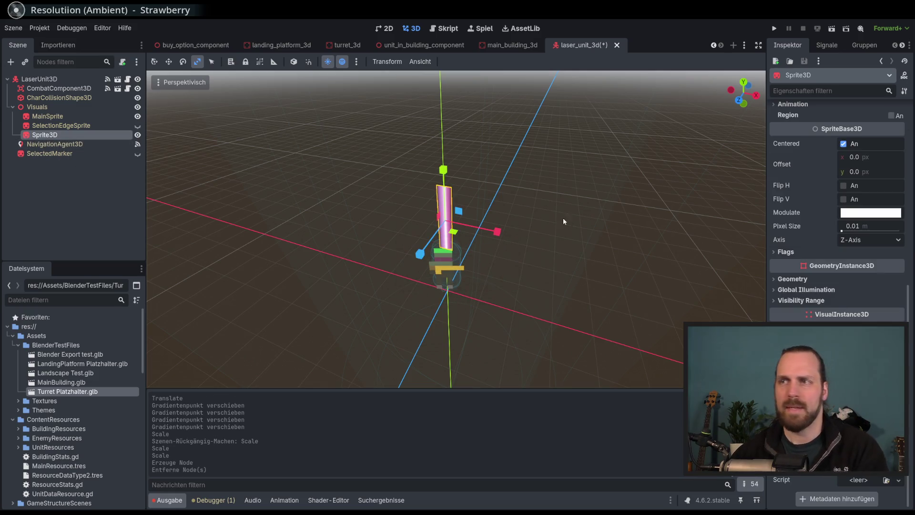
- Cut Sprite3D from laser_unit_3d, then open combat_component and select CombatComponent3D
drag(435, 206, 422, 194)
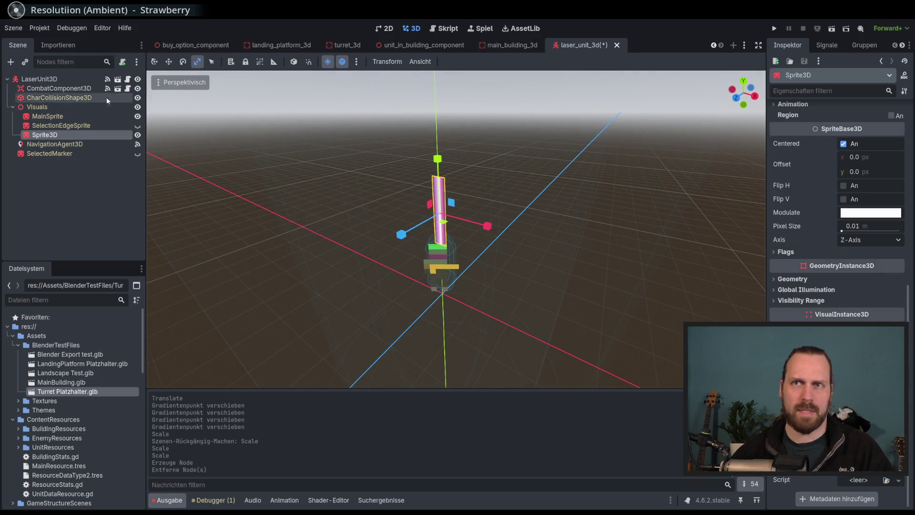
mouse_move(67, 135)
mouse_down()
mouse_move(75, 89)
mouse_move(125, 90)
mouse_up()
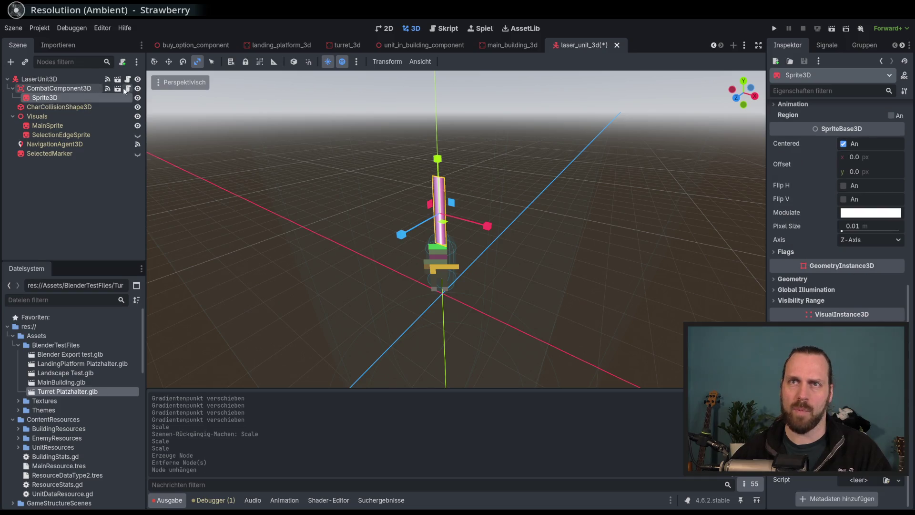
right_click(55, 99)
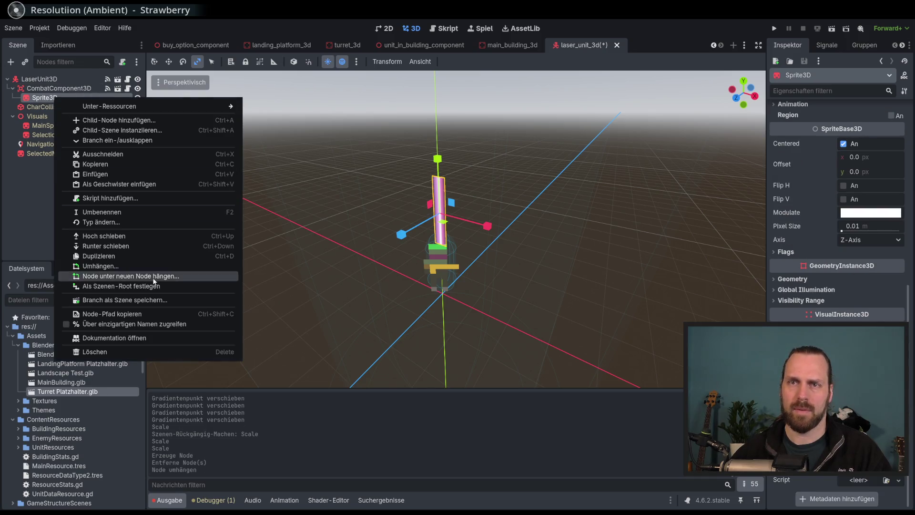
key(Escape)
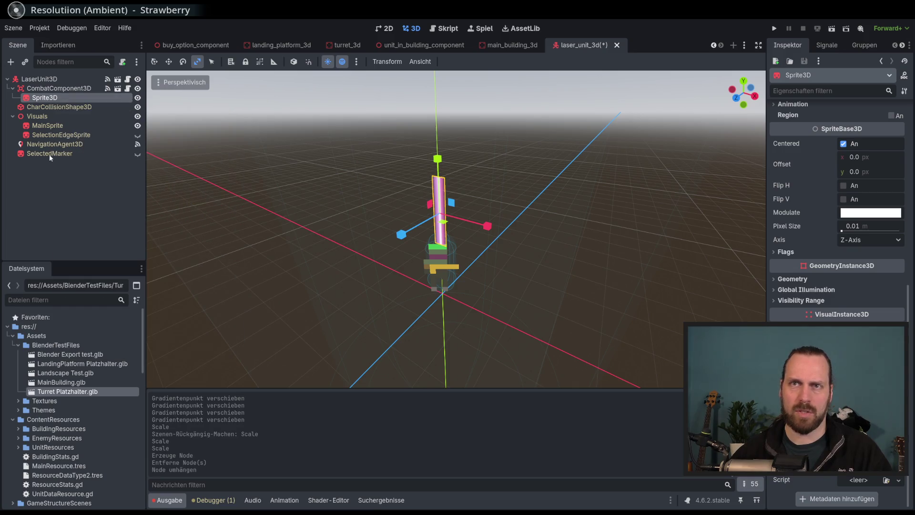
right_click(49, 94)
click(119, 151)
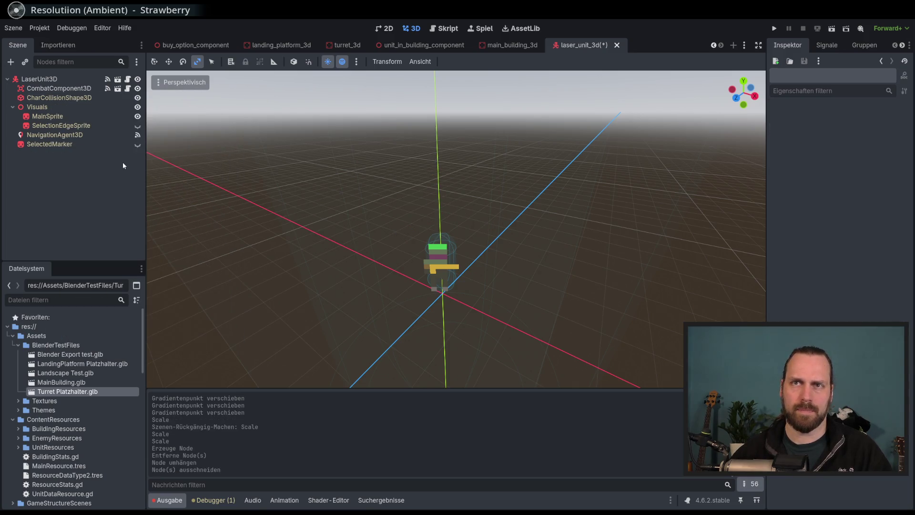
click(117, 88)
click(55, 80)
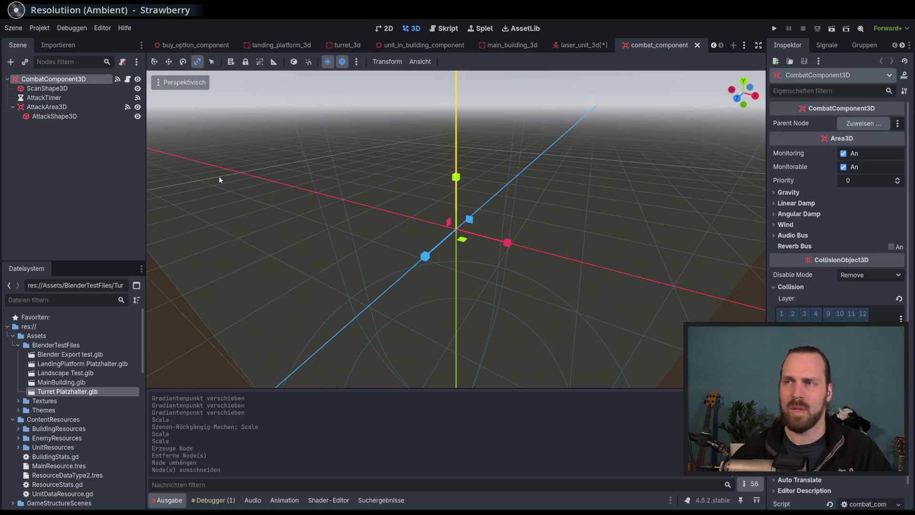
- Paste Sprite3D under CombatComponent3D and add a new Node3D child
scroll(262, 181, down, 2)
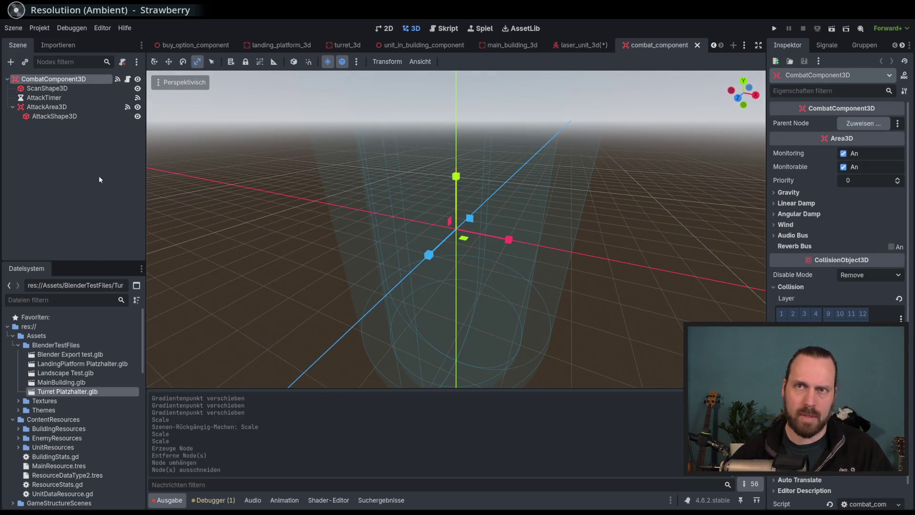
key(ctrl+v)
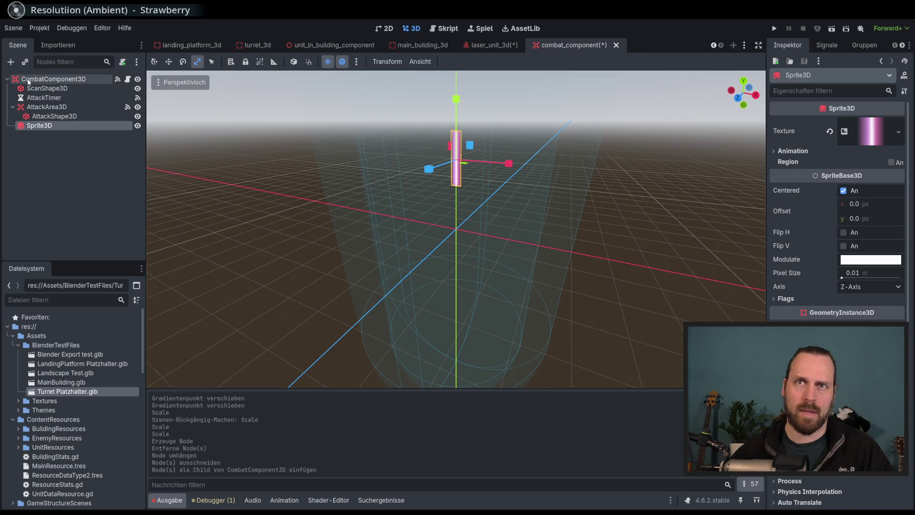
click(52, 78)
click(11, 63)
text(node)
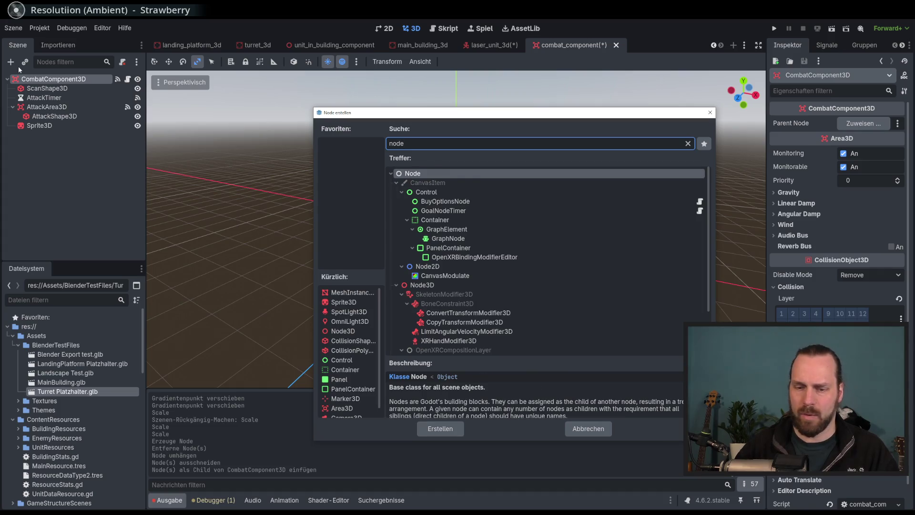
text(3d)
key(Return)
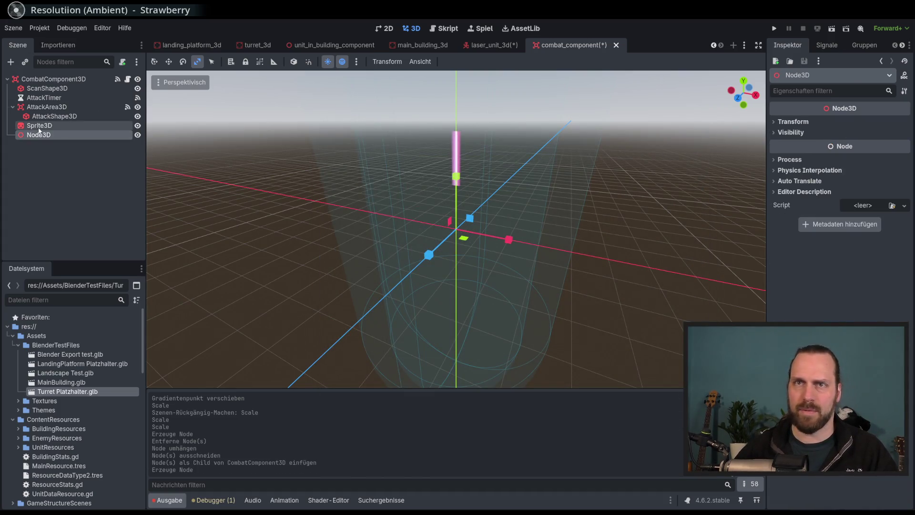
- Rename the Node3D to Visuals, move the sprite into it as LaserBeam, and open the script
double_click(53, 135)
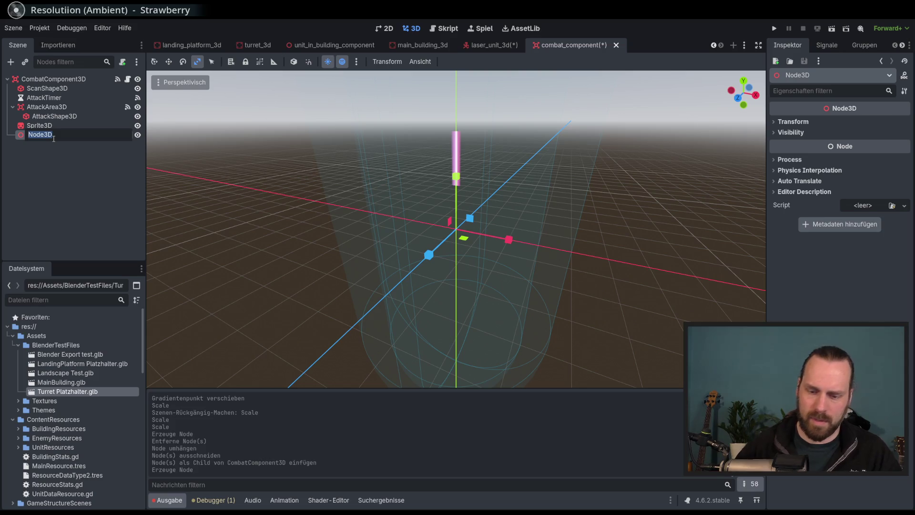
text(Visuals)
key(Return)
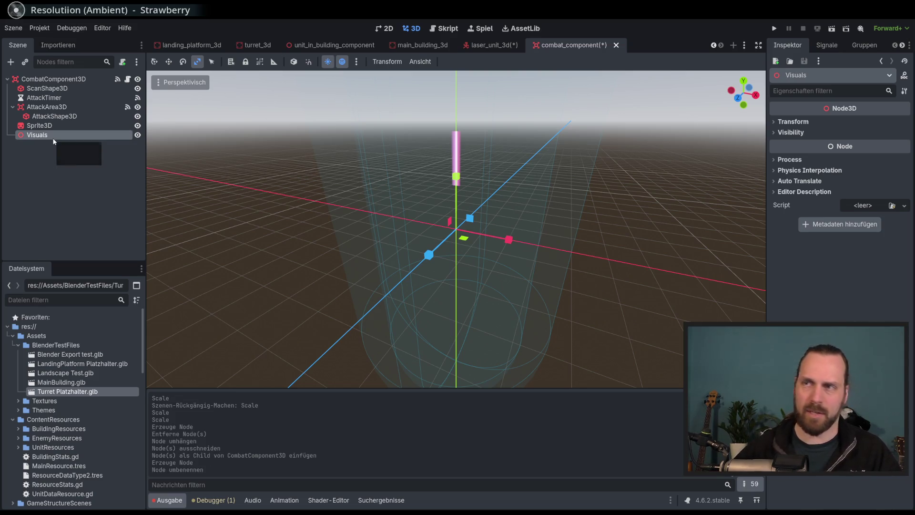
drag(39, 125, 38, 135)
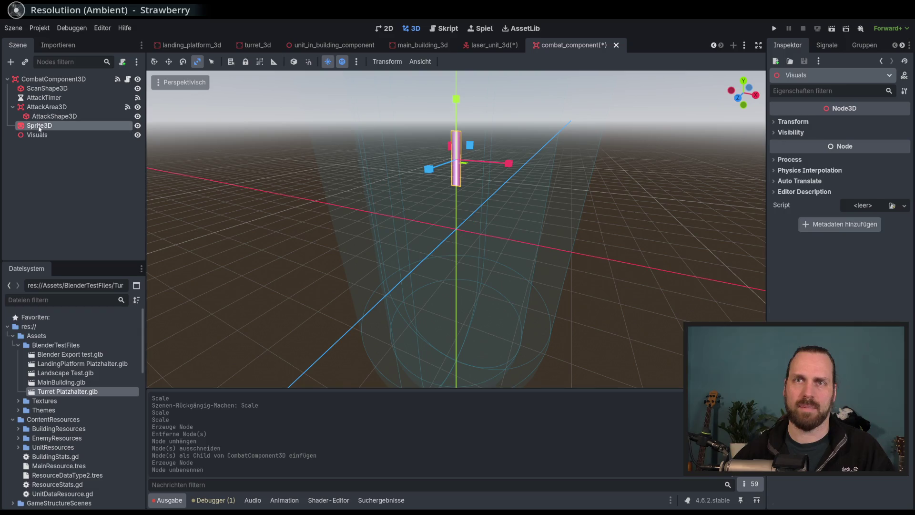
click(38, 136)
text(LaserBeam)
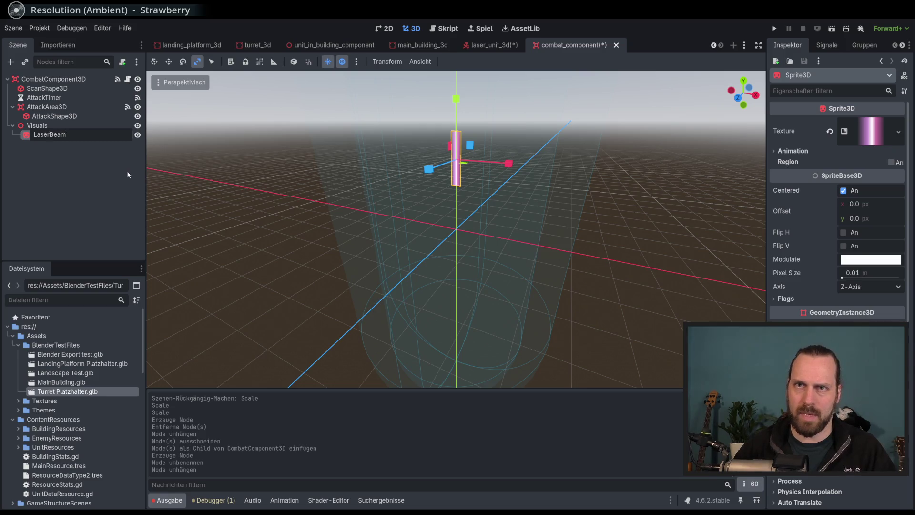
key(Return)
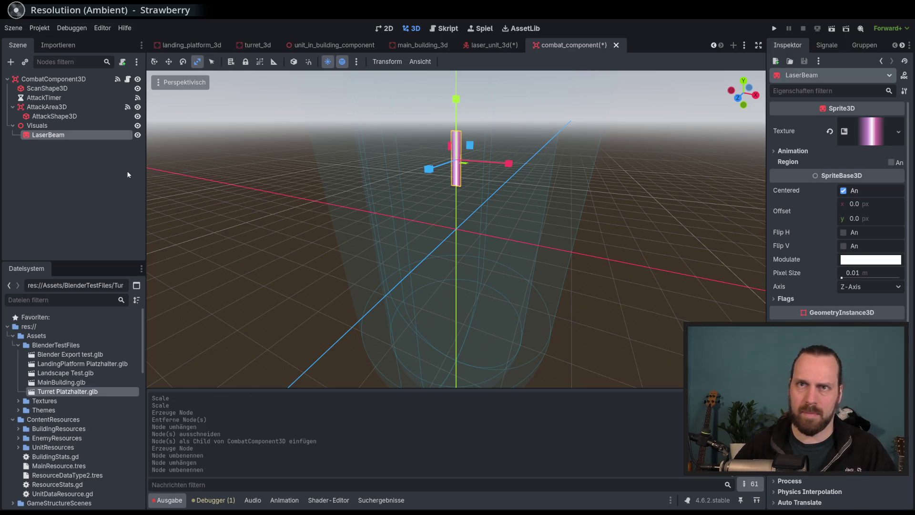
click(127, 79)
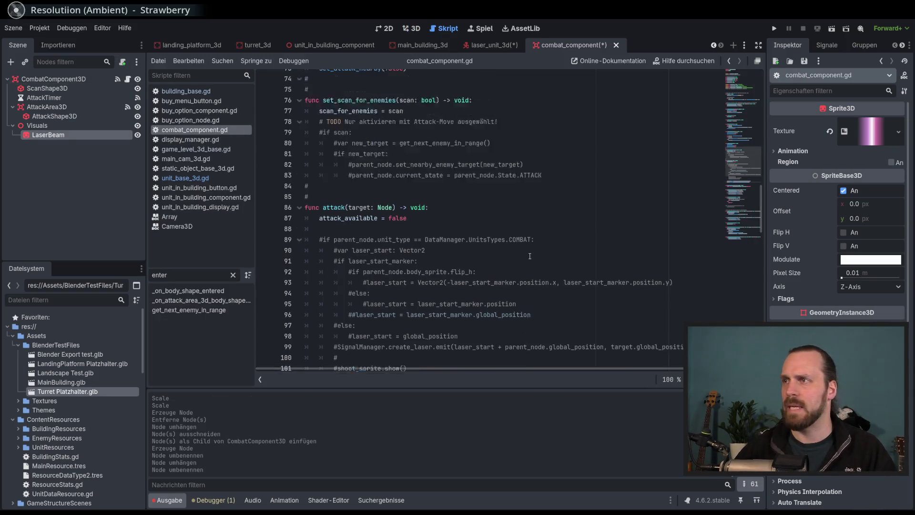
- Remove the commented-out laser code in attack() and review the laser_start_marker check on line 91
scroll(741, 216, down, 10)
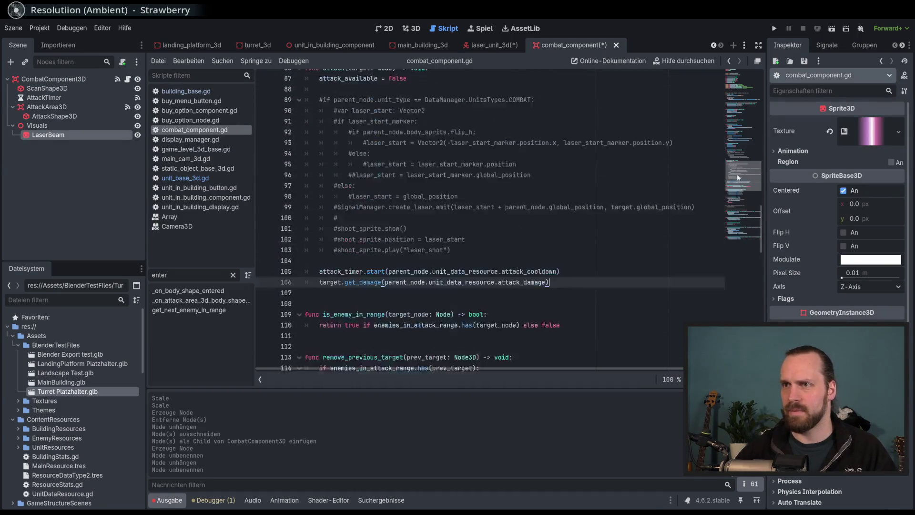
scroll(400, 148, up, 2)
drag(400, 148, 524, 242)
click(524, 243)
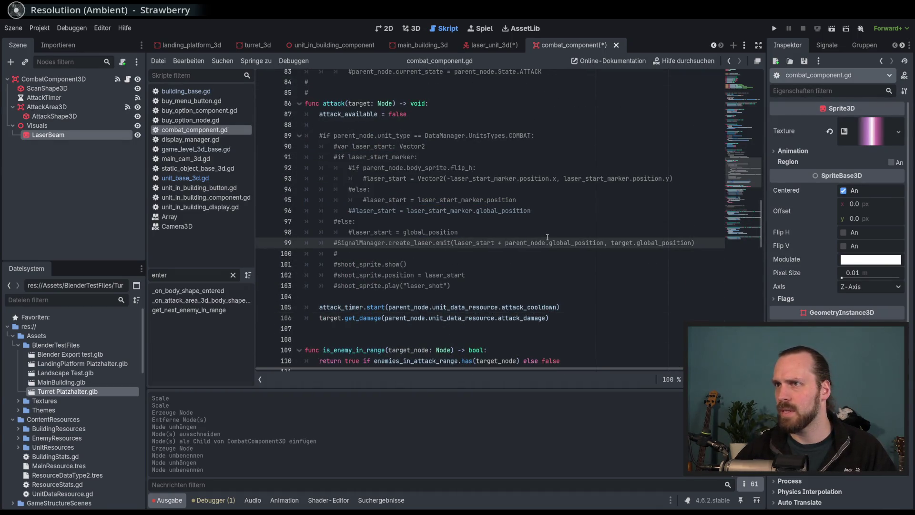
click(381, 157)
click(448, 254)
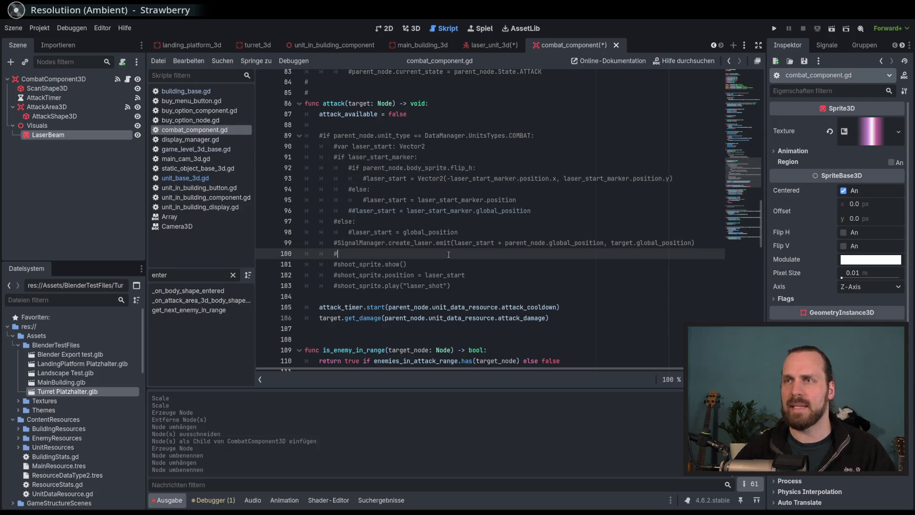
click(378, 157)
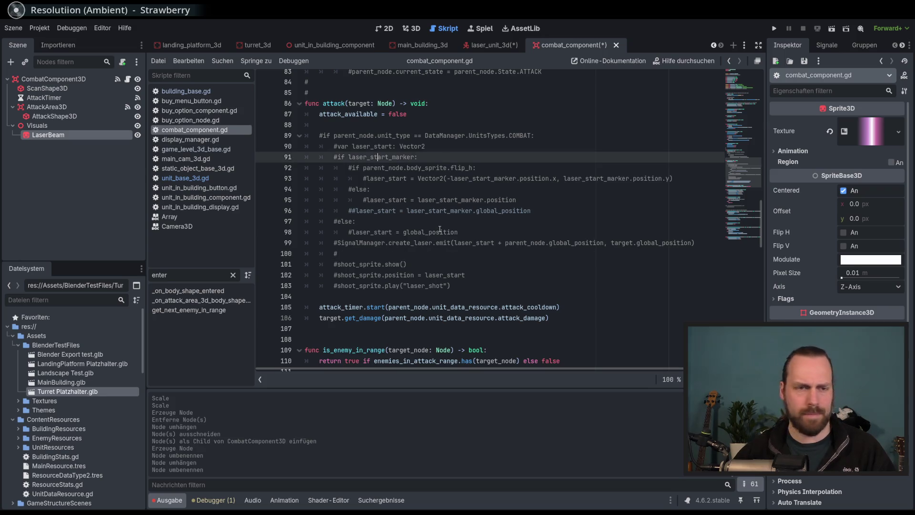
scroll(439, 229, up, 20)
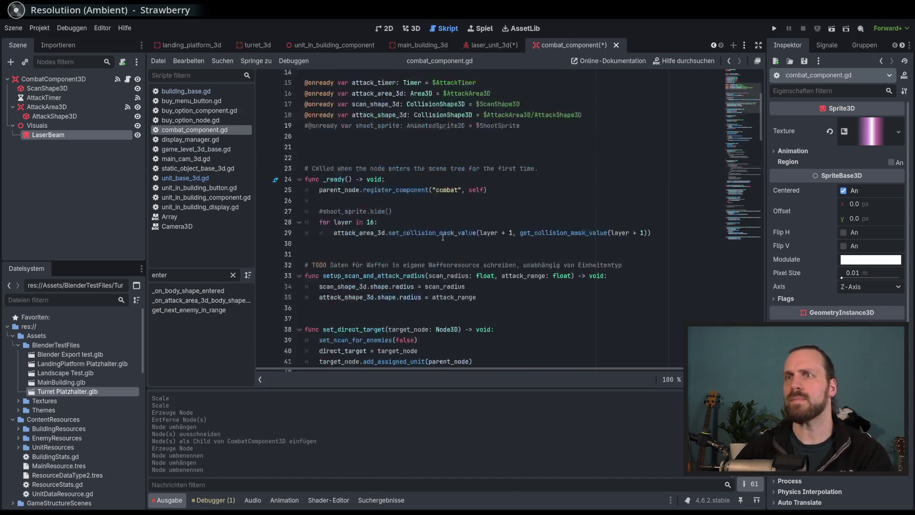
scroll(458, 222, up, 2)
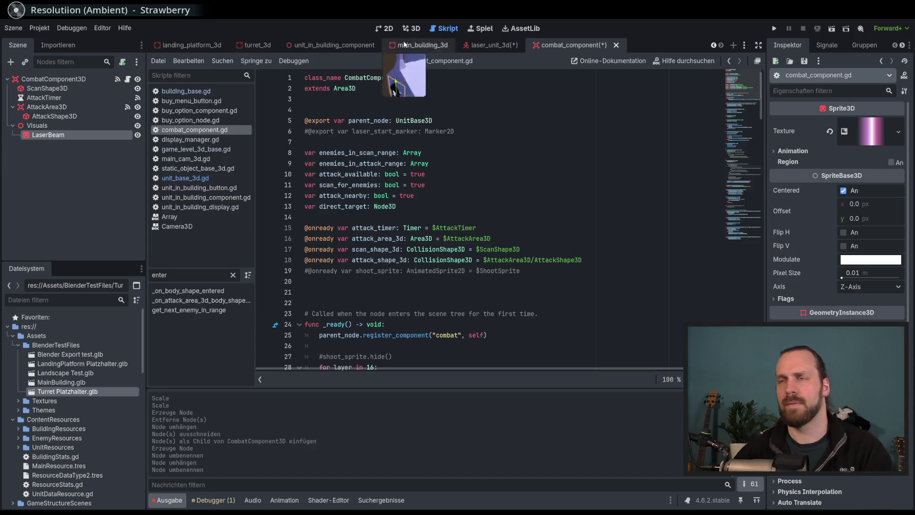
- Save combat_component and show laser_unit_3d in the 3D workspace
key(ctrl+s)
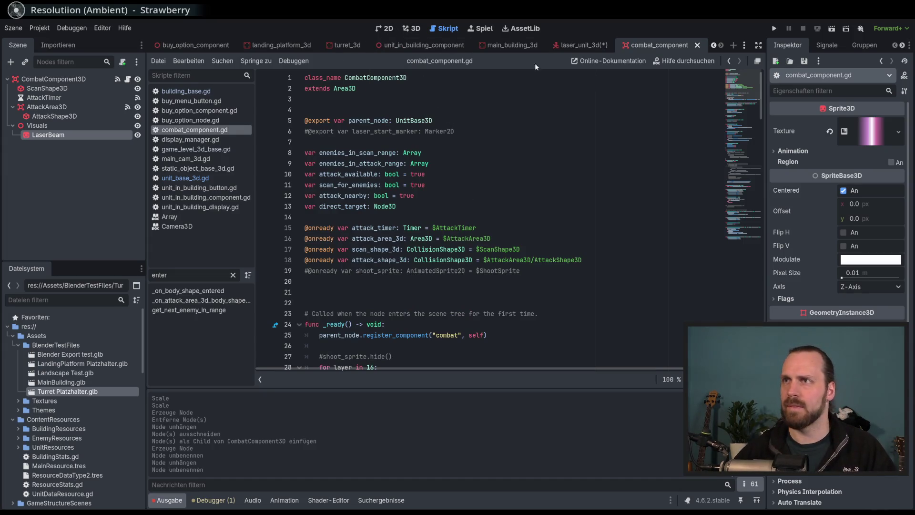
click(579, 45)
click(413, 29)
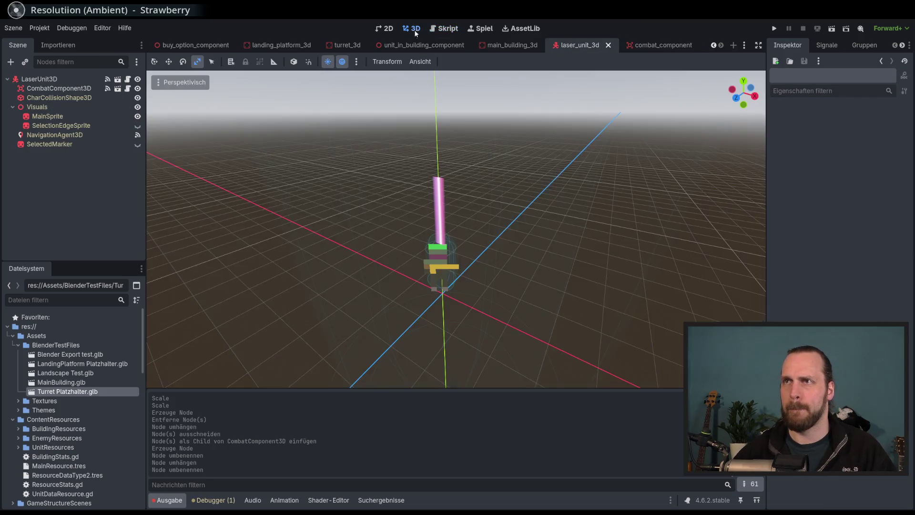
scroll(390, 210, up, 5)
mouse_move(466, 245)
mouse_down()
mouse_move(453, 286)
mouse_move(465, 271)
mouse_up()
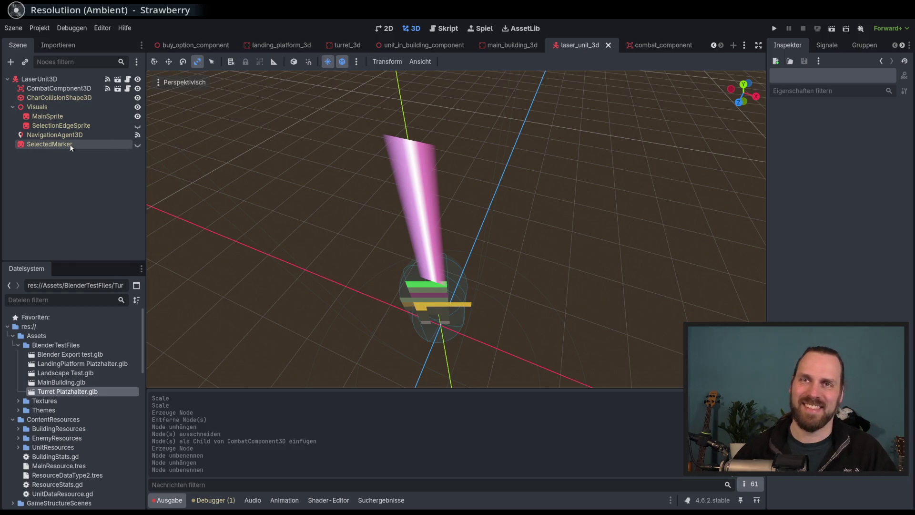
mouse_move(243, 180)
mouse_down()
mouse_move(254, 159)
mouse_move(254, 168)
mouse_up()
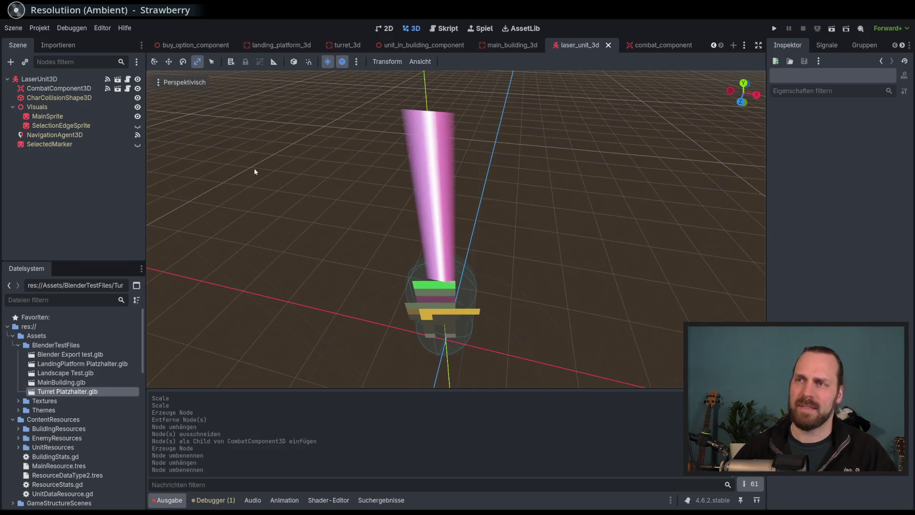
click(51, 89)
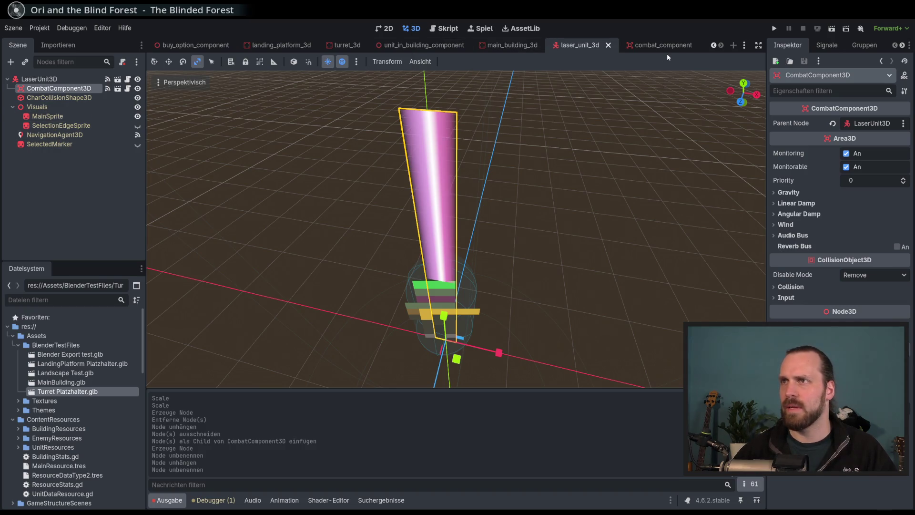
click(677, 46)
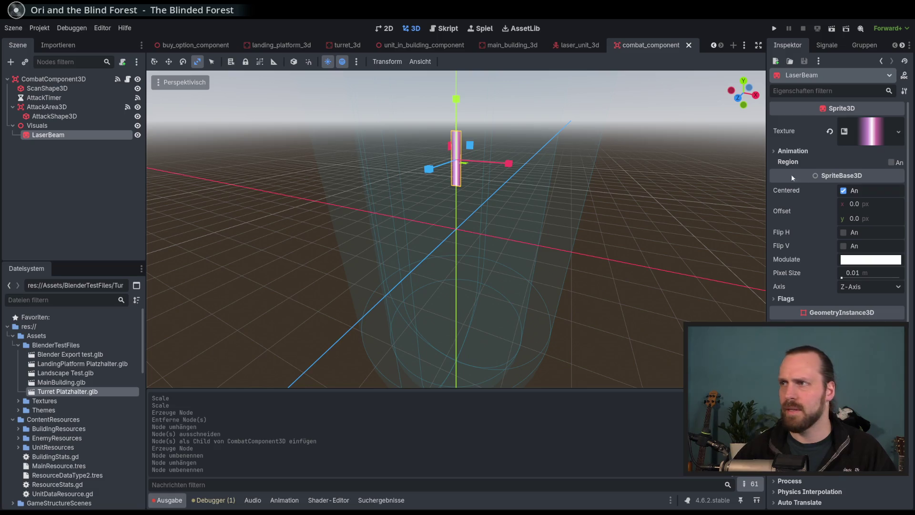
scroll(557, 160, up, 5)
scroll(532, 205, down, 2)
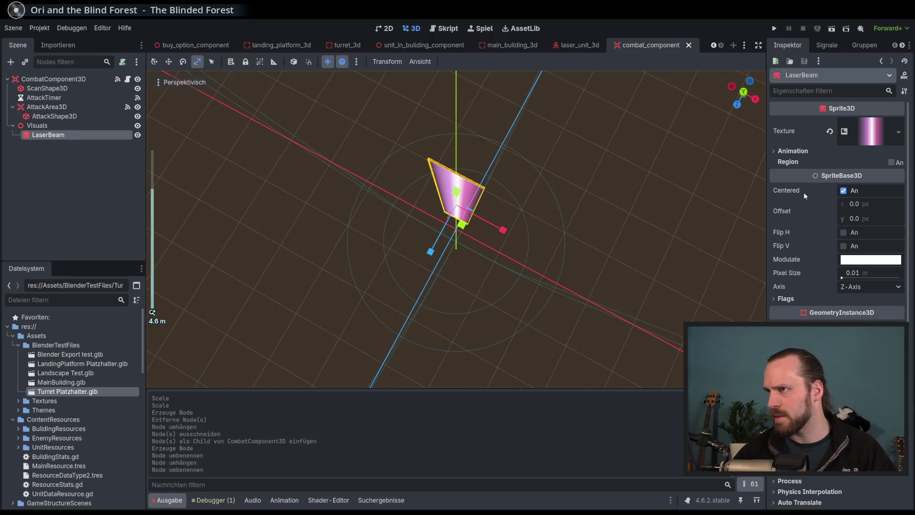
click(785, 298)
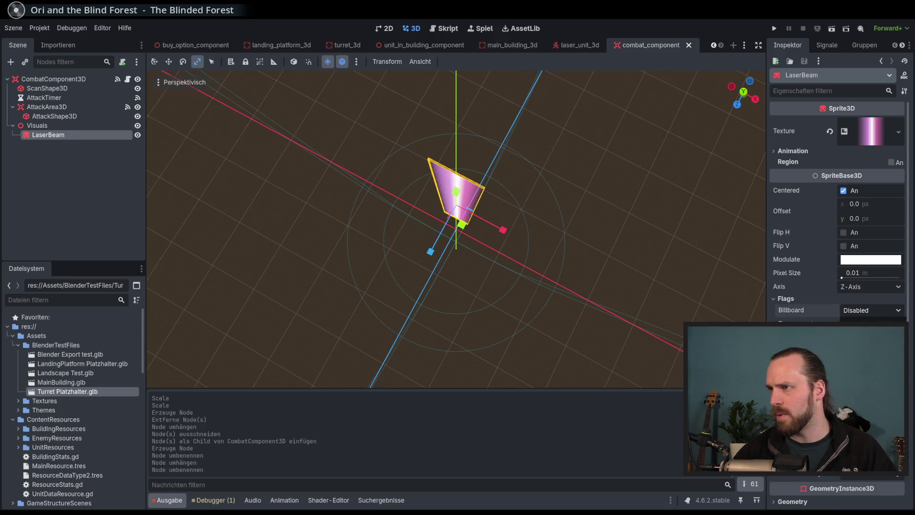
click(858, 334)
scroll(671, 247, down, 2)
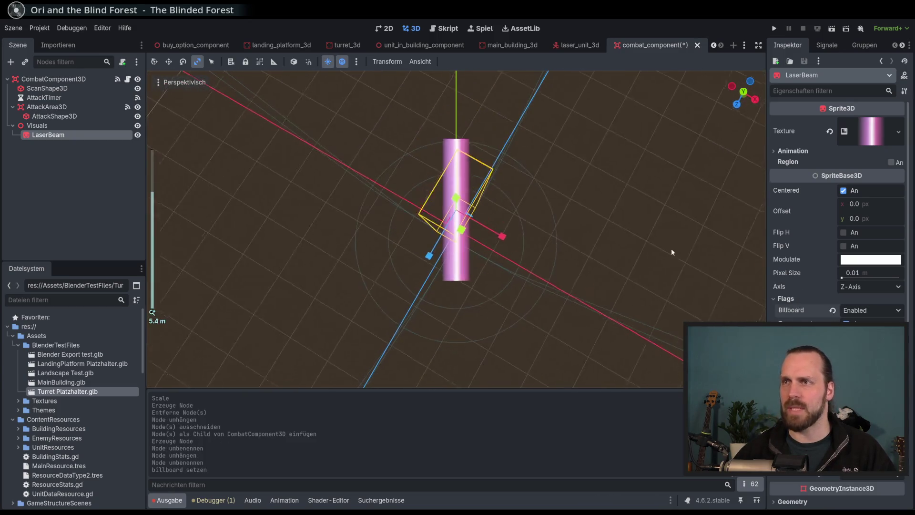
click(871, 311)
click(858, 345)
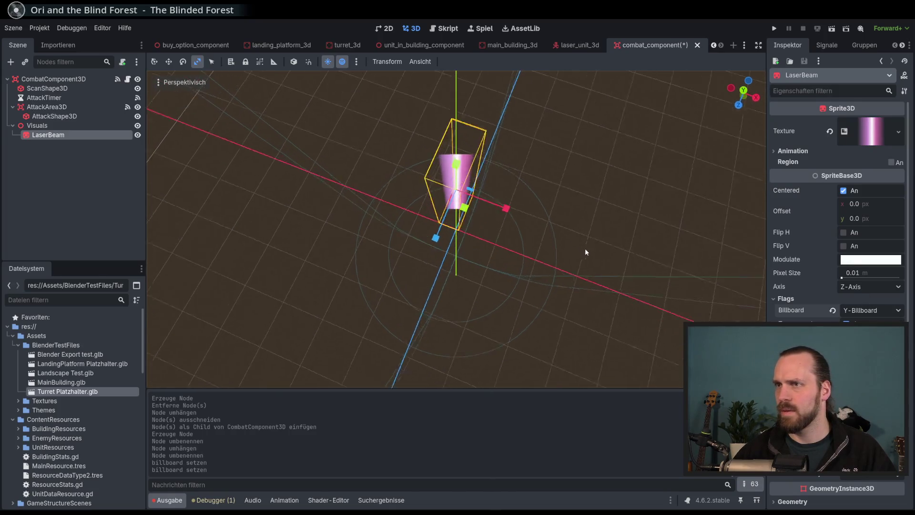
click(182, 61)
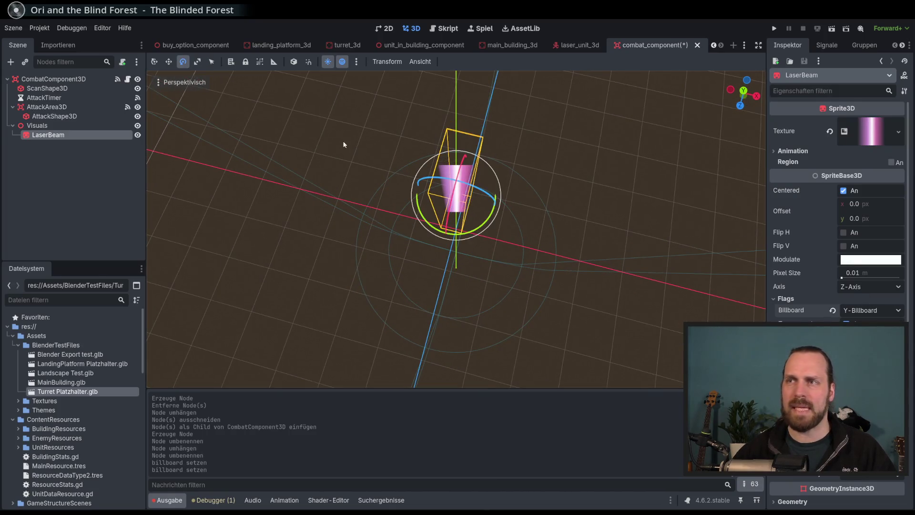
mouse_move(493, 190)
mouse_down()
mouse_move(508, 213)
mouse_move(495, 207)
mouse_move(503, 201)
mouse_move(465, 203)
mouse_move(496, 219)
mouse_up()
key(ctrl+z)
key(ctrl+z)
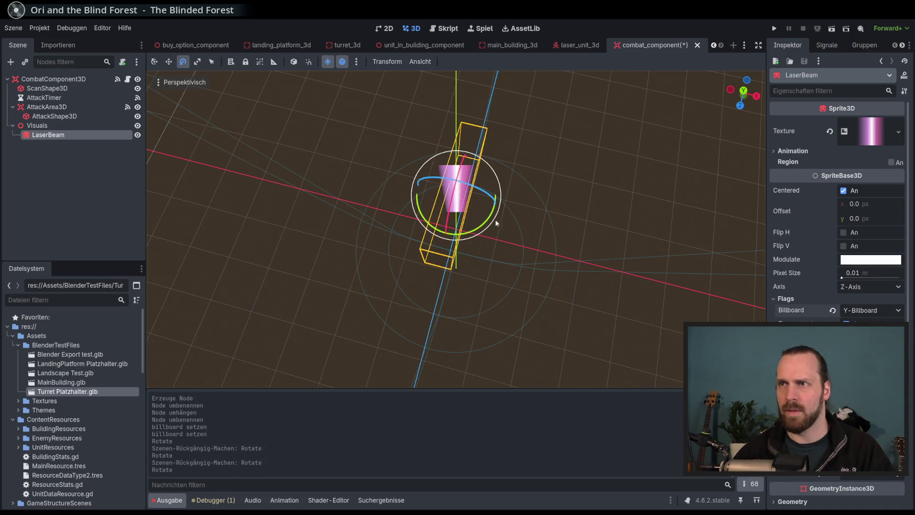
click(833, 311)
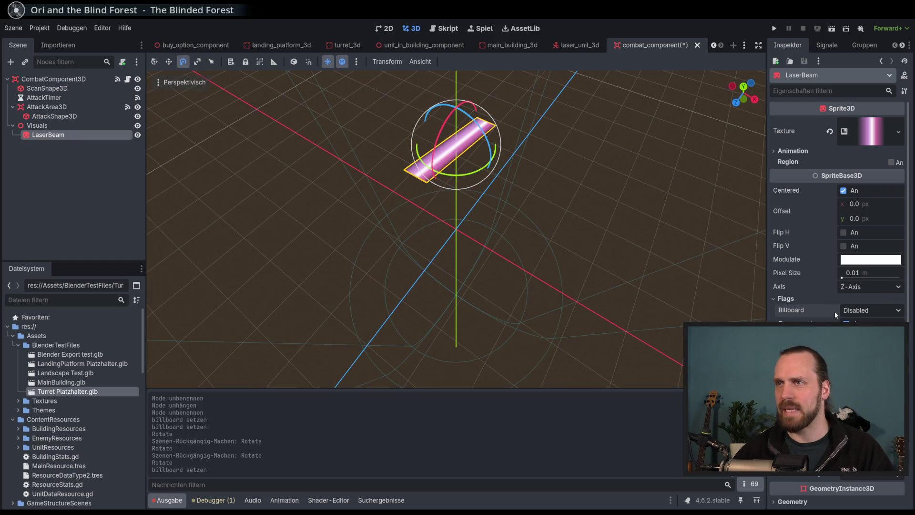
key(ctrl+z)
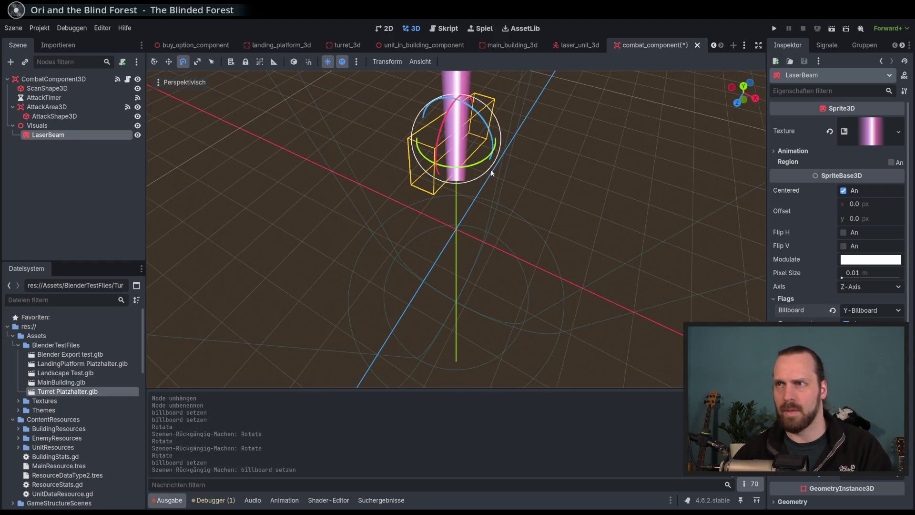
drag(497, 197, 507, 189)
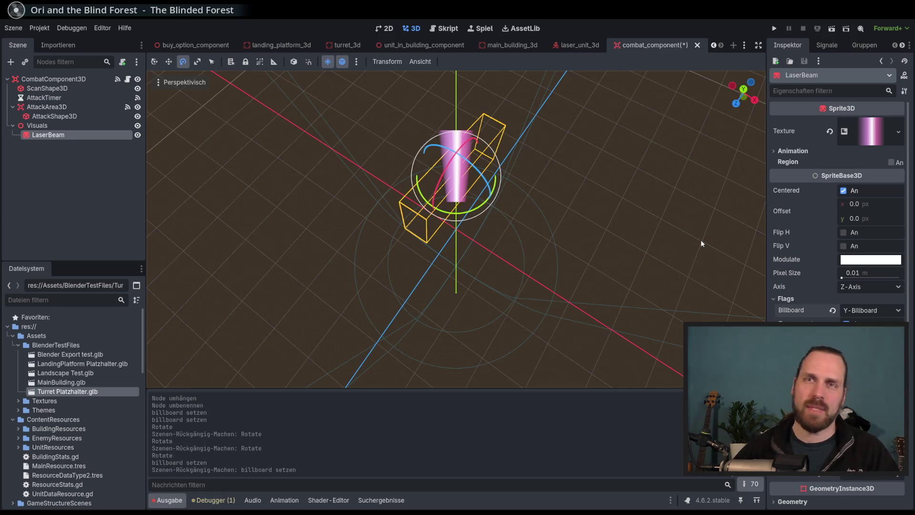
scroll(674, 230, down, 3)
scroll(599, 219, up, 2)
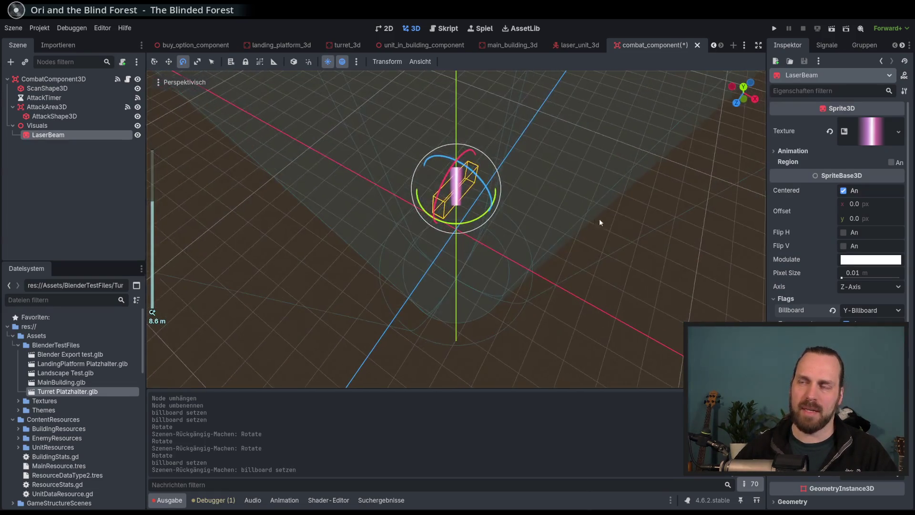
mouse_move(604, 196)
mouse_down()
mouse_move(553, 209)
mouse_move(521, 235)
mouse_move(605, 185)
mouse_move(613, 146)
mouse_move(547, 127)
mouse_move(557, 198)
mouse_move(577, 195)
mouse_up()
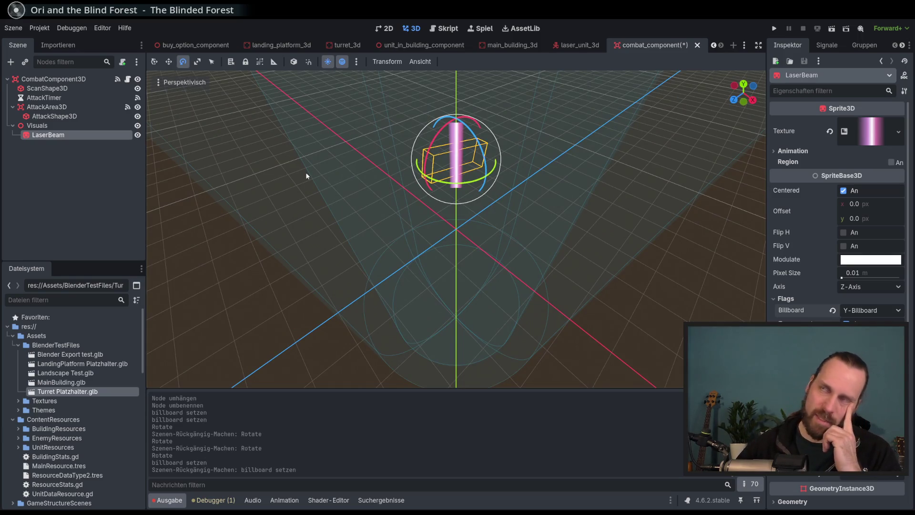
mouse_move(359, 196)
mouse_down()
mouse_move(362, 176)
mouse_move(276, 184)
mouse_up()
click(80, 137)
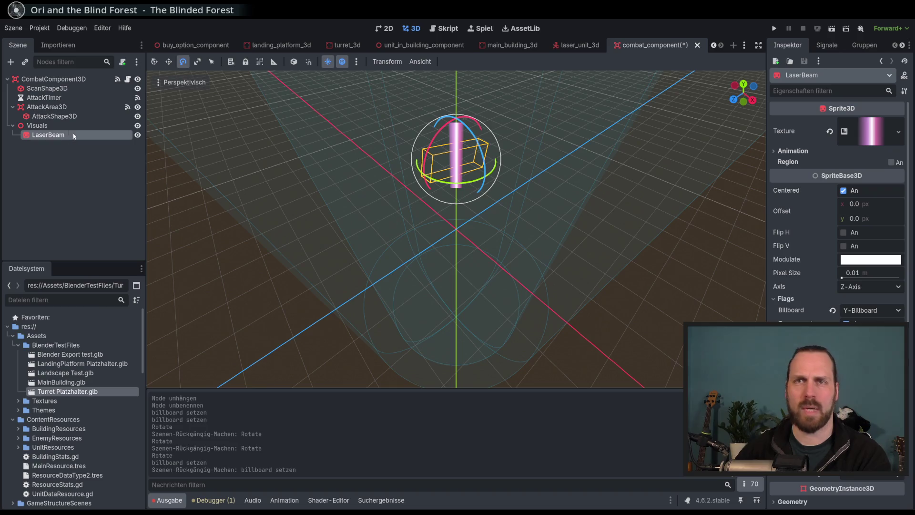
key(Delete)
- Confirm deleting LaserBeam, save combat_component, then switch to and save laser_unit_3d
key(Return)
key(ctrl+s)
click(521, 47)
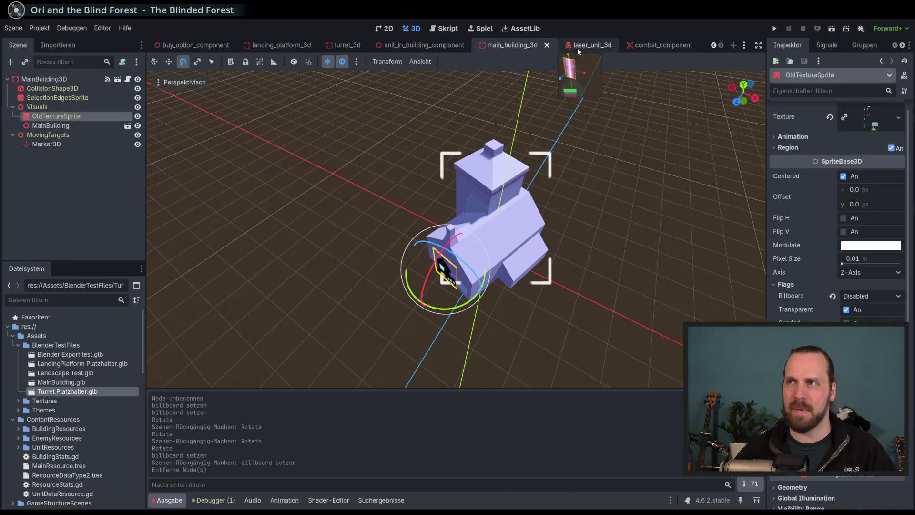
click(579, 44)
key(ctrl+s)
- Frame the laser unit in the viewport and bring up the list of open scenes
key(f)
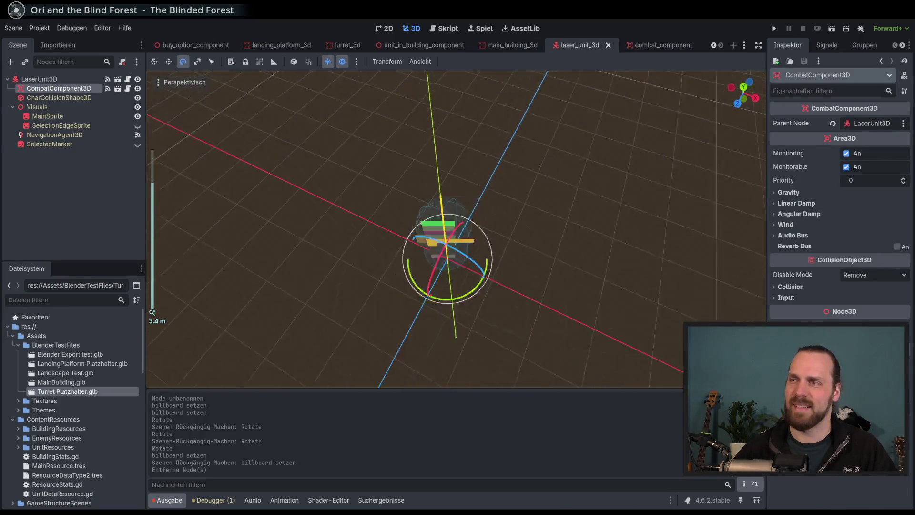
scroll(470, 221, up, 2)
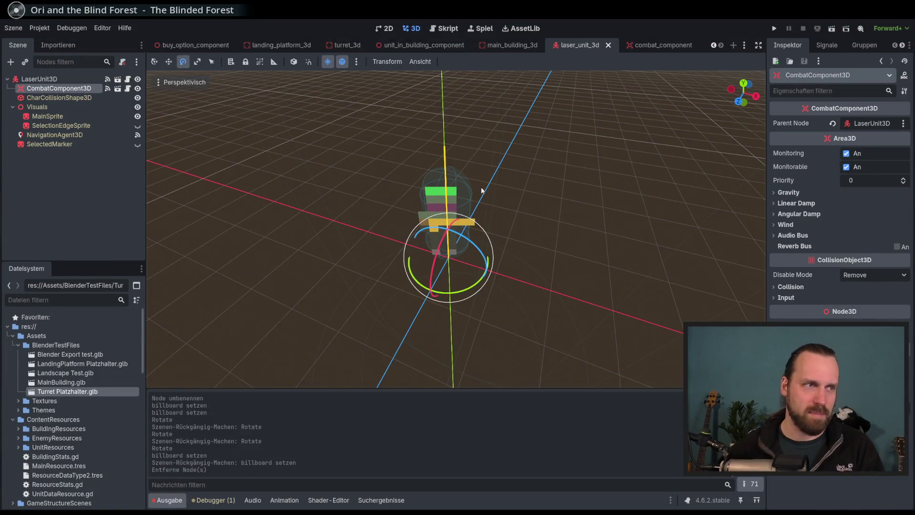
mouse_move(481, 187)
mouse_down()
mouse_move(472, 180)
mouse_move(482, 174)
mouse_up()
scroll(479, 183, down, 3)
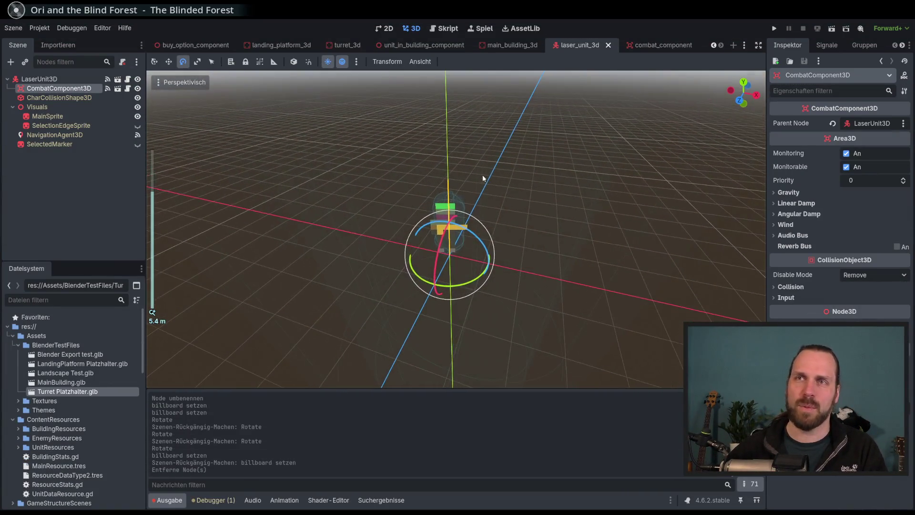
click(744, 45)
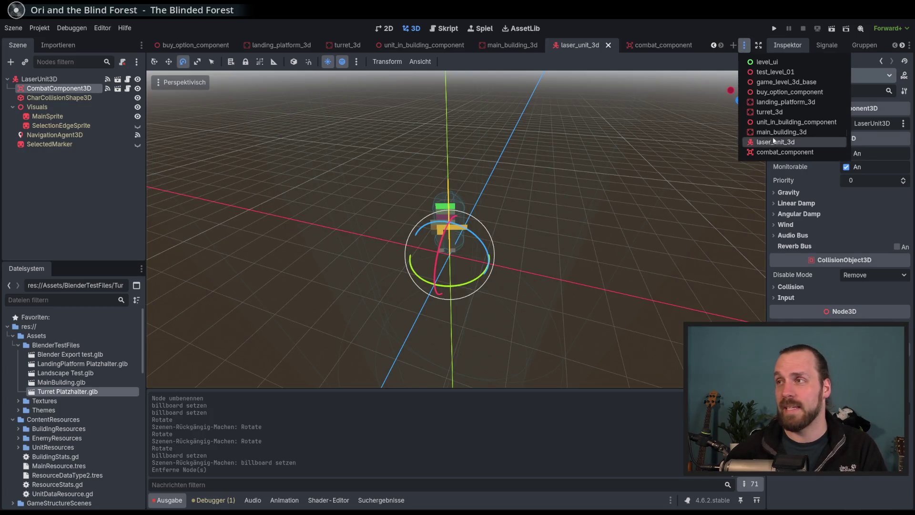
click(696, 26)
click(745, 45)
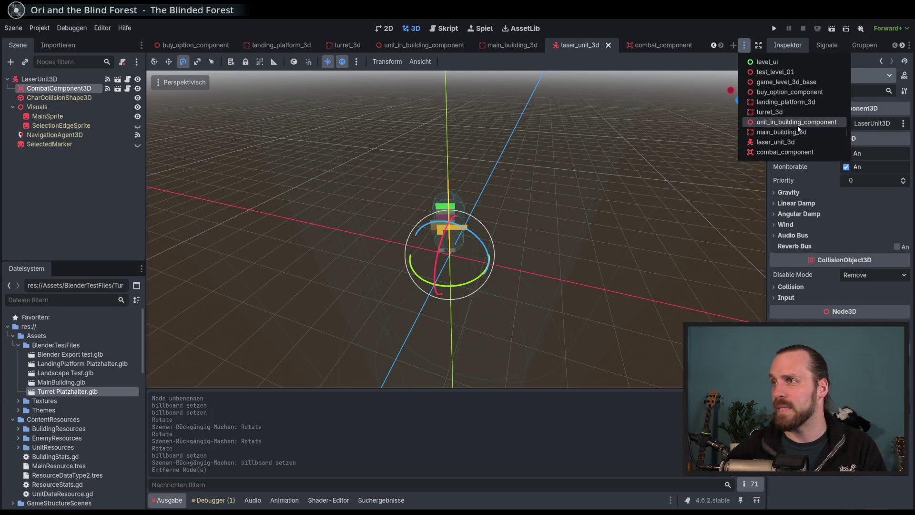
- Open test_level_01 and collapse Lights, NavigationRegion3D and UnitManager in the Scene dock
click(775, 72)
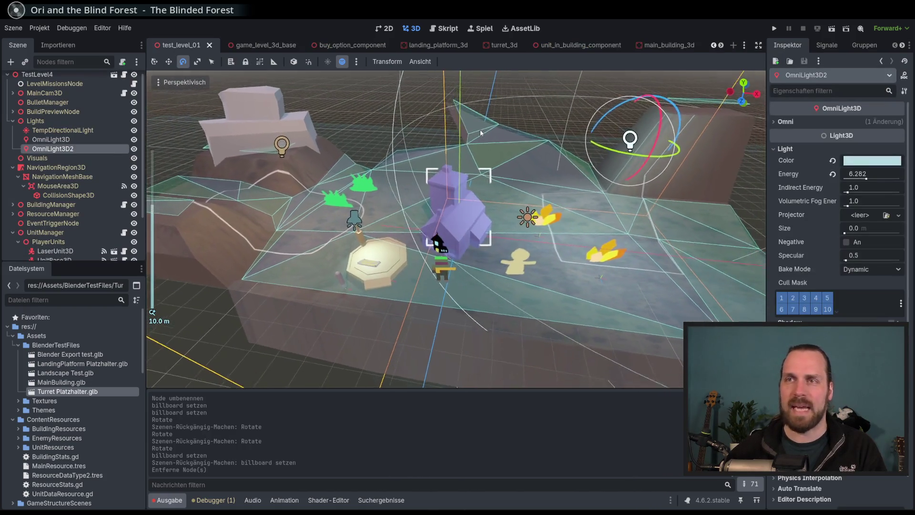
click(12, 121)
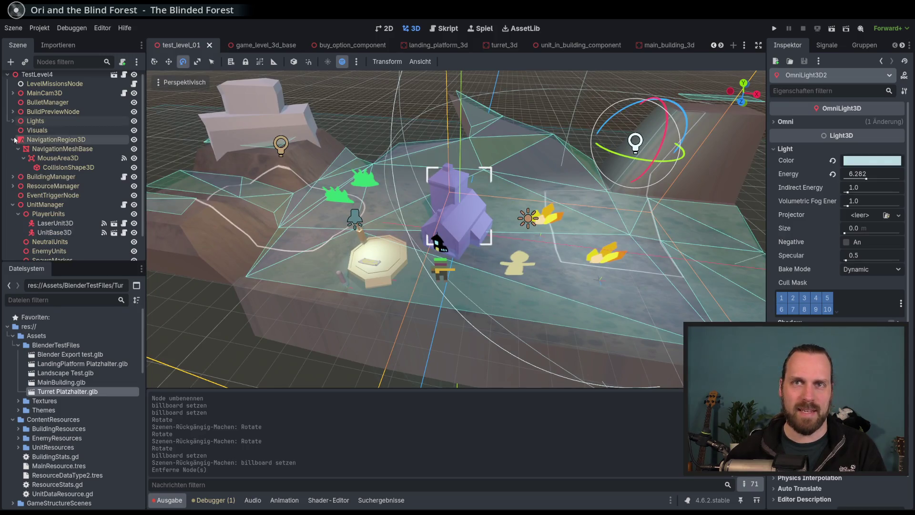
click(14, 139)
click(12, 177)
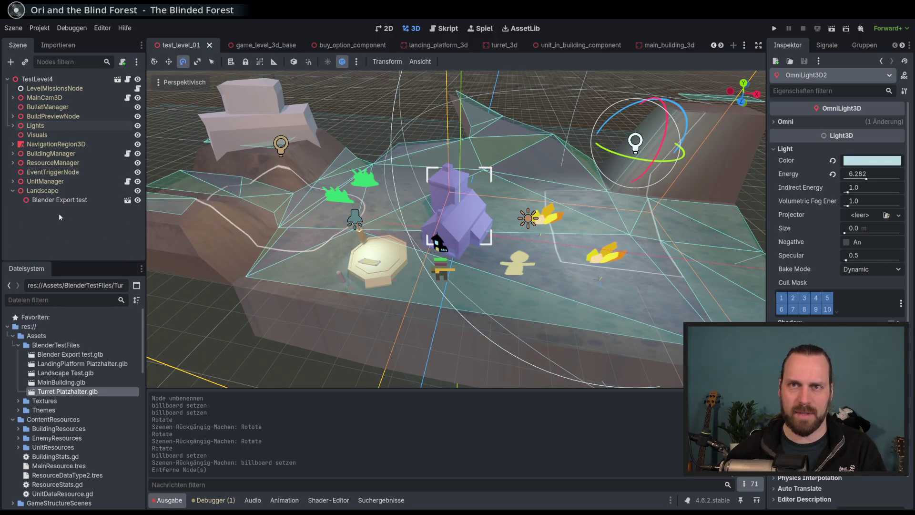
- Expand and select the Landscape node, then begin adding a child node under it
click(12, 191)
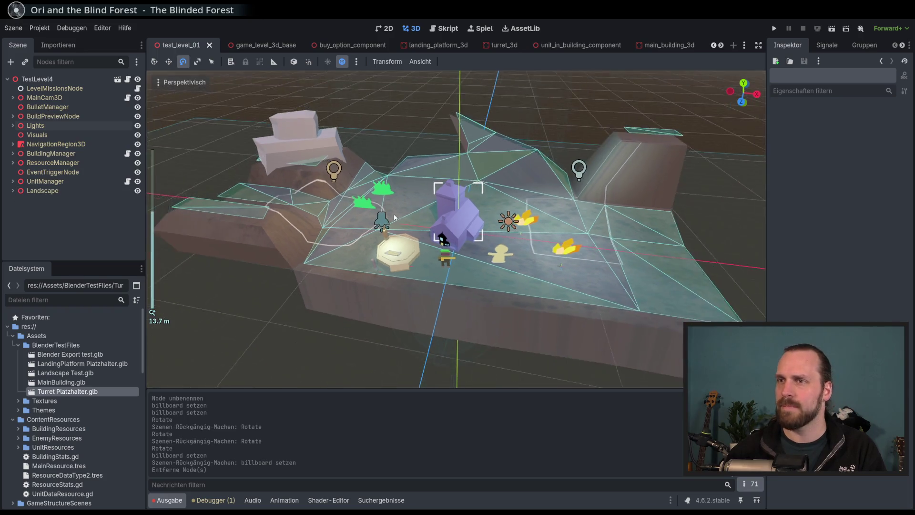
click(42, 190)
click(55, 211)
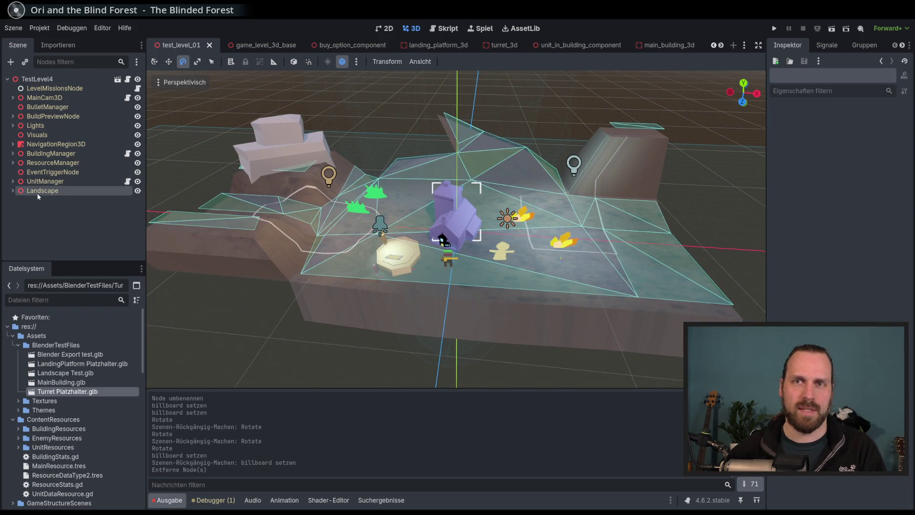
click(12, 191)
click(42, 190)
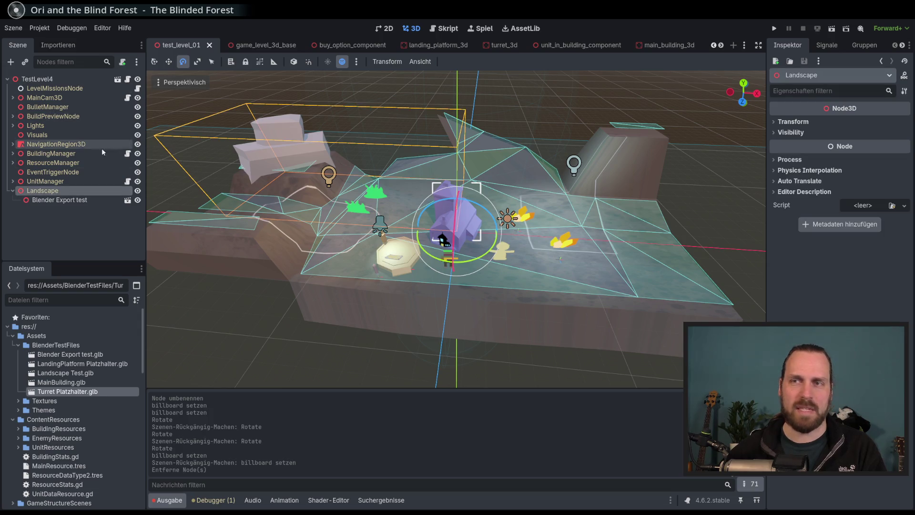
click(36, 79)
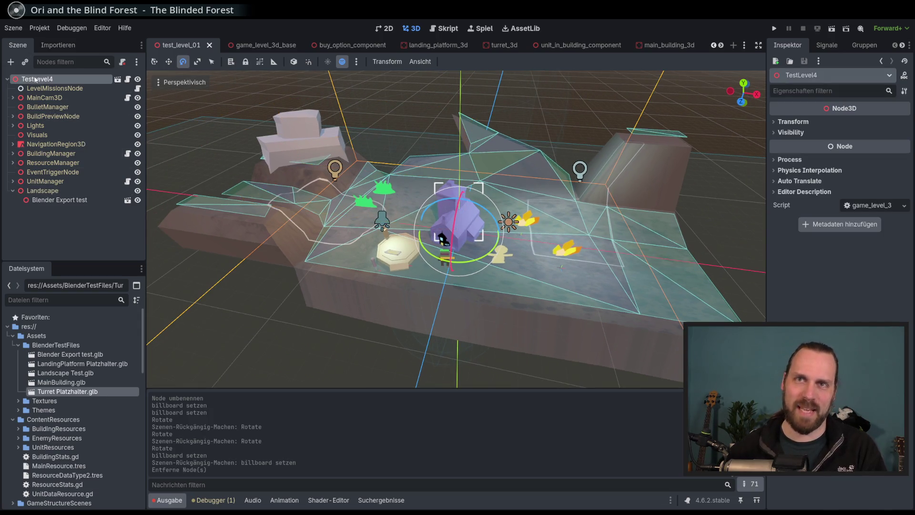
click(42, 191)
key(ctrl+a)
- Create a FogVolume under Landscape, widen it to 9.44 m, and move it onto the octagon platform
text(v)
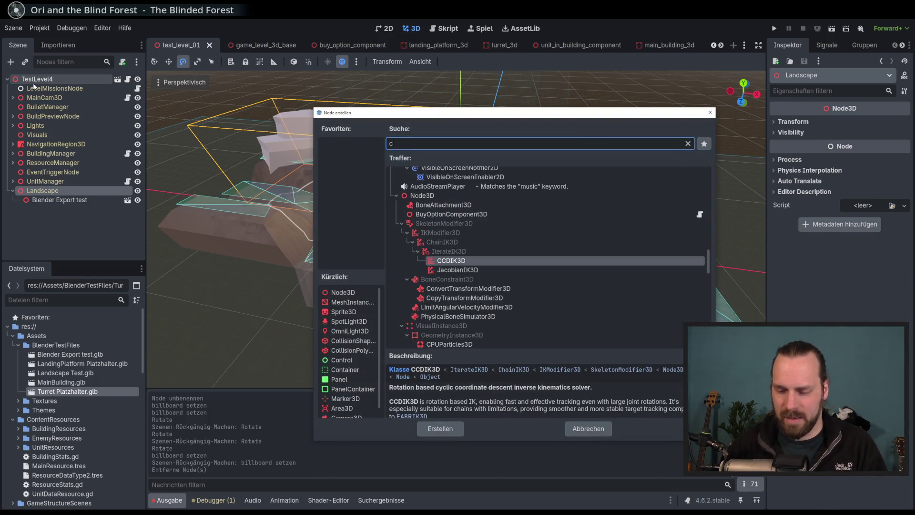
text(olu)
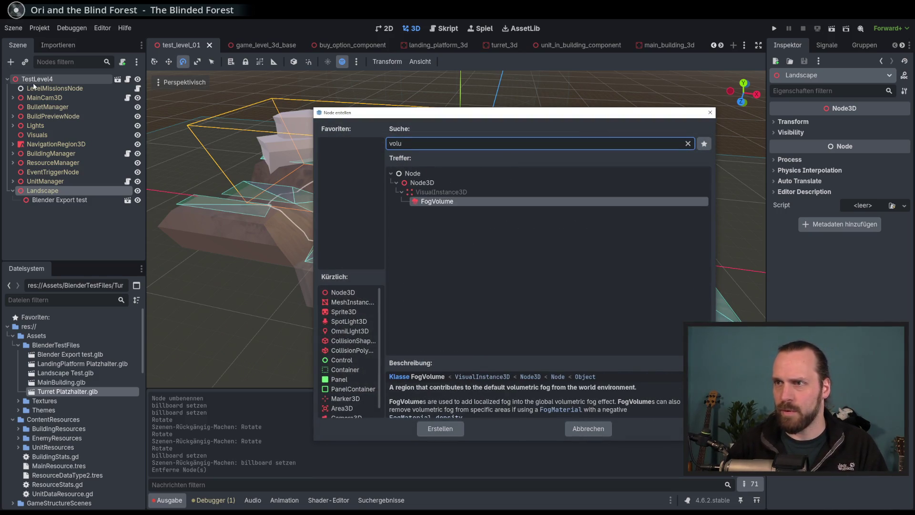
key(Return)
scroll(474, 212, up, 3)
drag(480, 235, 658, 259)
click(169, 63)
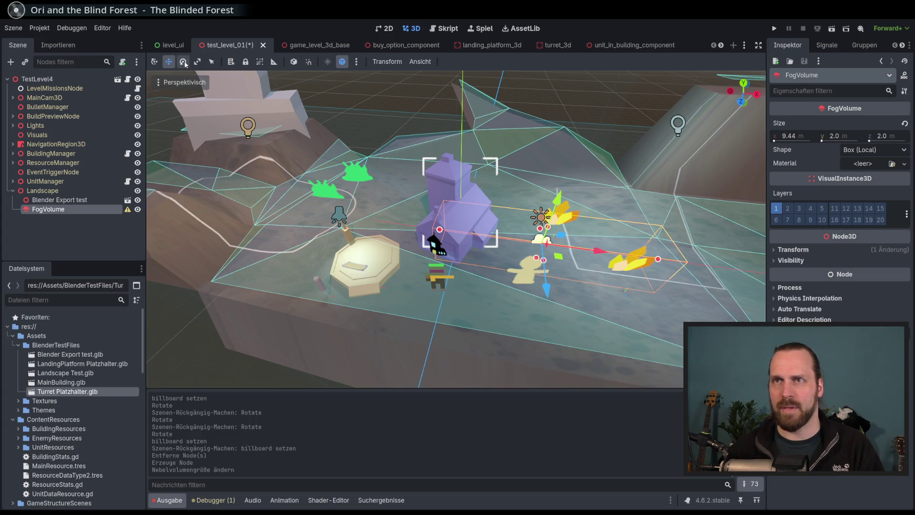
drag(561, 260, 346, 276)
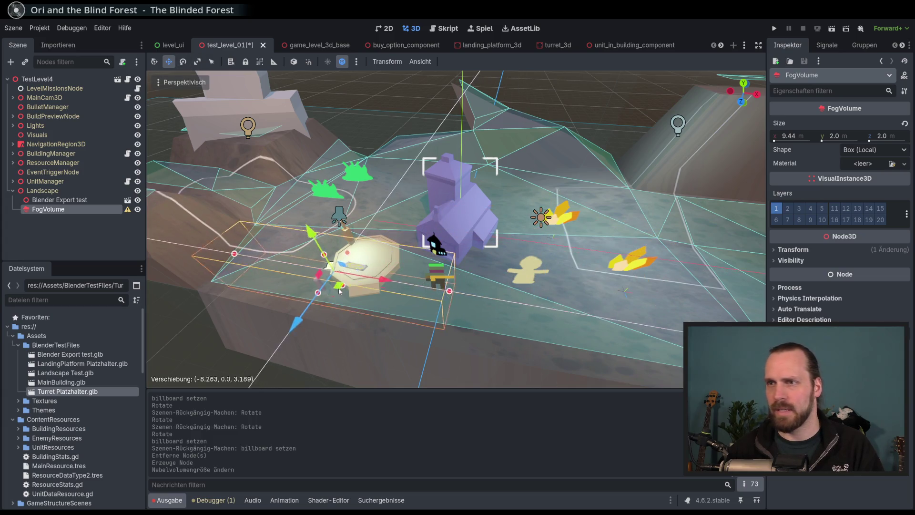
- Give the FogVolume a new FogMaterial with density 0.6647
click(863, 164)
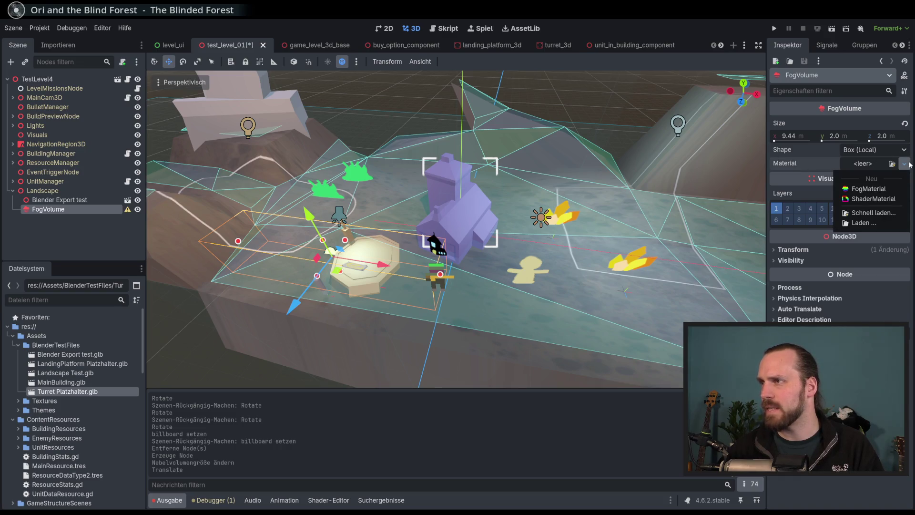
click(885, 191)
click(875, 164)
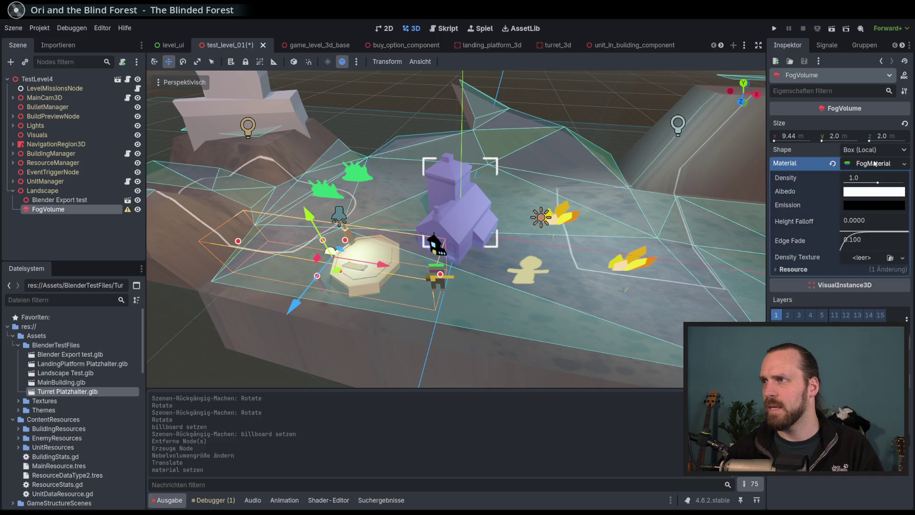
drag(878, 182, 891, 184)
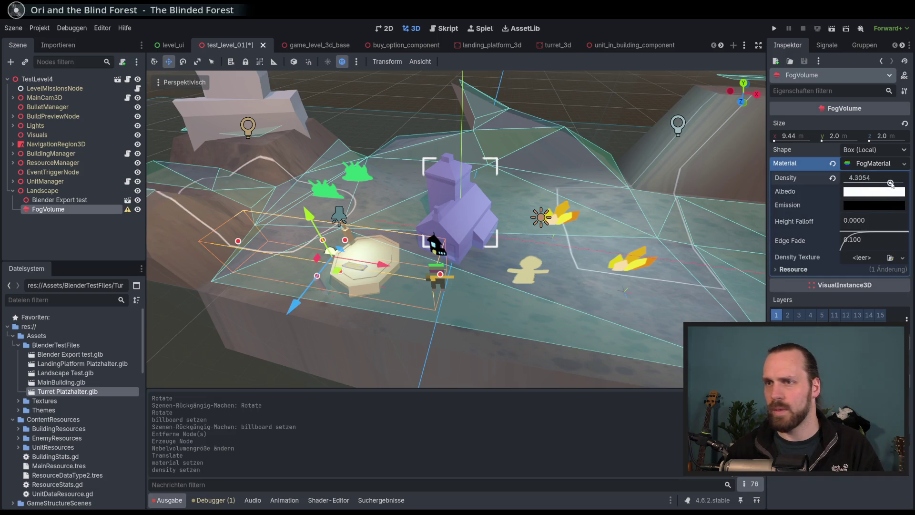
- Move the fog box to the right of the building and run the level with F5
drag(458, 229, 491, 214)
mouse_move(246, 97)
mouse_down()
mouse_move(371, 189)
mouse_move(333, 139)
mouse_move(273, 143)
mouse_up()
drag(310, 222, 310, 191)
mouse_move(310, 191)
mouse_down()
mouse_move(427, 216)
mouse_move(363, 244)
mouse_up()
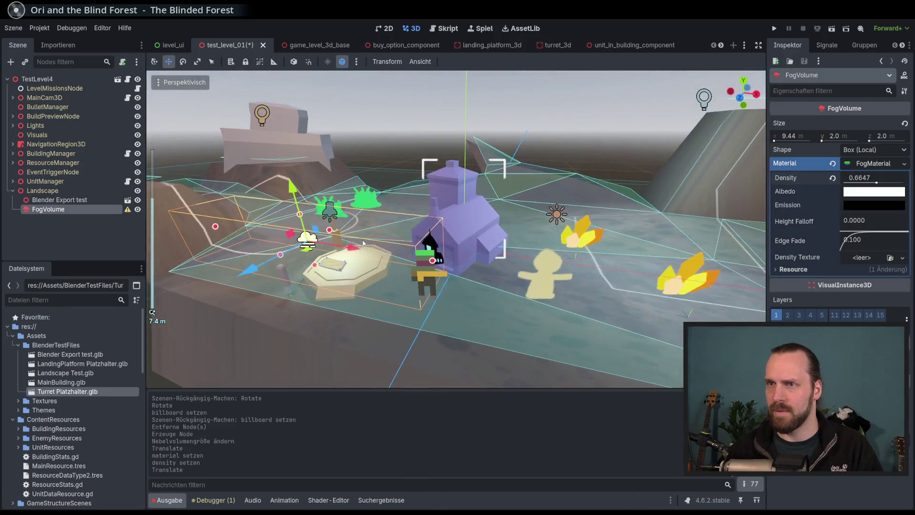
mouse_move(299, 189)
mouse_down()
mouse_move(620, 214)
mouse_move(596, 225)
mouse_move(660, 201)
mouse_up()
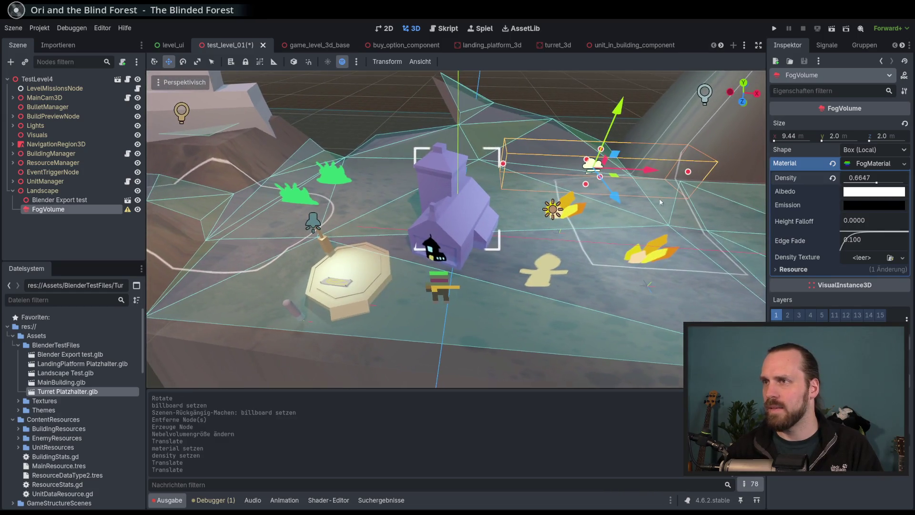
mouse_move(616, 180)
mouse_down()
mouse_move(576, 193)
mouse_move(596, 193)
mouse_move(607, 229)
mouse_move(613, 219)
mouse_up()
key(F5)
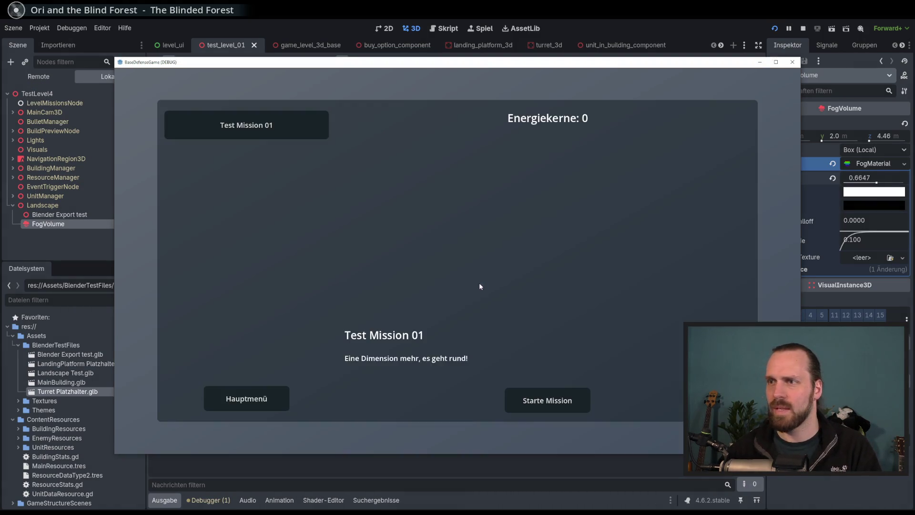
- Start Test Mission 01, select a crystal in the level, then stop the game with F8
click(555, 395)
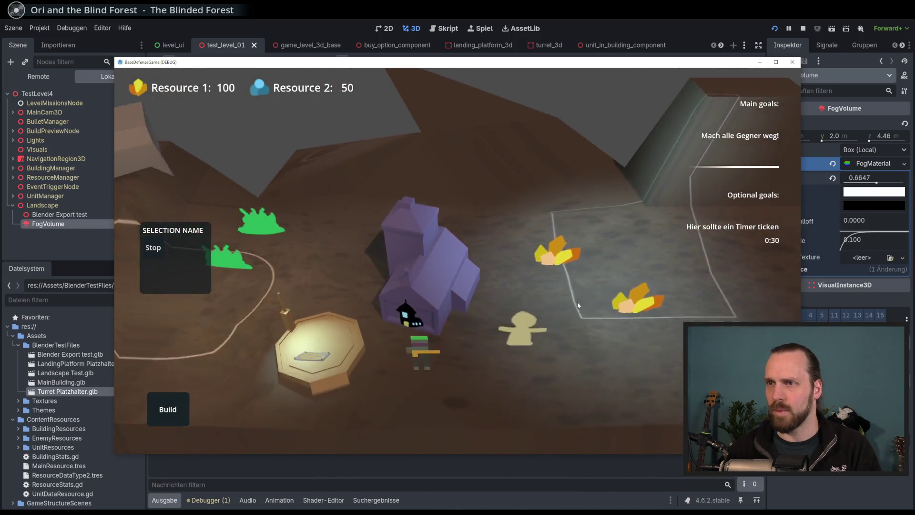
click(575, 272)
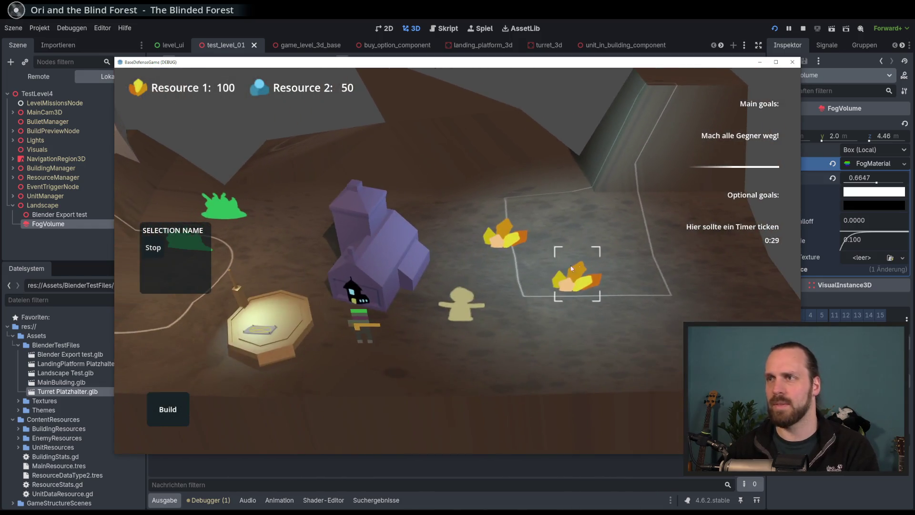
key(F8)
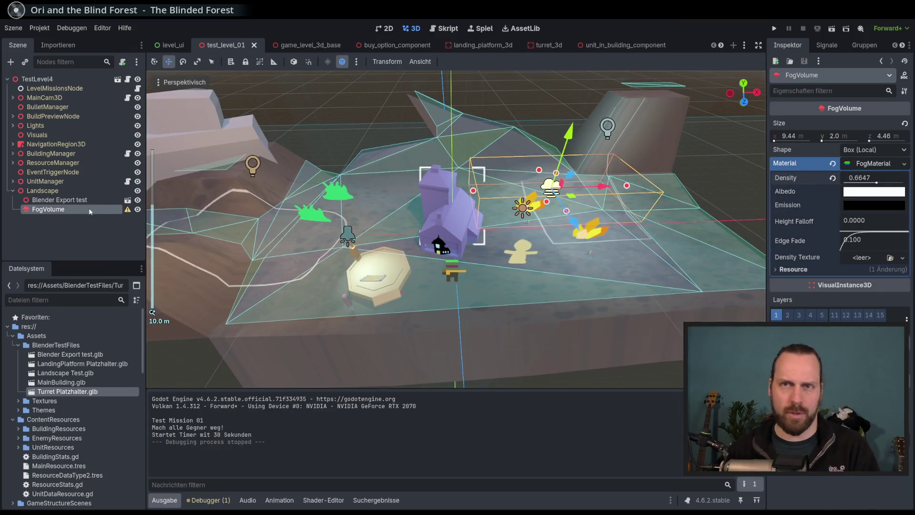
- Expand MainCam3D, select its Camera3D, and confirm its Environment property is empty
mouse_move(128, 213)
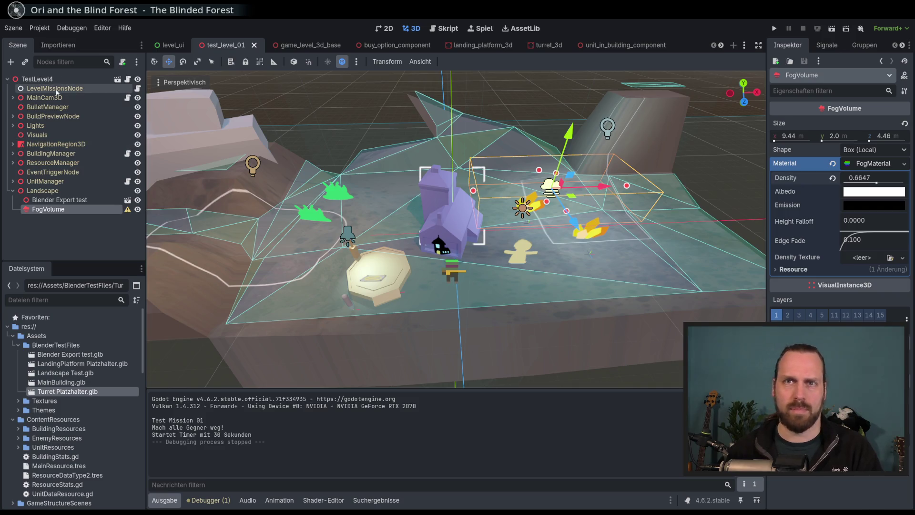
click(57, 236)
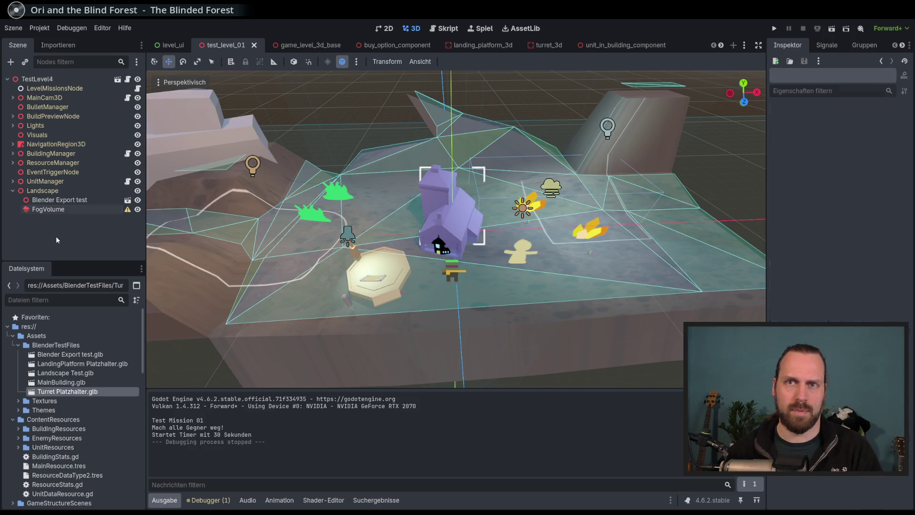
click(53, 80)
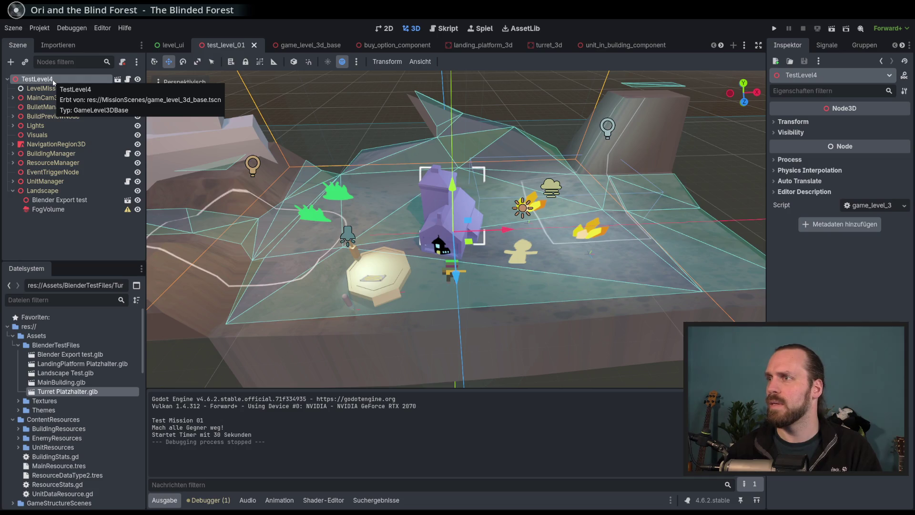
click(57, 221)
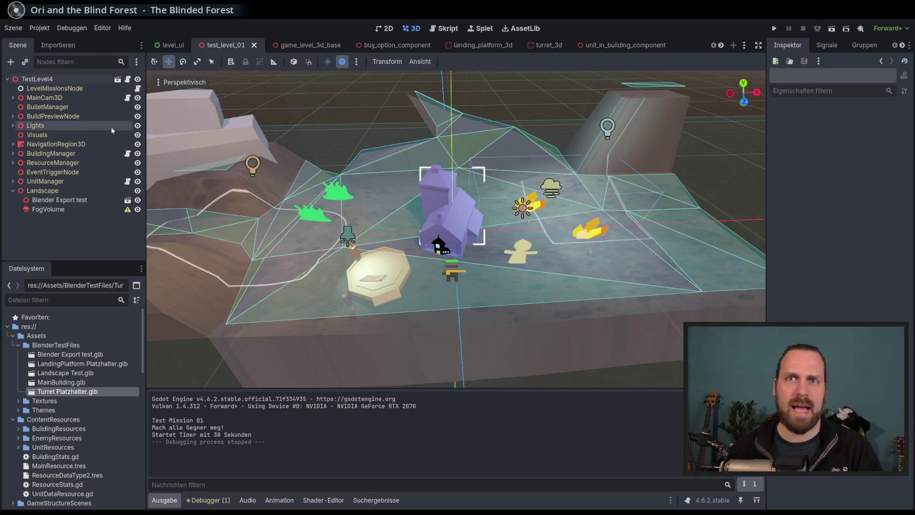
click(13, 98)
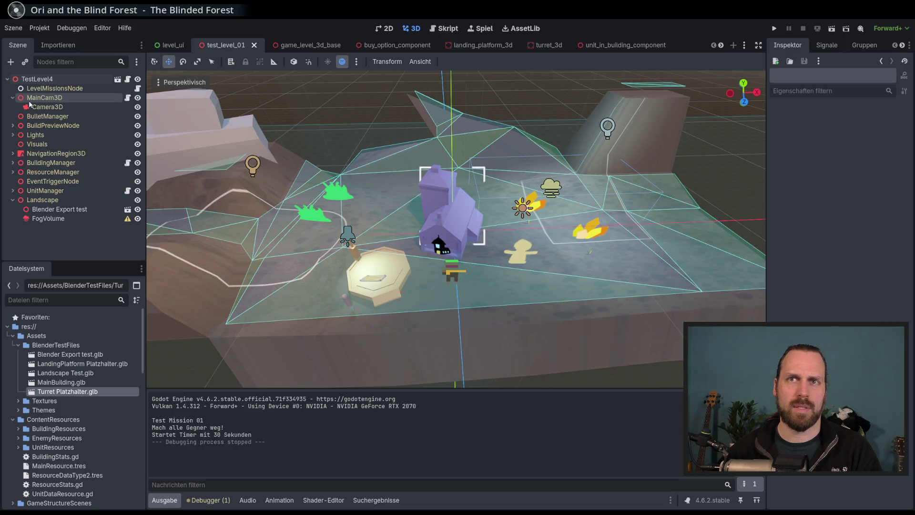
click(42, 107)
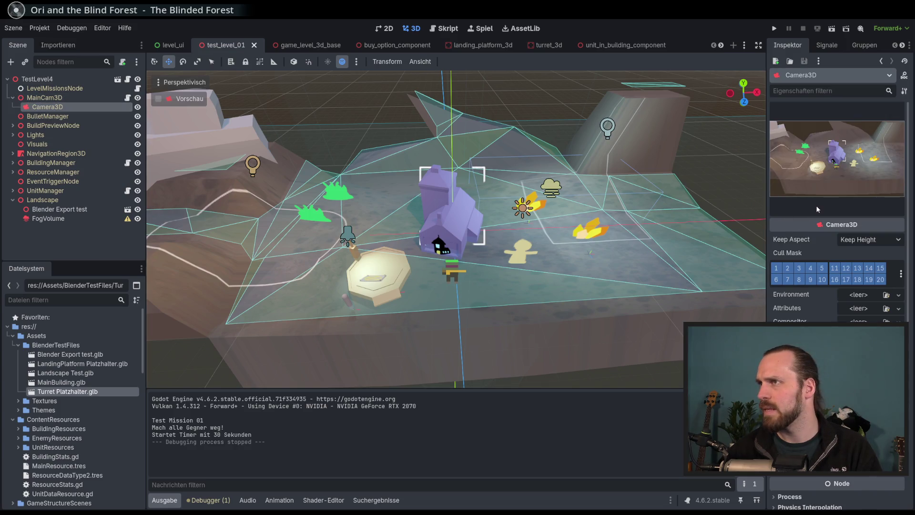
scroll(813, 248, down, 3)
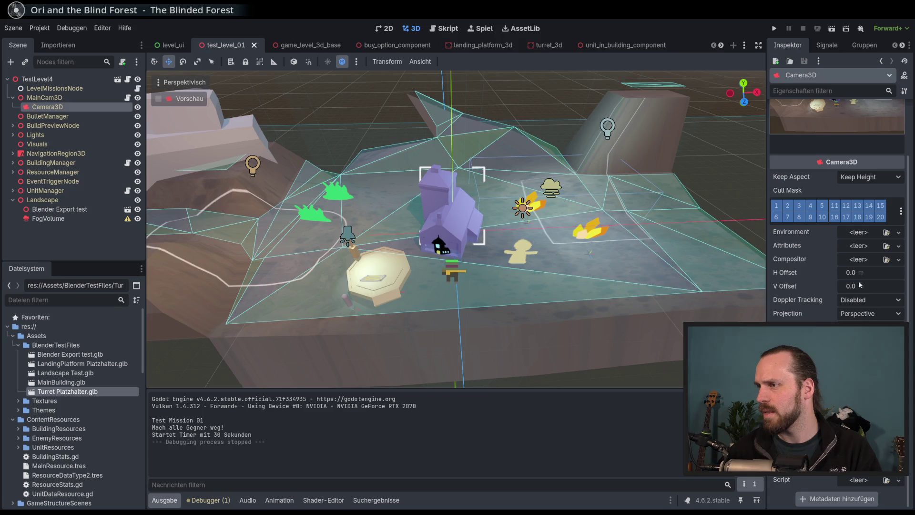
scroll(830, 258, up, 3)
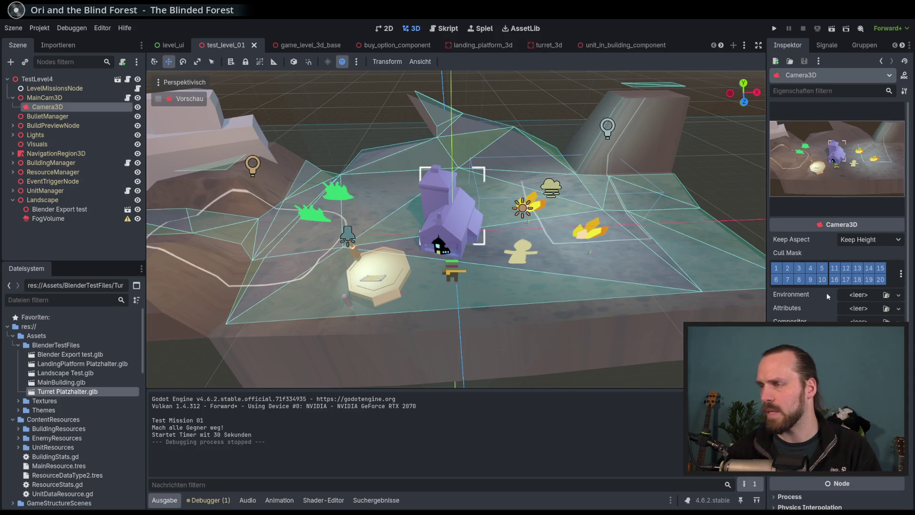
- Add a WorldEnvironment child under TestLevel4 via an 'envi' node search, then delete it again
click(41, 80)
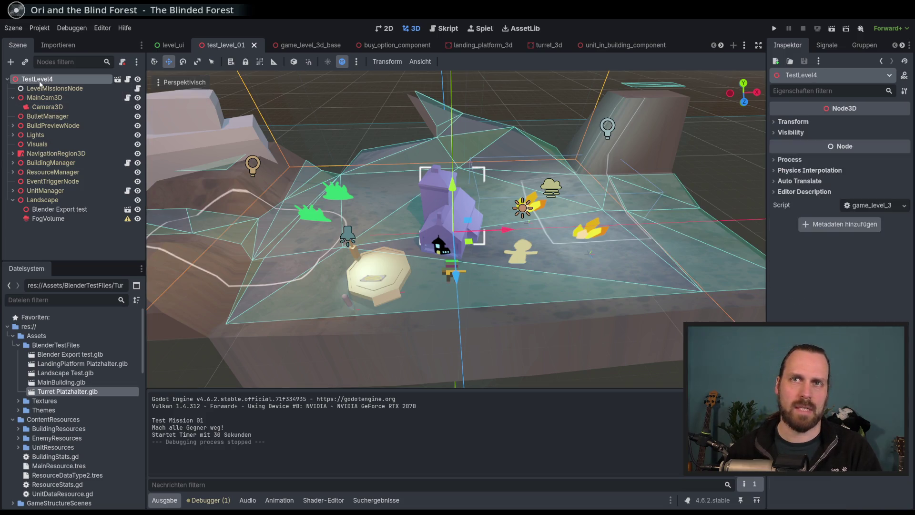
click(15, 67)
text(evu)
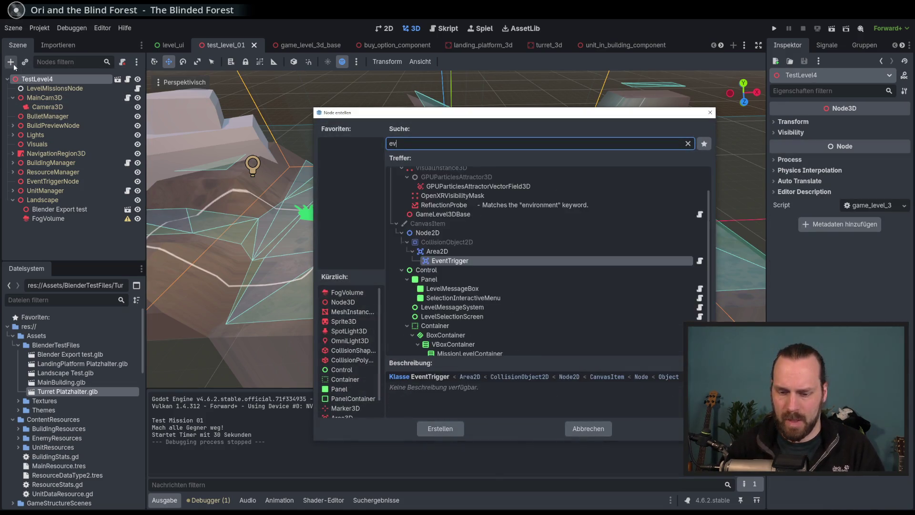
key(BackSpace)
text(v)
text(e)
key(BackSpace)
text(l)
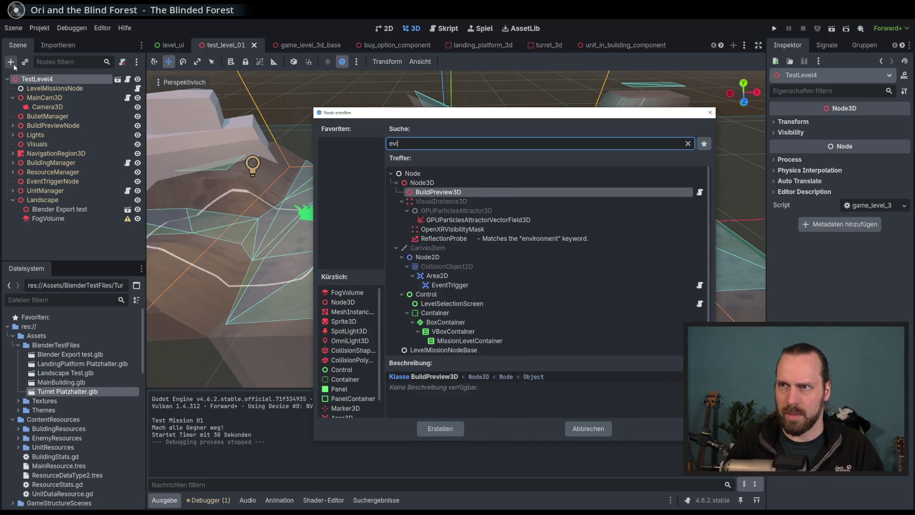
key(BackSpace)
key(BackSpace)
text(nvir)
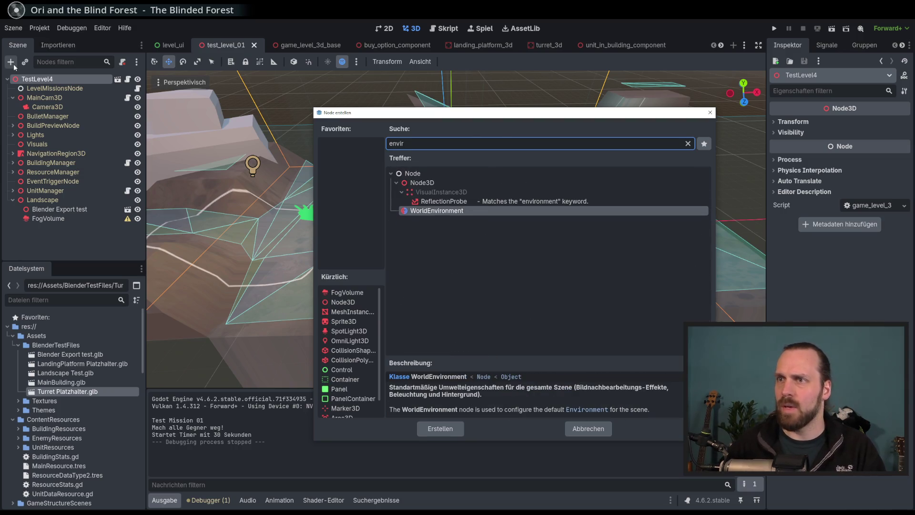
key(Return)
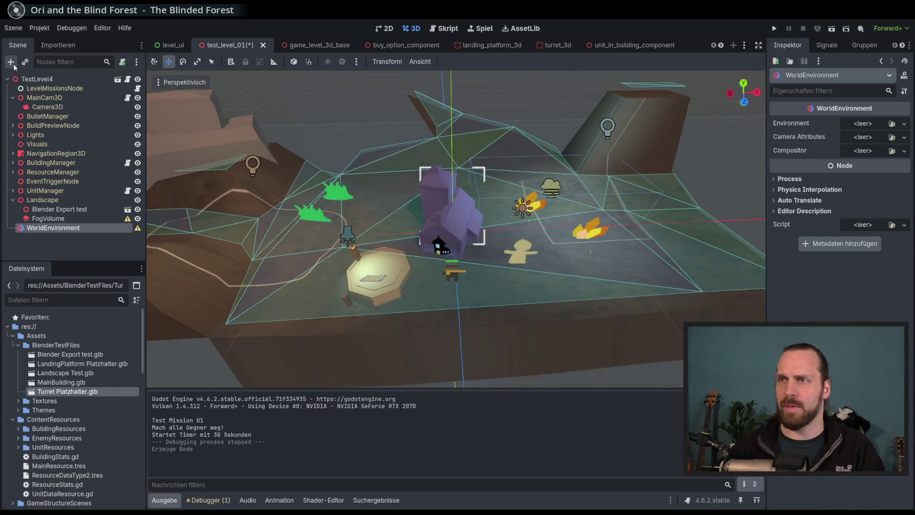
scroll(414, 179, down, 5)
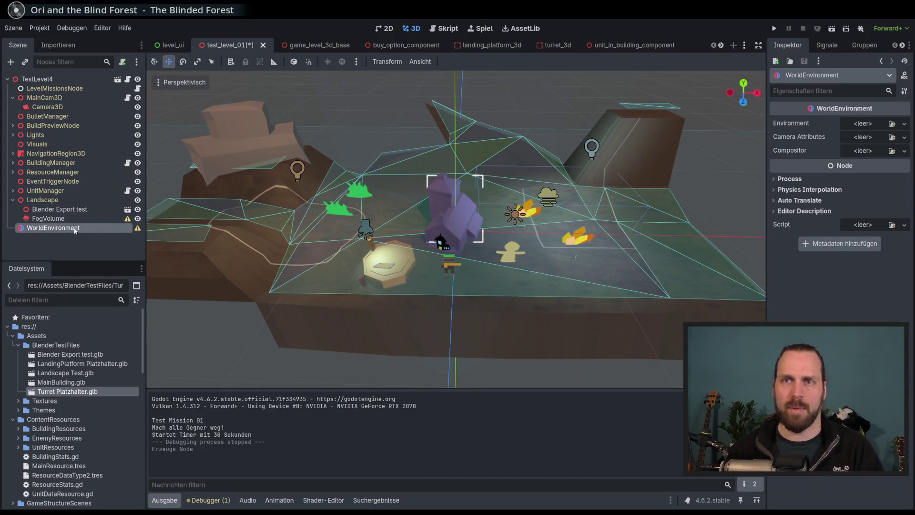
key(Delete)
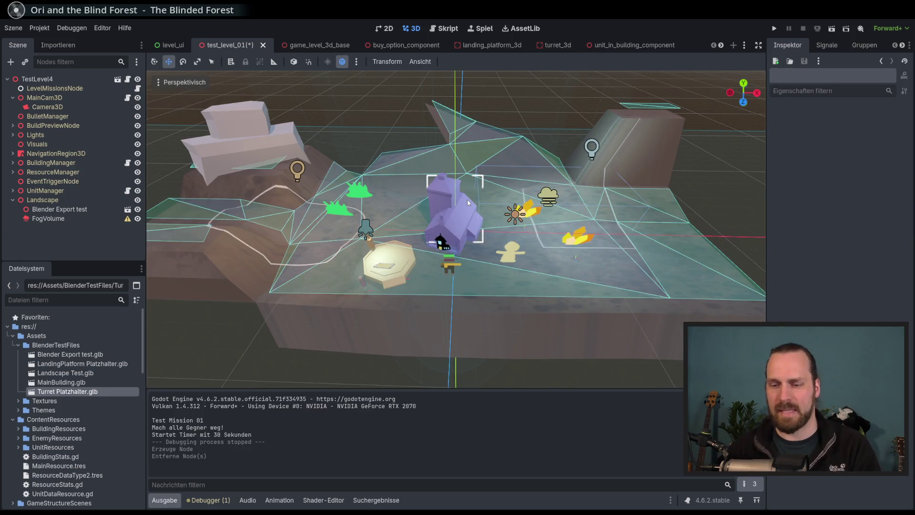
- Restore the deleted WorldEnvironment node and assign it a New Environment resource
key(ctrl+z)
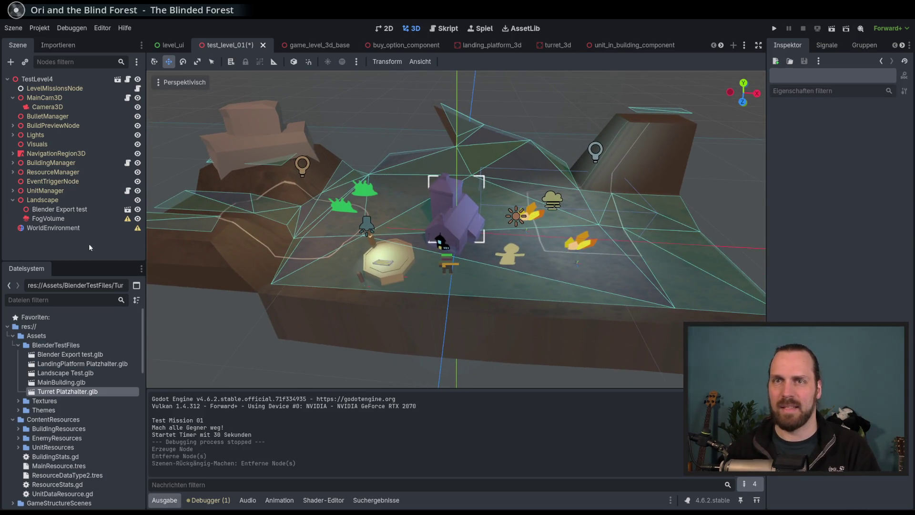
click(69, 228)
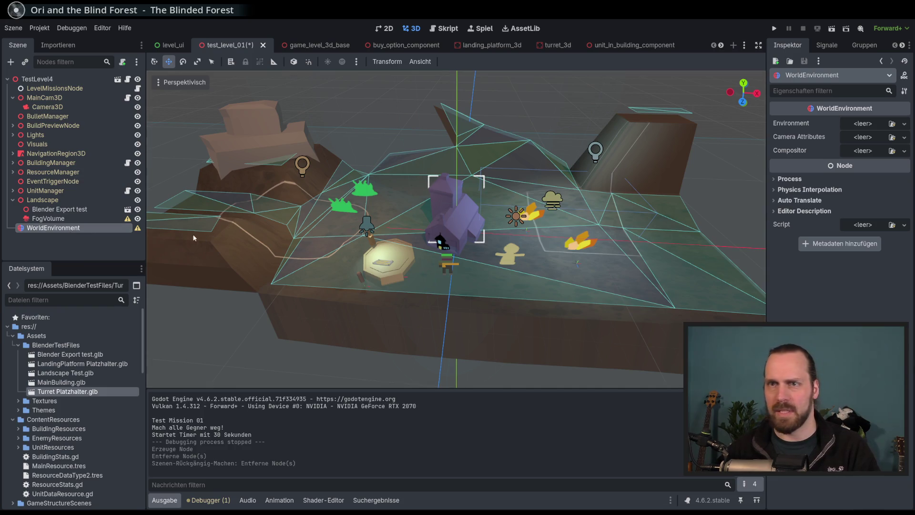
mouse_move(137, 231)
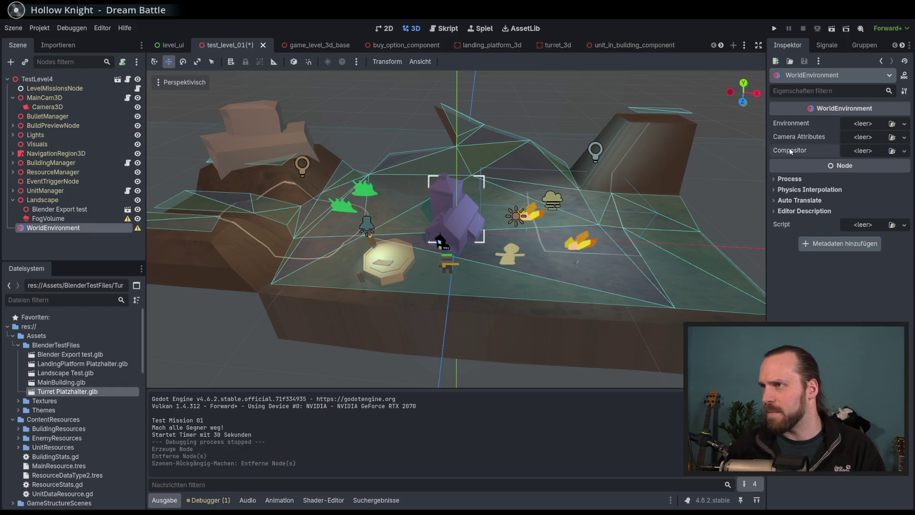
click(905, 124)
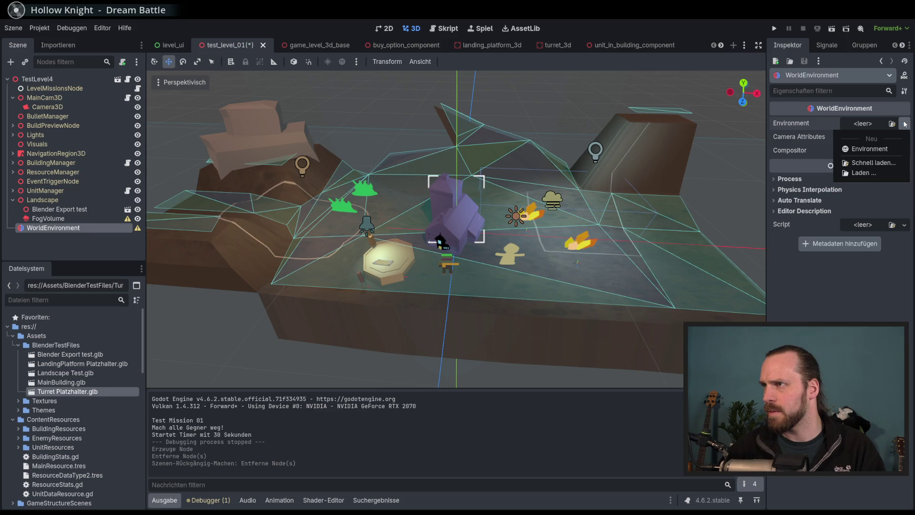
click(872, 150)
- Expand the new Environment and briefly inspect its Tonemap and Background sections
click(870, 125)
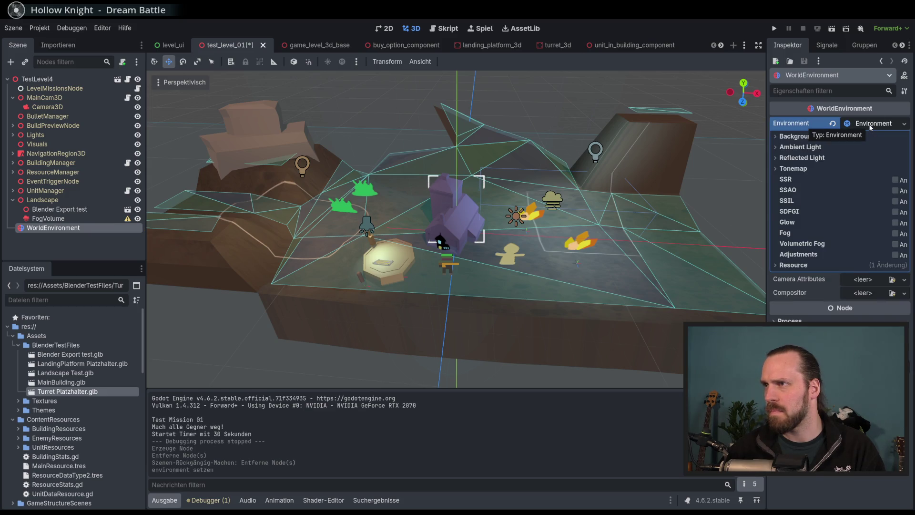
click(791, 169)
click(775, 171)
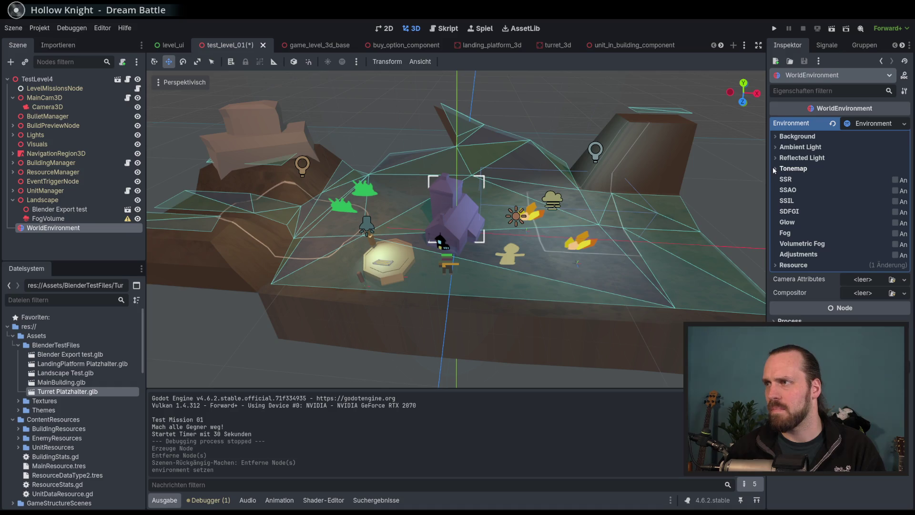
click(782, 137)
click(783, 137)
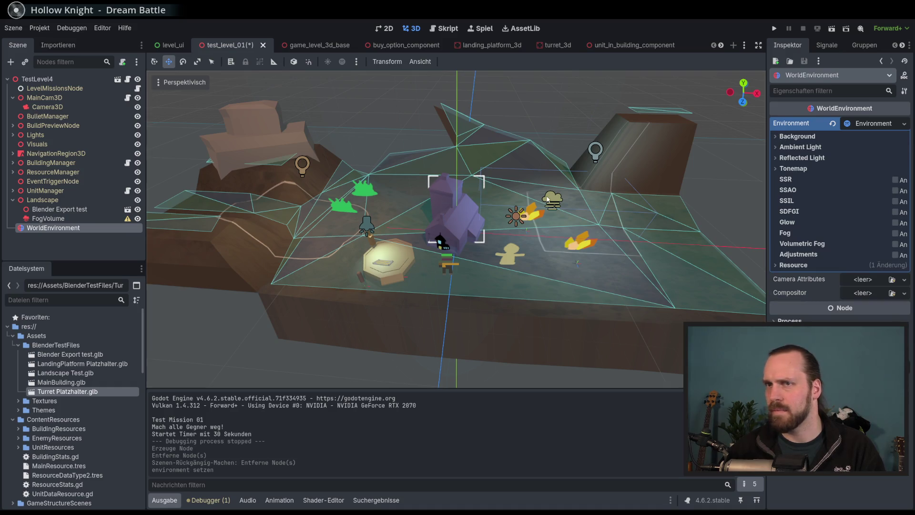
click(859, 124)
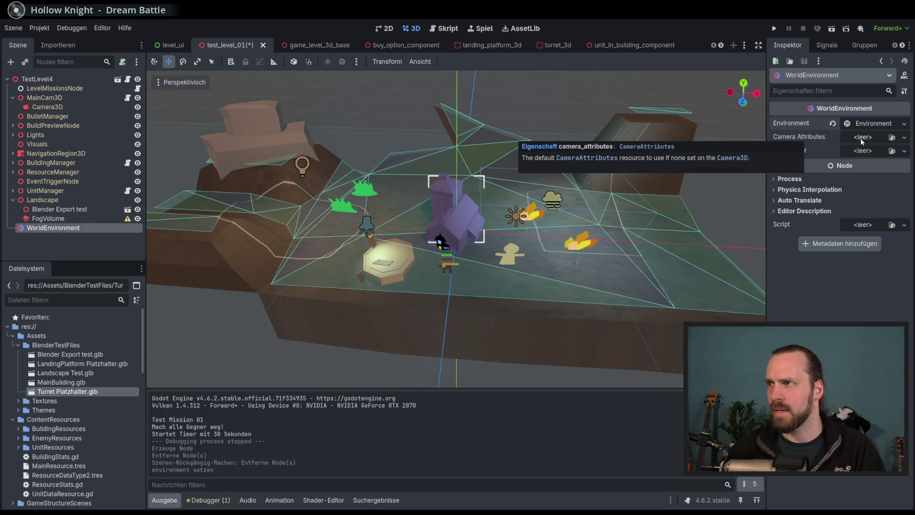
- Check the Camera Attributes options, then drag FogVolume onto the WorldEnvironment node
click(862, 138)
click(815, 138)
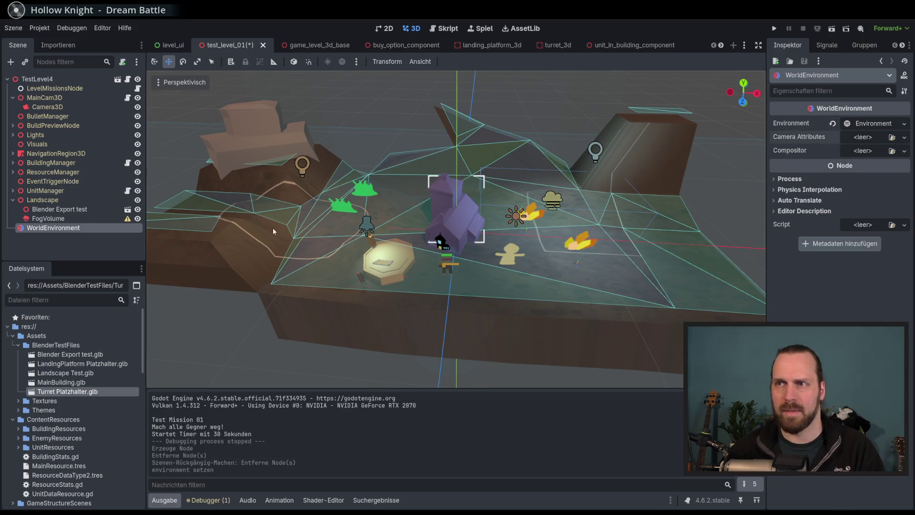
mouse_move(72, 219)
mouse_down()
mouse_move(56, 221)
mouse_move(57, 232)
mouse_move(58, 216)
mouse_up()
mouse_move(129, 220)
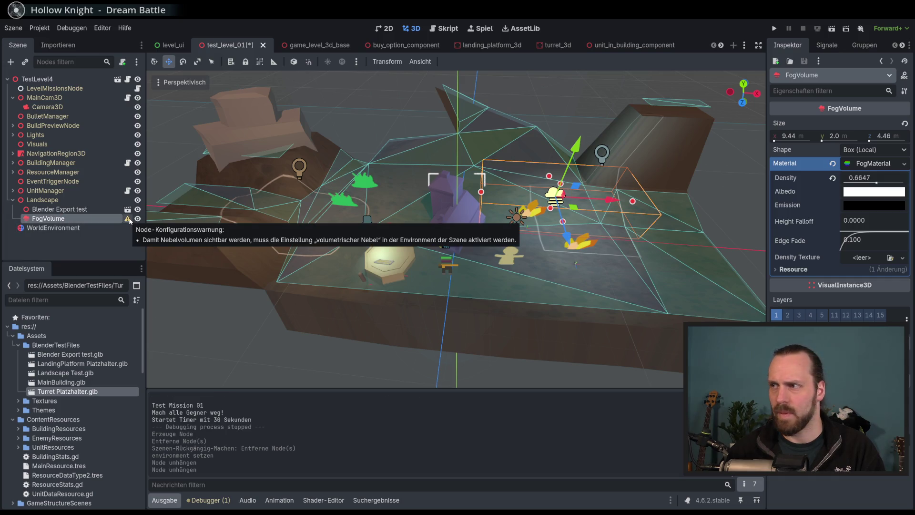
- Enable Volumetric Fog on the WorldEnvironment, toggle it repeatedly while orbiting to compare, and leave it off
click(96, 228)
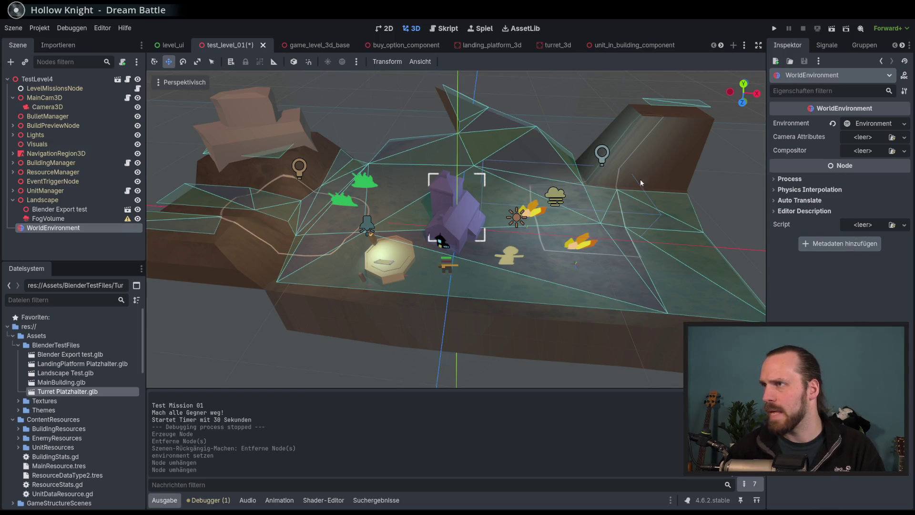
click(893, 125)
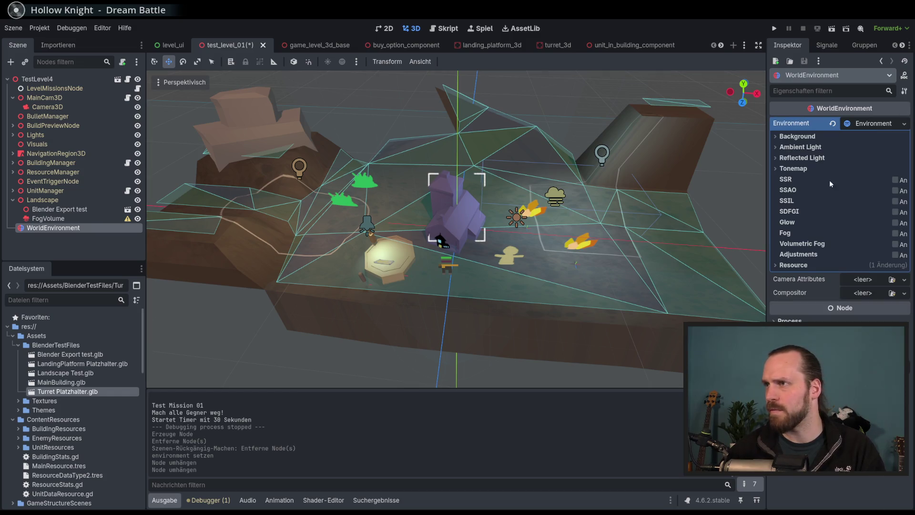
click(895, 244)
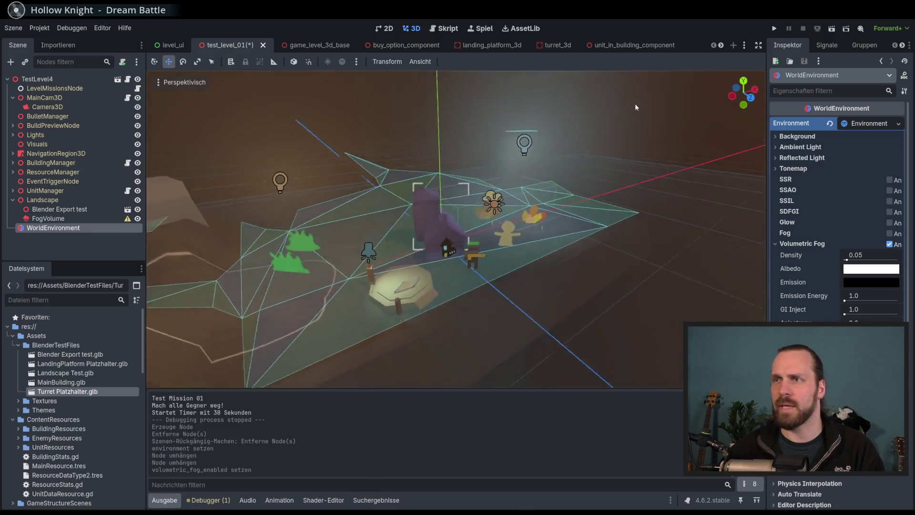
mouse_move(616, 108)
mouse_down()
mouse_move(539, 101)
mouse_move(597, 96)
mouse_move(588, 126)
mouse_move(540, 144)
mouse_move(580, 113)
mouse_move(576, 122)
mouse_up()
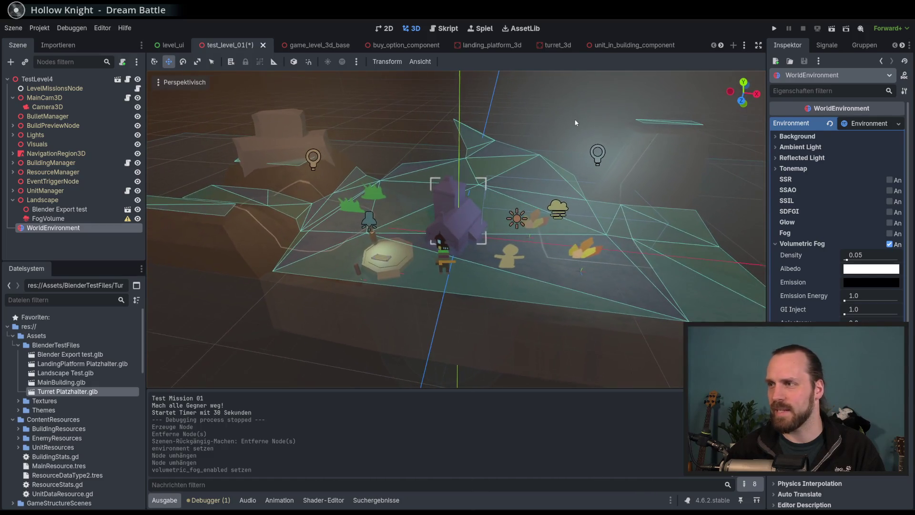
click(890, 244)
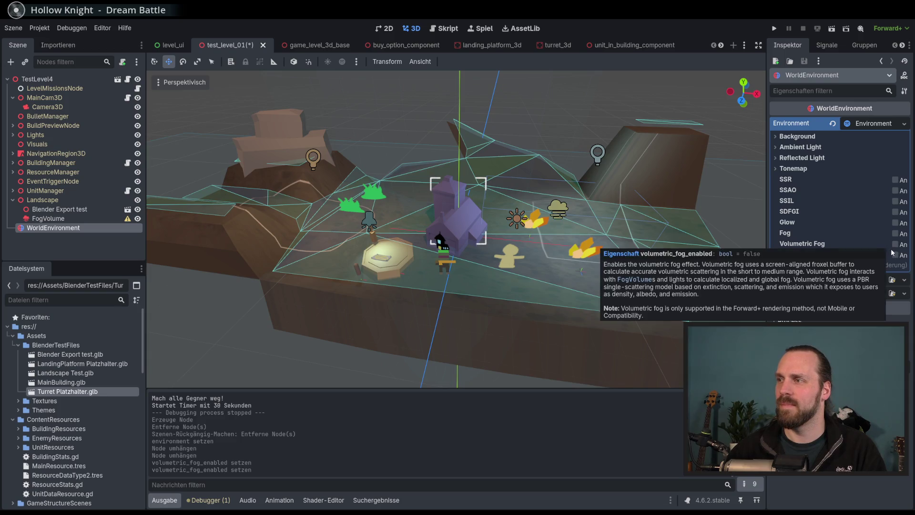
click(890, 245)
click(893, 245)
click(895, 245)
click(895, 245)
click(895, 245)
drag(553, 153, 540, 166)
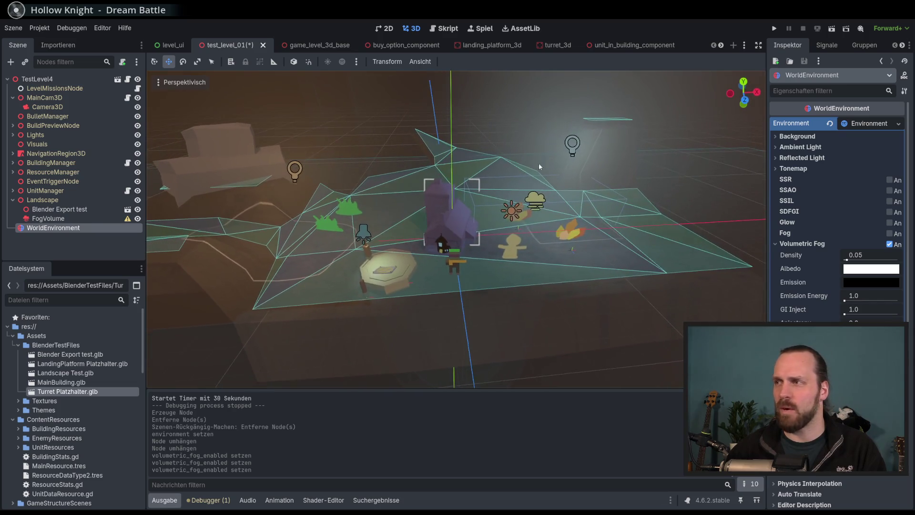
click(890, 244)
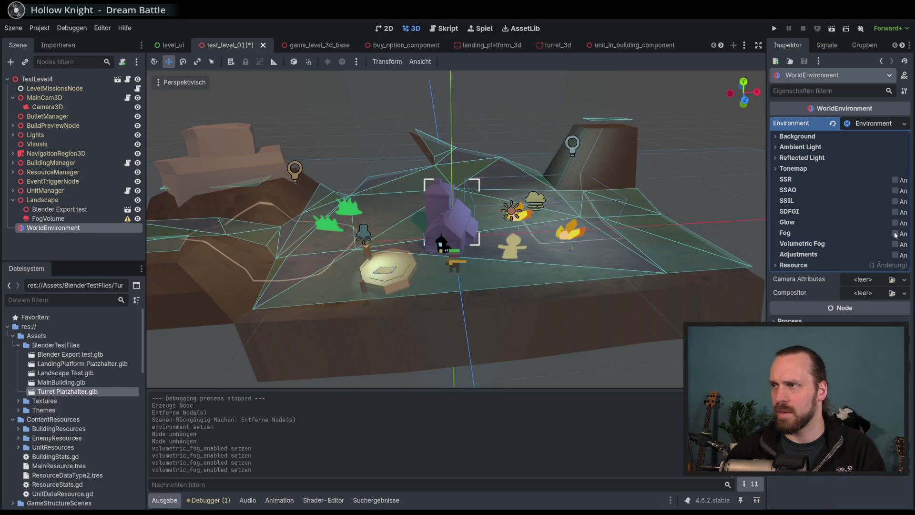
- Turn on the Environment's regular Fog, toggling it to compare while orbiting the level
click(895, 234)
click(895, 233)
click(895, 234)
drag(620, 169, 690, 203)
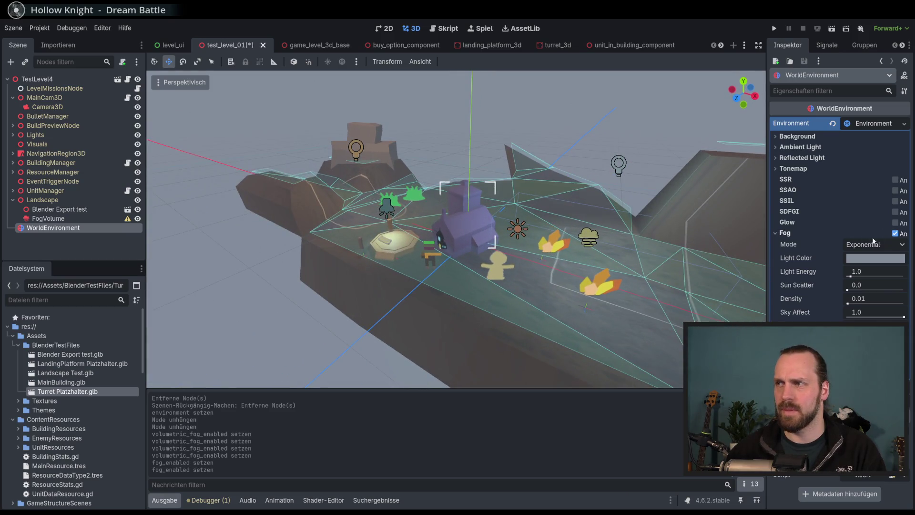
click(895, 233)
click(895, 234)
drag(639, 200, 698, 223)
scroll(682, 221, down, 5)
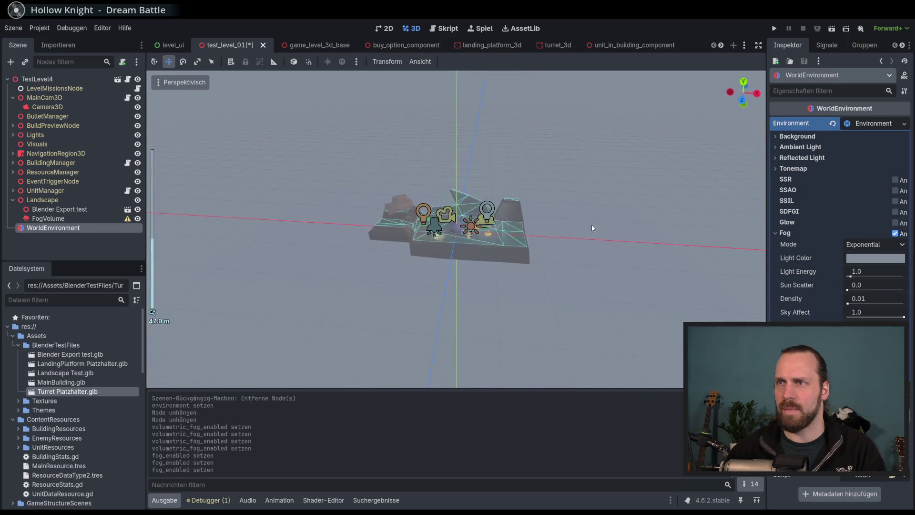
scroll(592, 224, up, 6)
- Try fog Light Energy 0.65 then reset to 1.0, lower Sky Affect, and thicken height density
drag(851, 276, 849, 277)
click(835, 272)
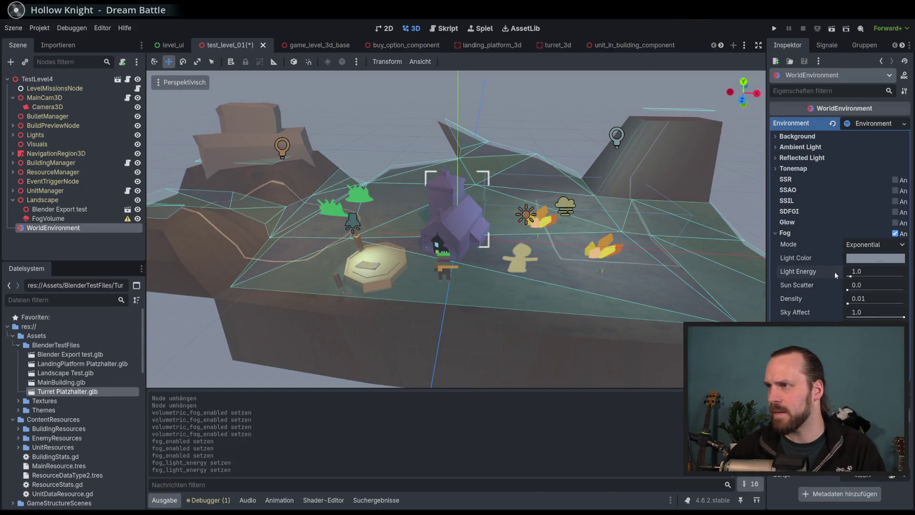
mouse_move(899, 317)
mouse_down()
mouse_move(853, 317)
mouse_move(881, 314)
mouse_up()
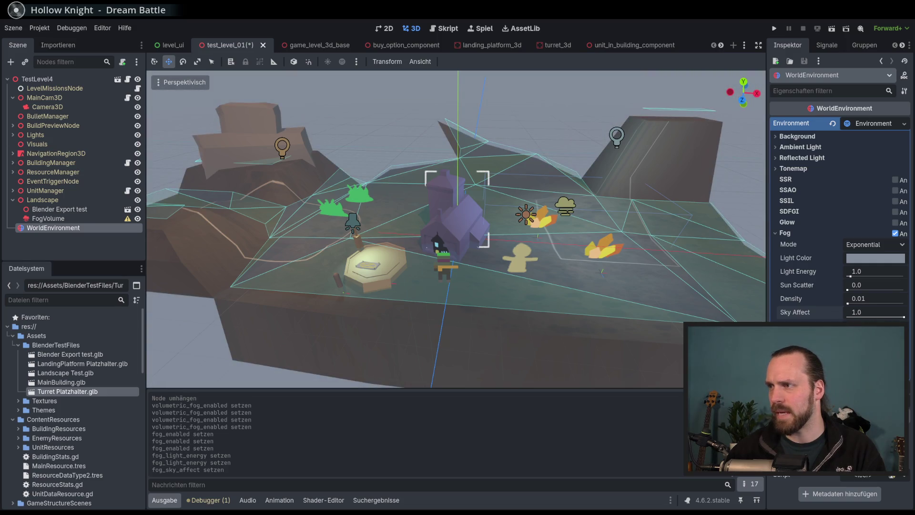
click(875, 326)
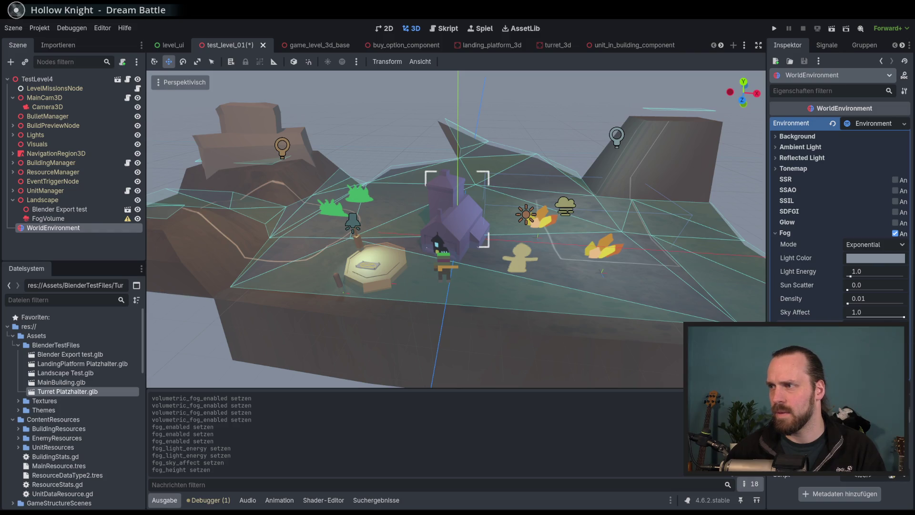
key(Return)
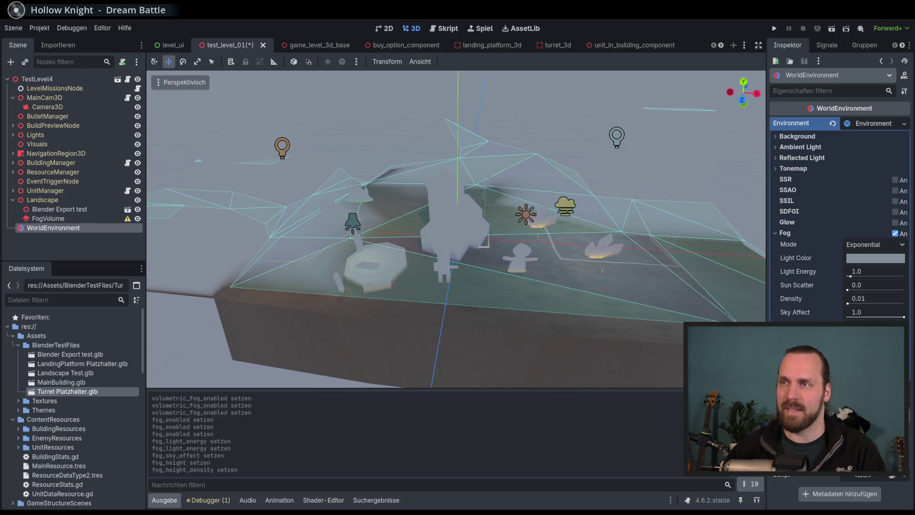
- View the level from above, reduce height density to clear the fog, and reset Sky Affect to 1.0
scroll(654, 296, up, 6)
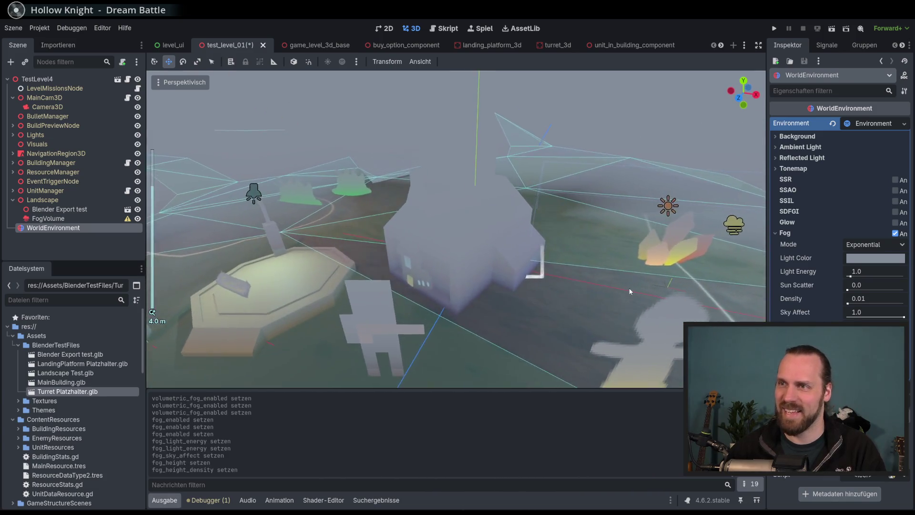
scroll(578, 266, down, 6)
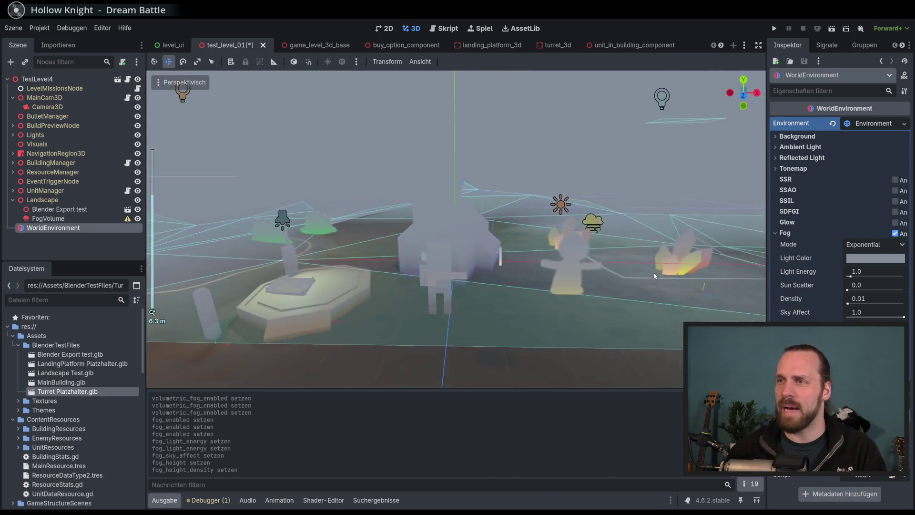
drag(705, 231, 638, 282)
scroll(638, 282, down, 4)
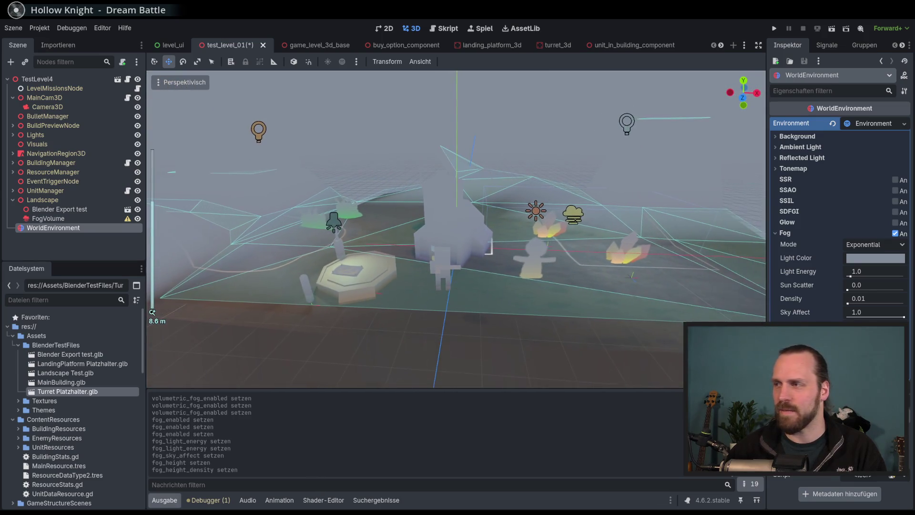
drag(858, 339, 877, 339)
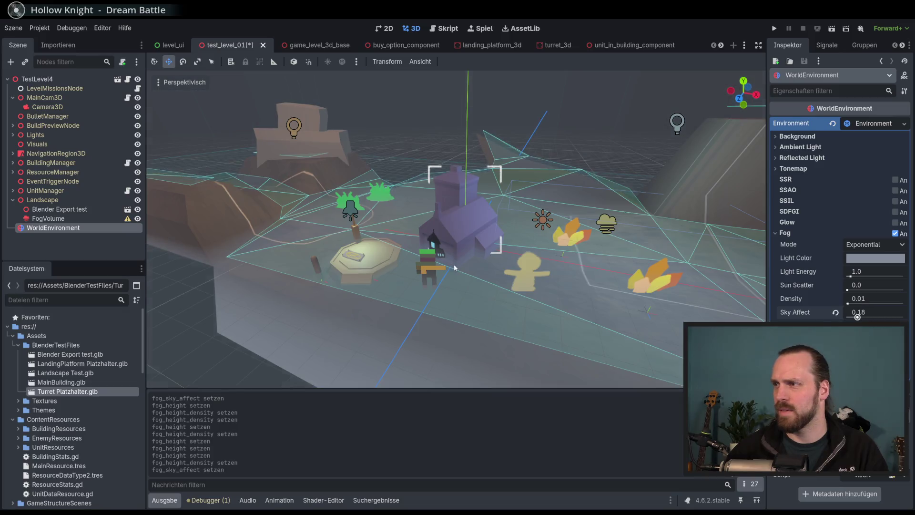
click(835, 316)
- Try higher fog Density, Sun Scatter 0.27 and Light Energy 0.45, resetting each to its default
scroll(546, 236, down, 5)
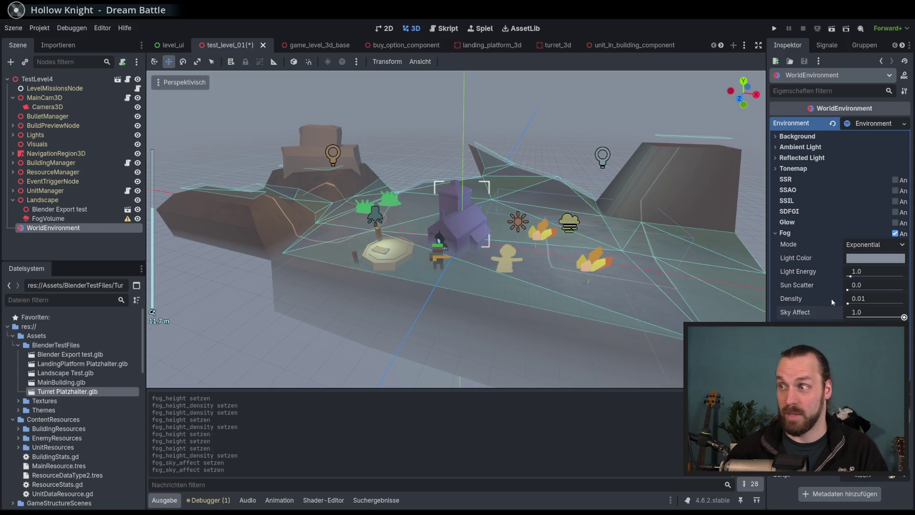
drag(847, 304, 847, 302)
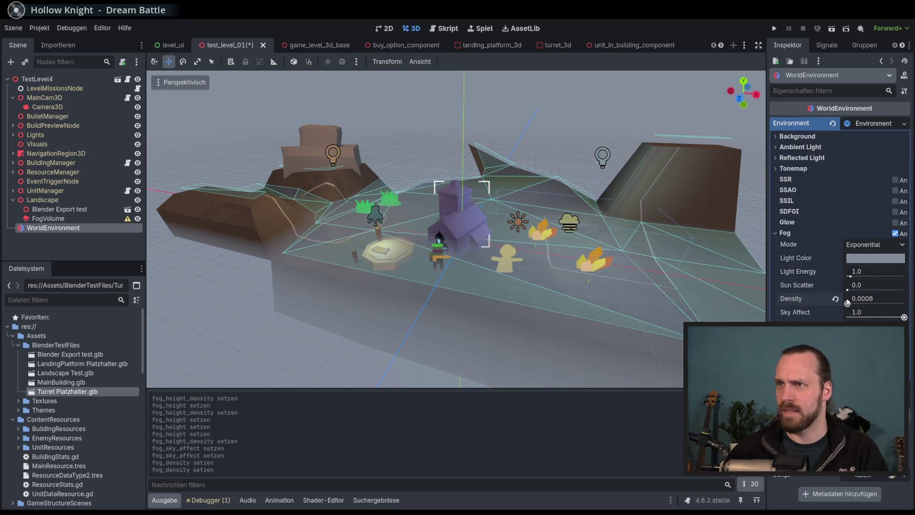
click(835, 299)
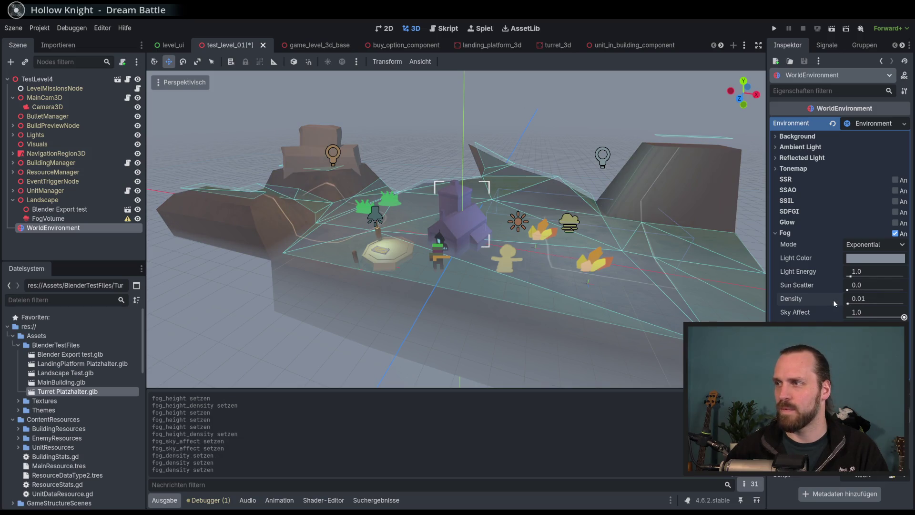
mouse_move(847, 291)
mouse_down()
mouse_move(865, 289)
mouse_move(852, 304)
mouse_up()
click(836, 285)
click(836, 299)
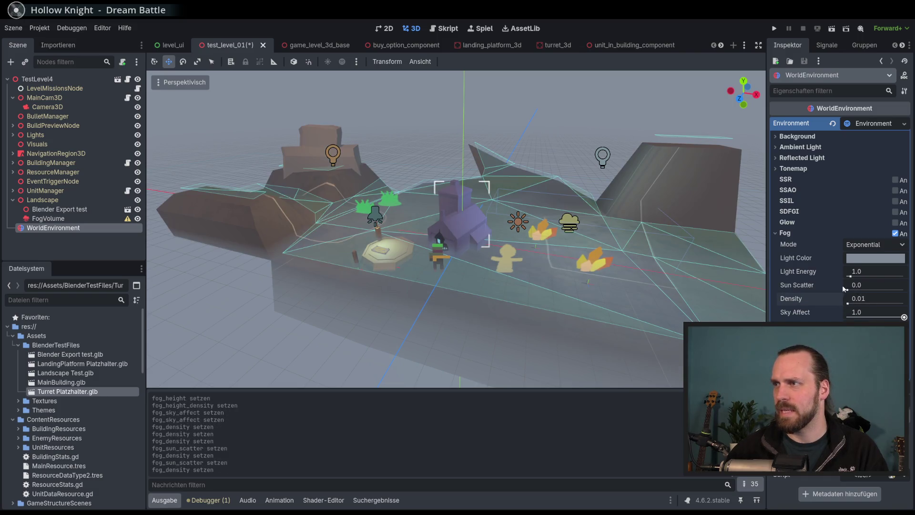
drag(850, 276, 848, 279)
click(836, 271)
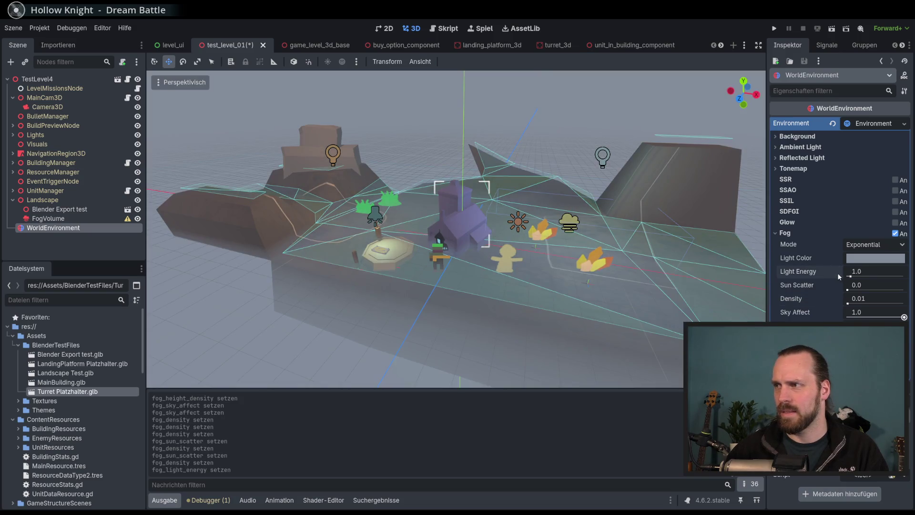
- Try a new fog Light Color and Depth mode, revert both to defaults, then save and run
click(863, 260)
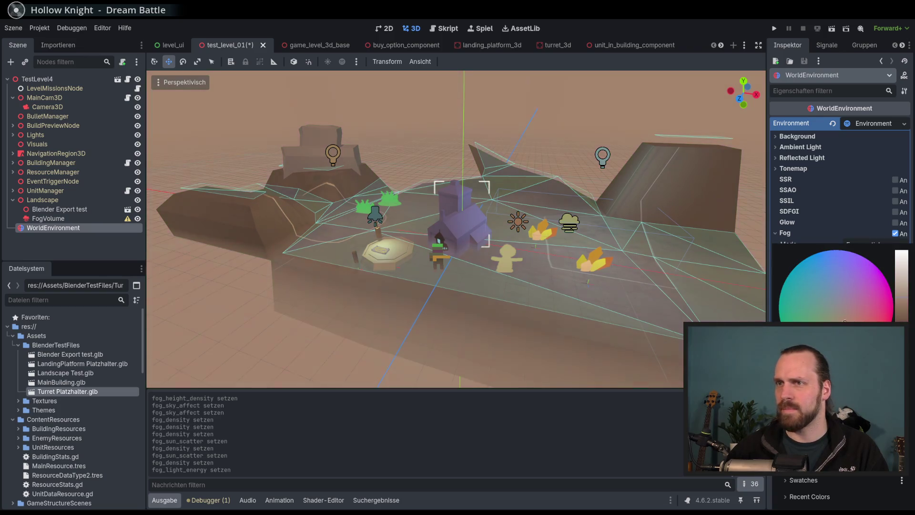
click(680, 28)
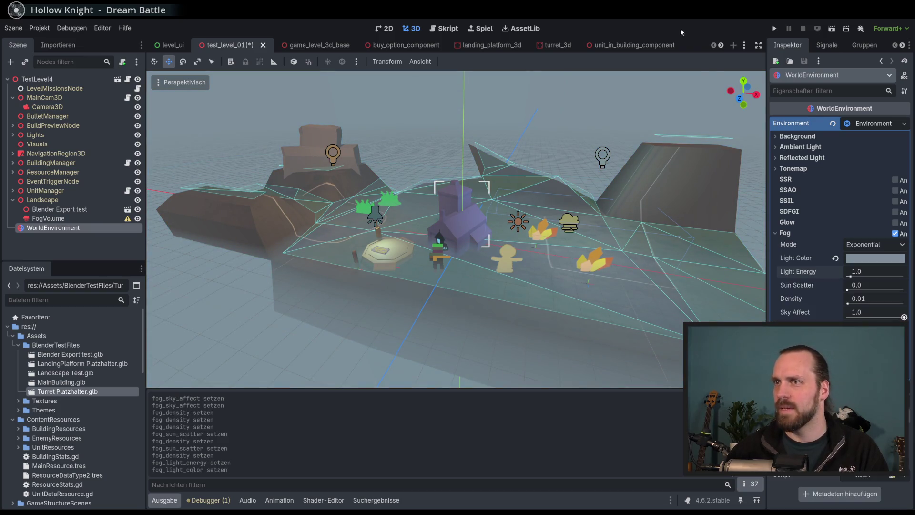
click(835, 257)
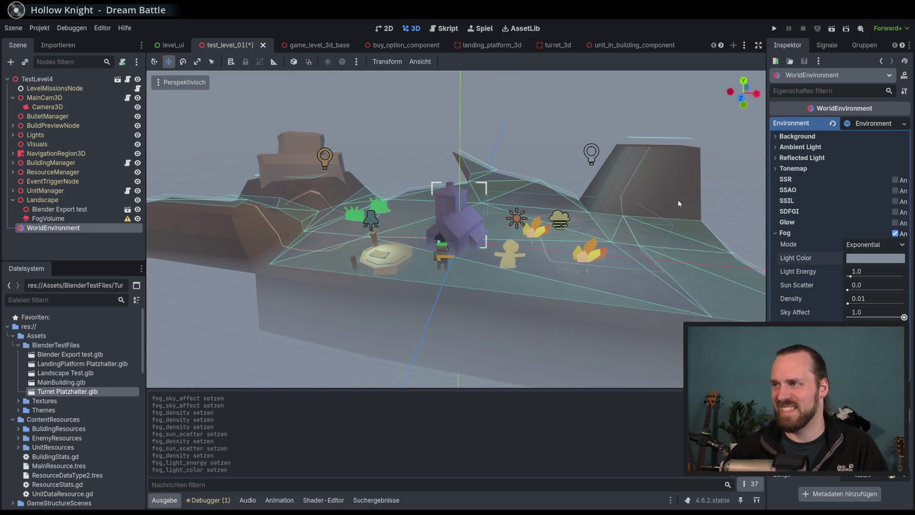
click(877, 245)
click(873, 270)
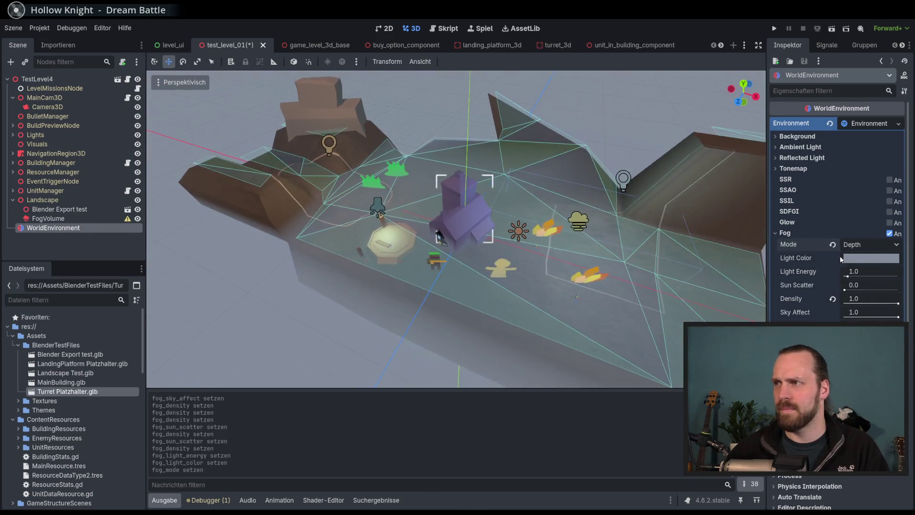
click(833, 244)
key(F5)
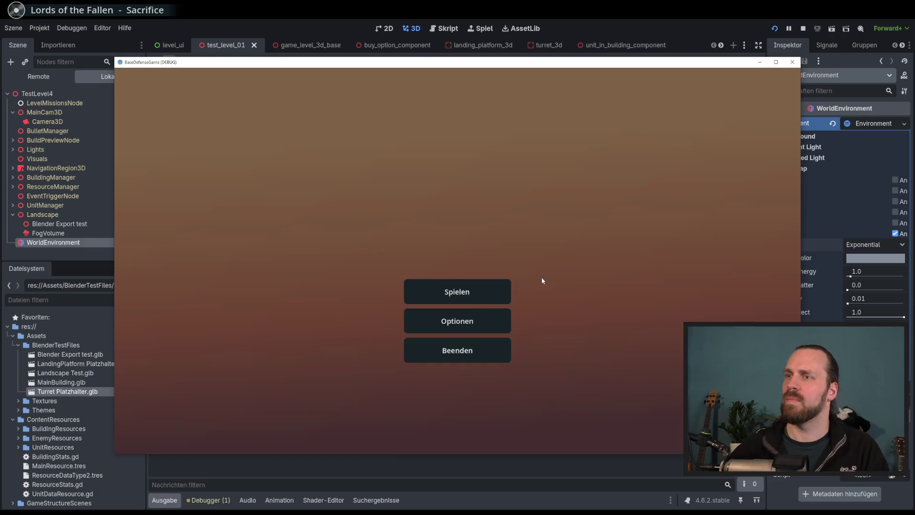
- Start Test Mission 01 from its briefing and select the worker unit
click(444, 291)
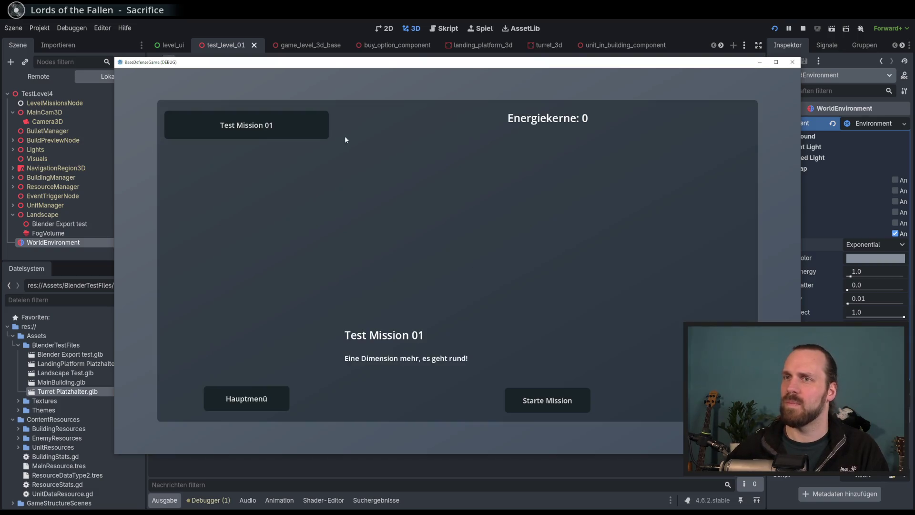
click(547, 400)
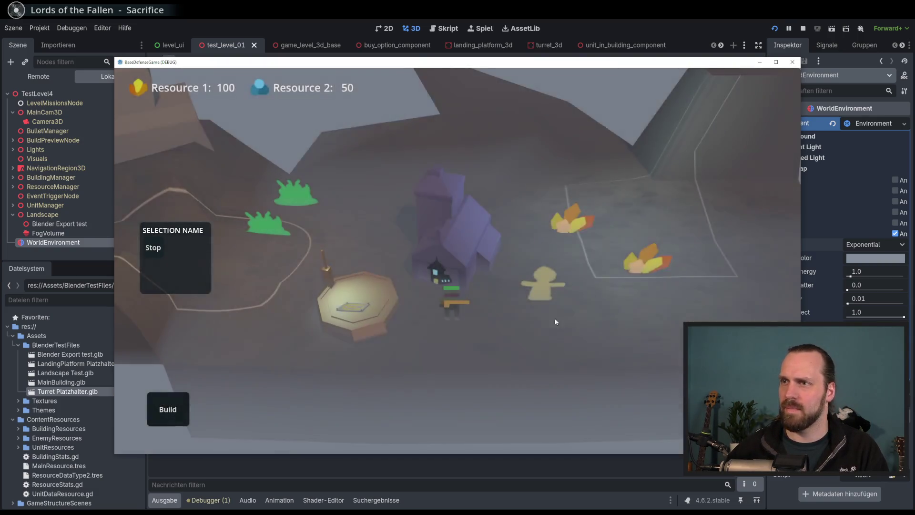
scroll(600, 309, up, 4)
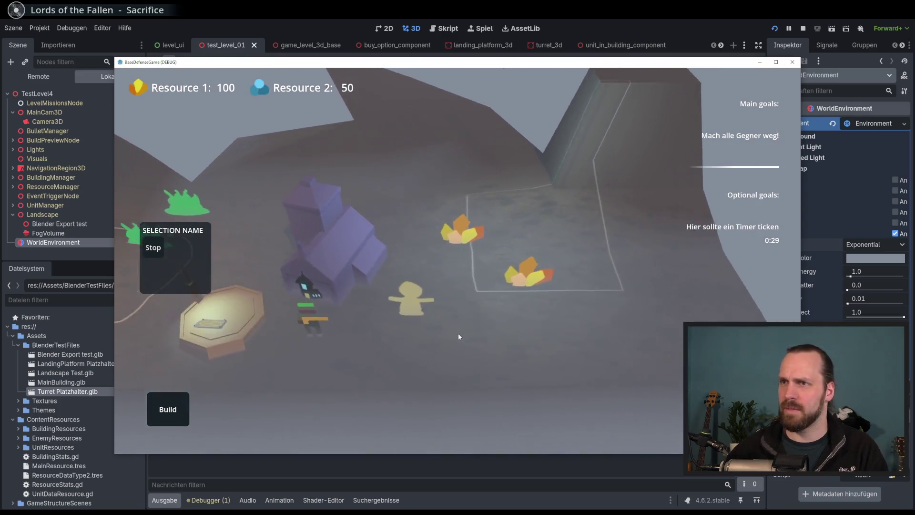
scroll(471, 313, down, 4)
click(513, 282)
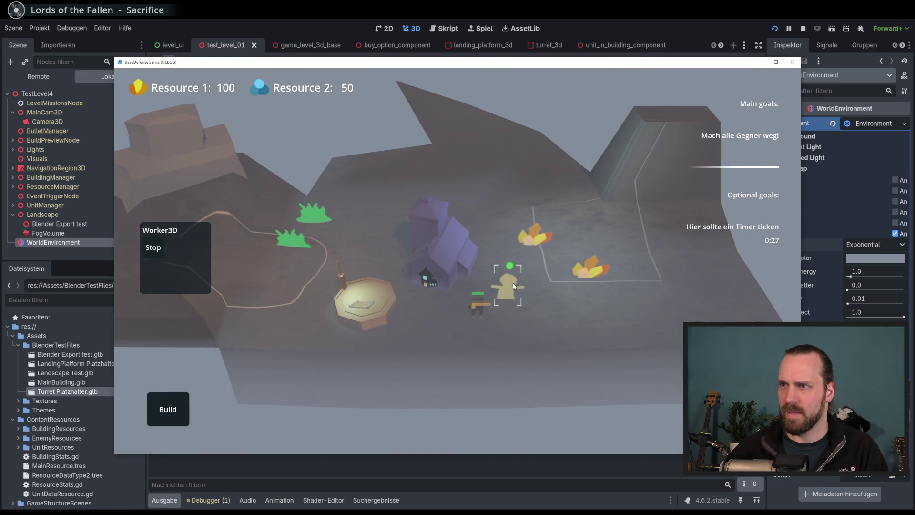
scroll(490, 267, up, 2)
scroll(576, 282, down, 3)
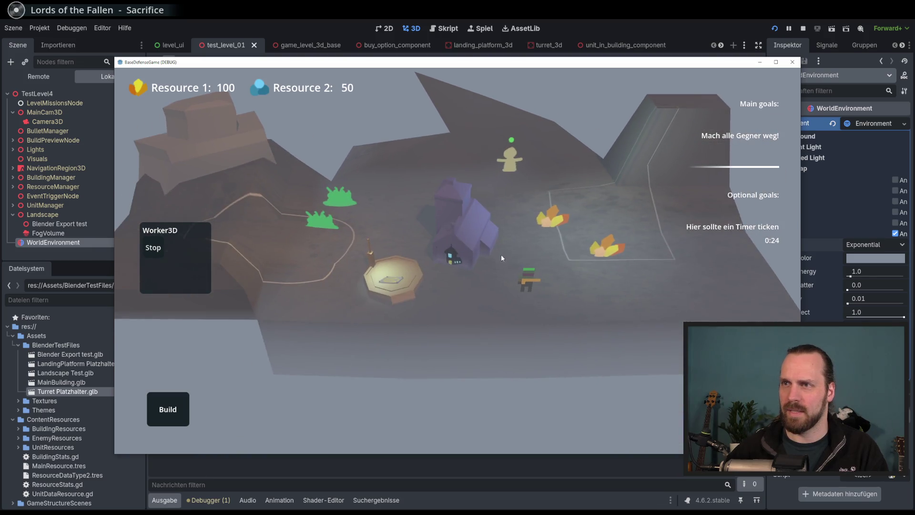
scroll(502, 257, up, 4)
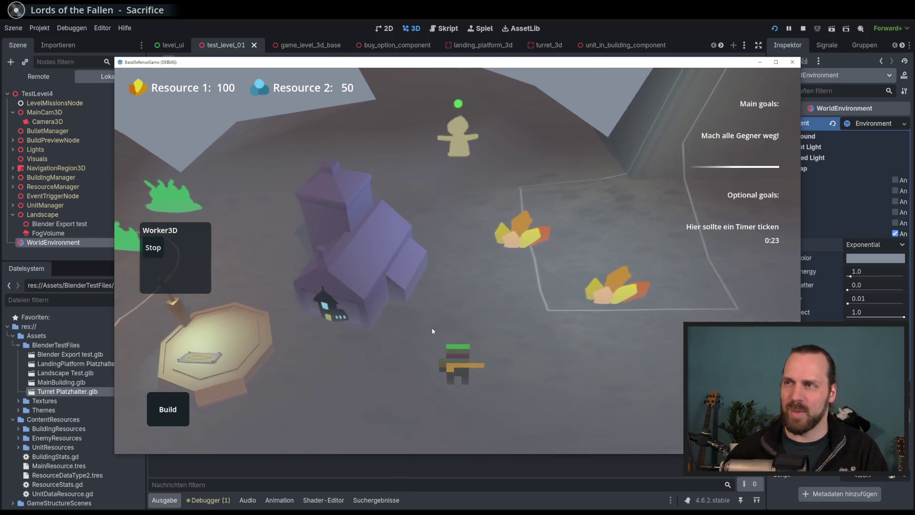
scroll(459, 344, down, 5)
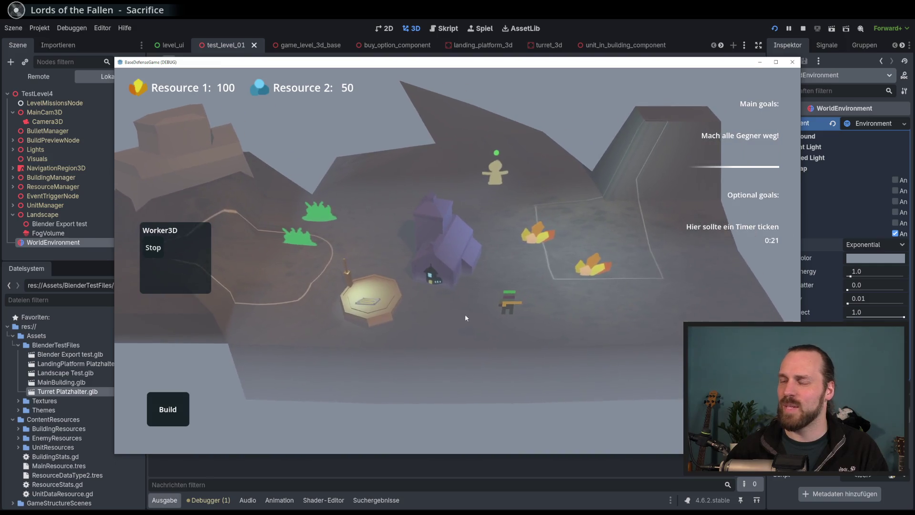
scroll(465, 313, up, 2)
scroll(585, 301, up, 3)
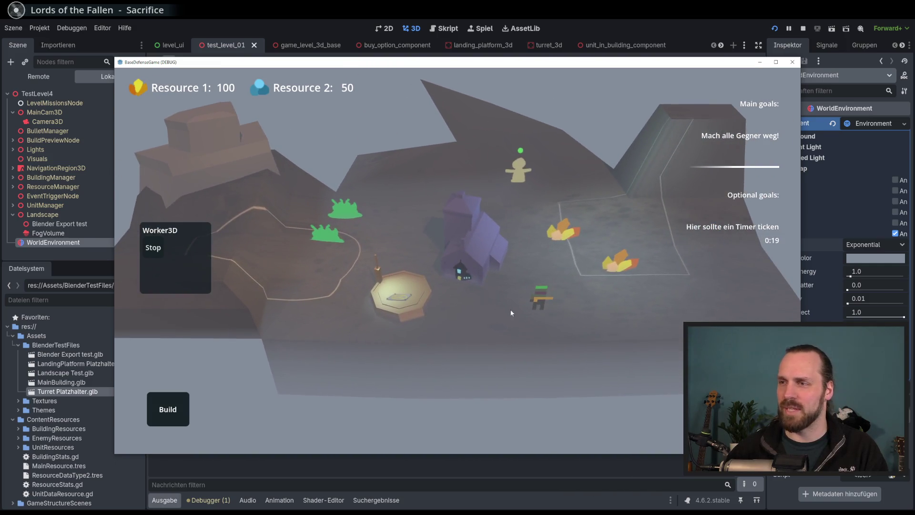
scroll(536, 319, up, 2)
- Recruit three Laser Dude units from the main building and pan over to them
click(494, 313)
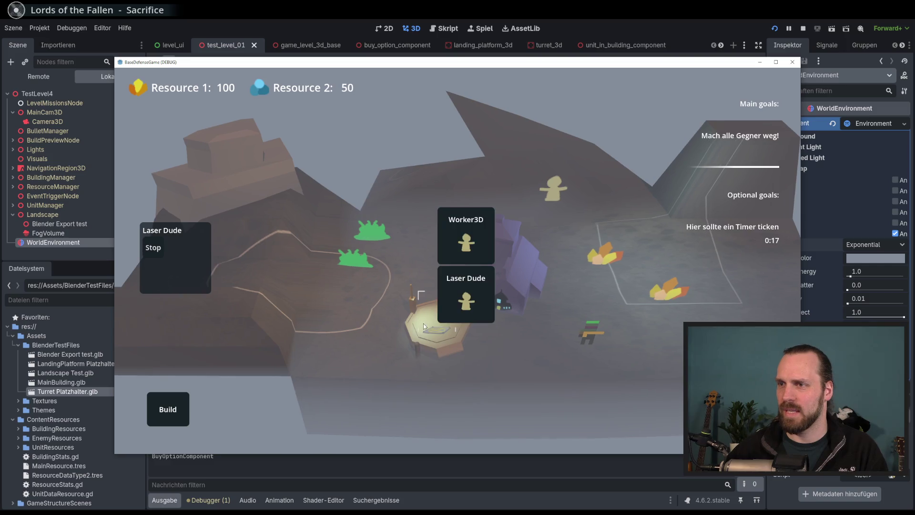
click(487, 263)
click(488, 262)
click(487, 262)
click(488, 262)
click(487, 263)
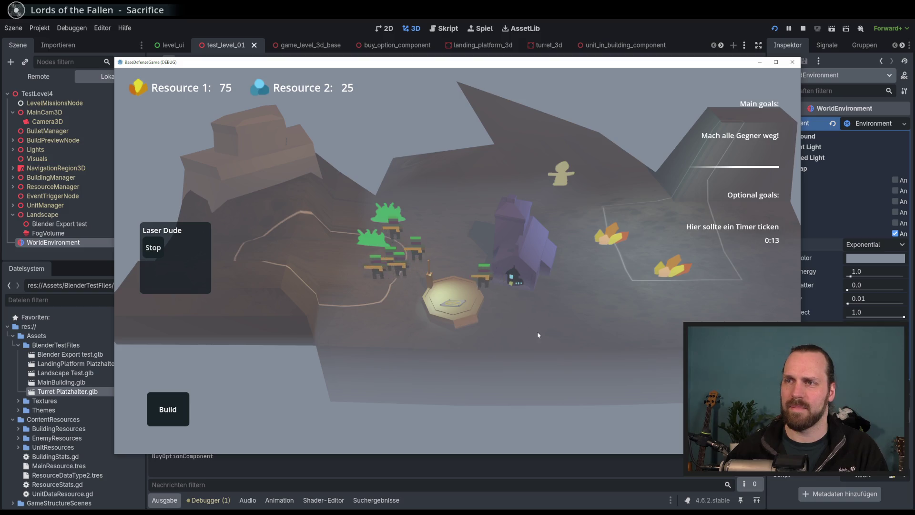
drag(379, 273, 297, 248)
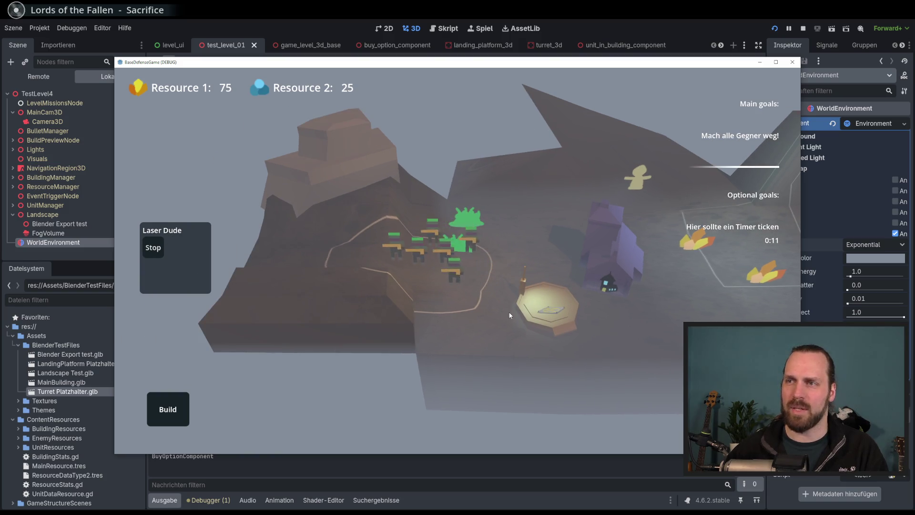
drag(510, 317, 570, 364)
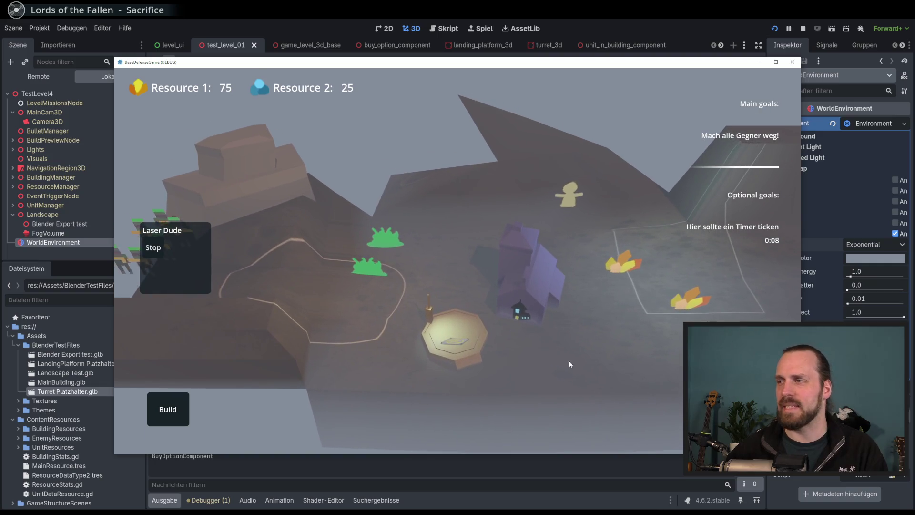
- Return to the editor's game view and move the game window aside
key(F8)
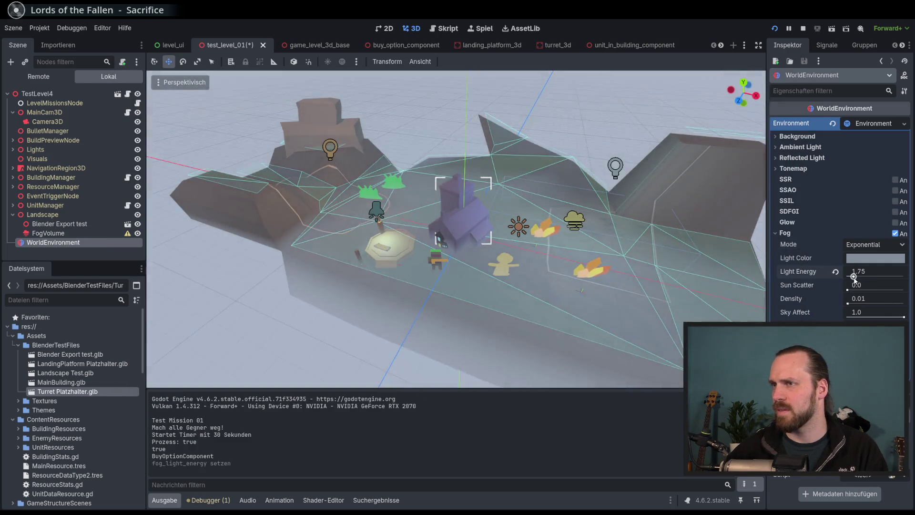
click(472, 28)
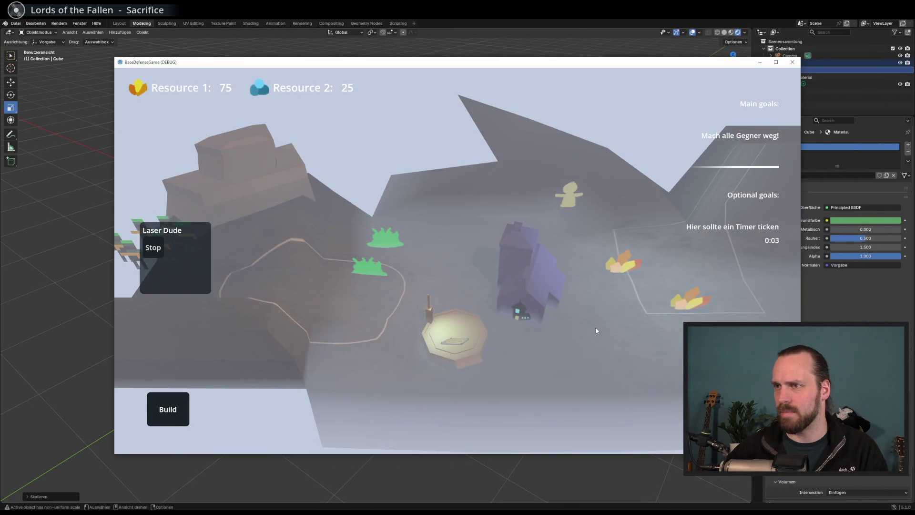
drag(523, 63, 481, 66)
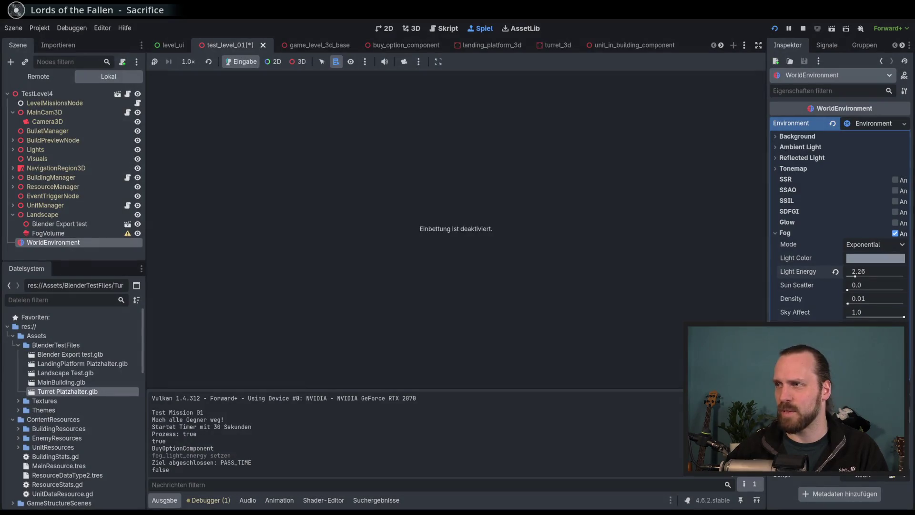
- Enable embedded play, launch Test Mission 01 inside the editor, and try fog Light Energy 0.0 before restoring 1.0
click(438, 62)
click(471, 89)
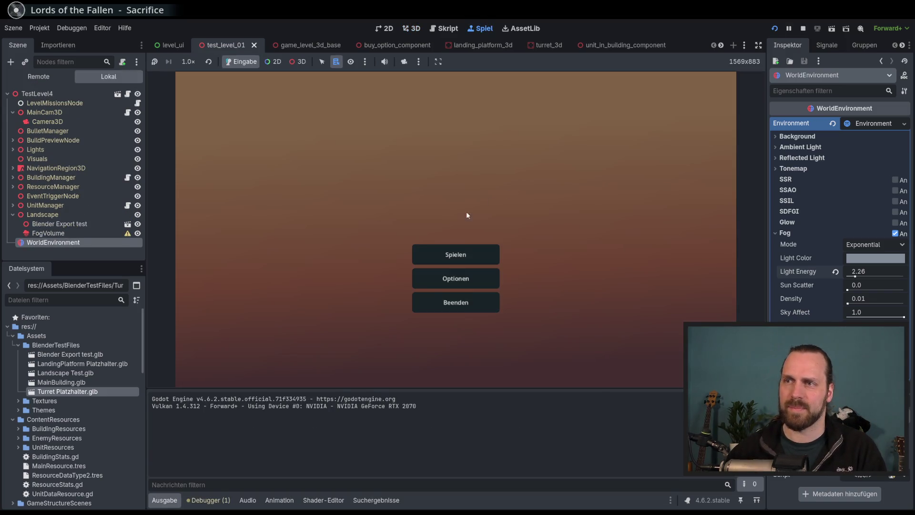
click(455, 255)
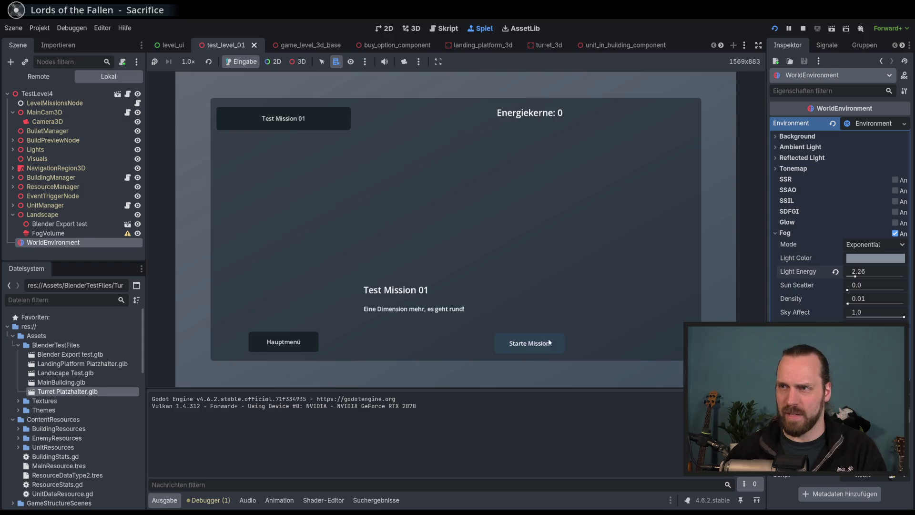
click(529, 340)
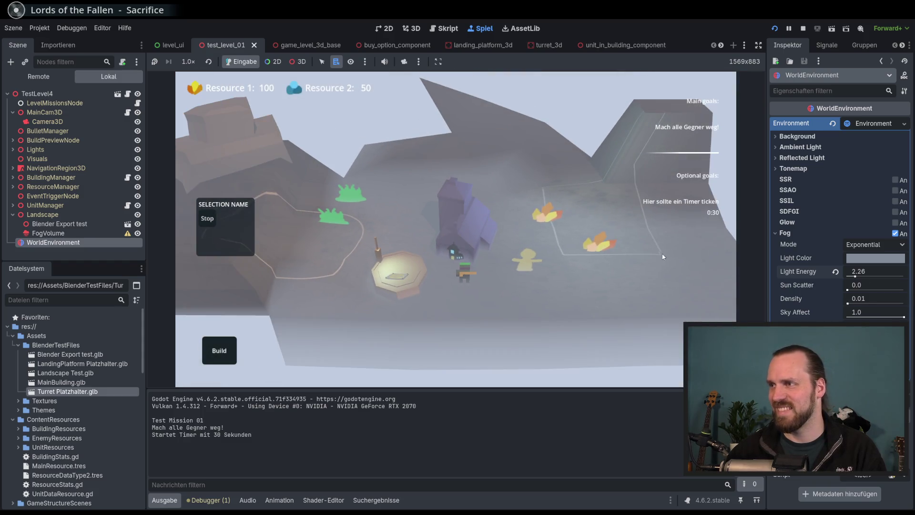
mouse_move(858, 274)
mouse_down()
mouse_move(847, 276)
mouse_move(853, 290)
mouse_move(842, 304)
mouse_up()
click(835, 271)
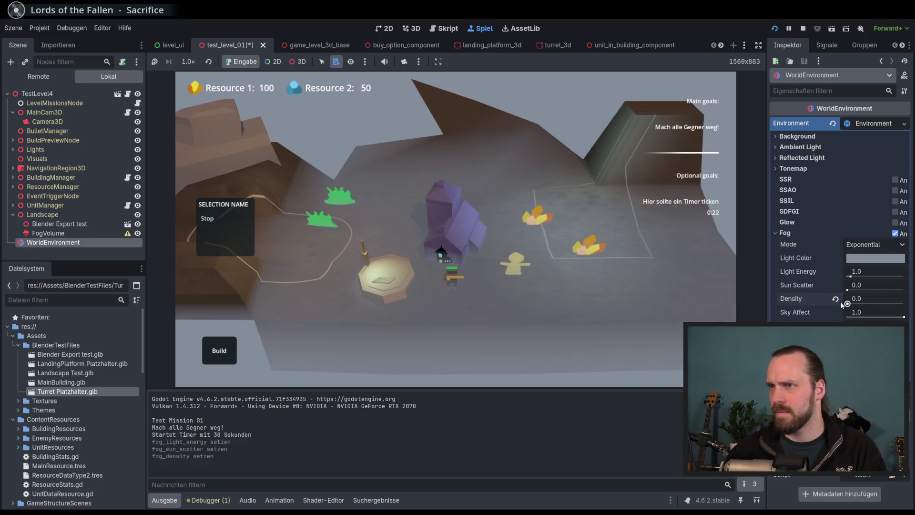
- Set fog Density to 0.0, nudge the game camera, try 0.02, then restore 0.01
click(848, 304)
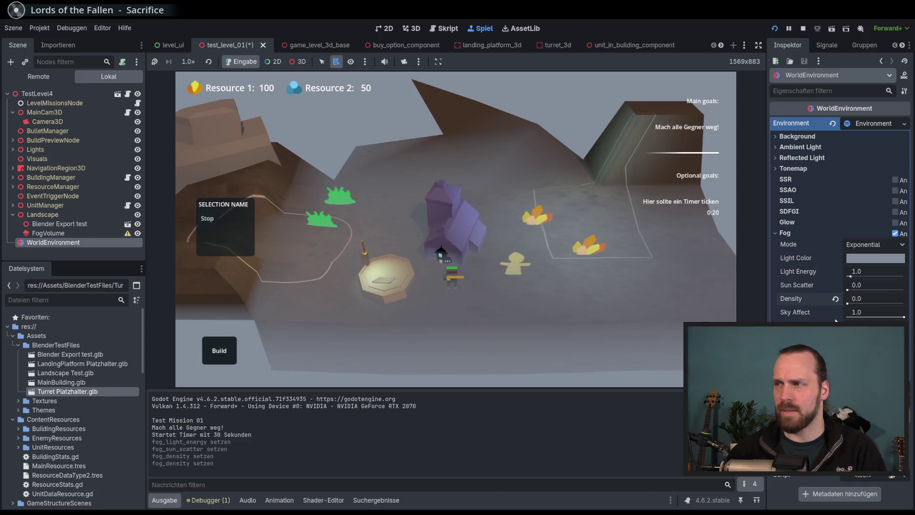
key(a)
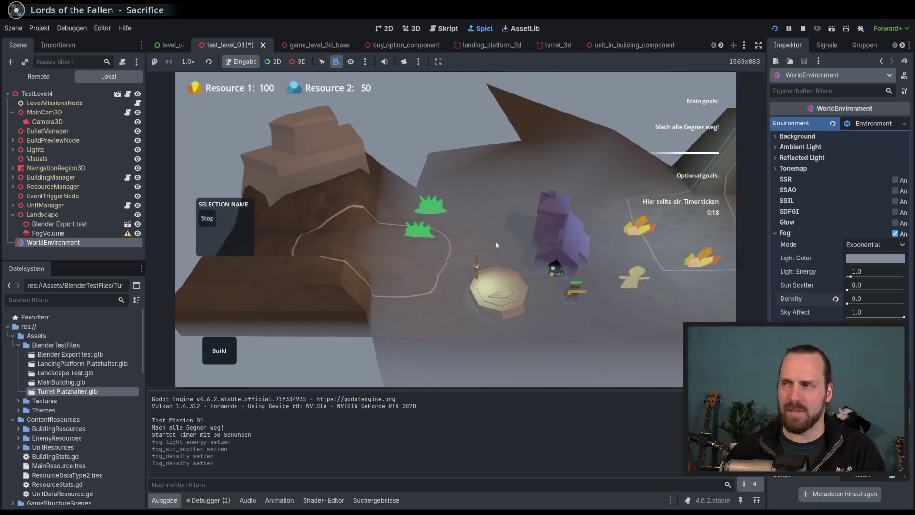
key(d)
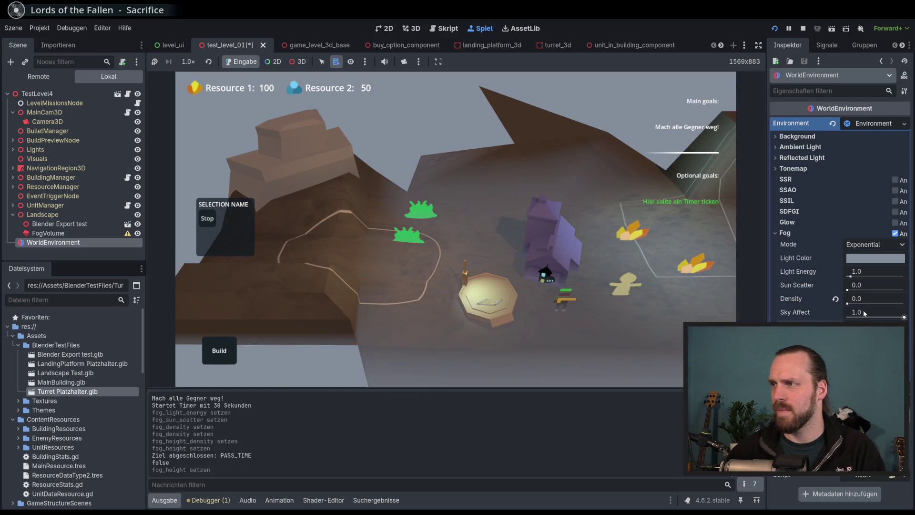
drag(856, 299, 861, 299)
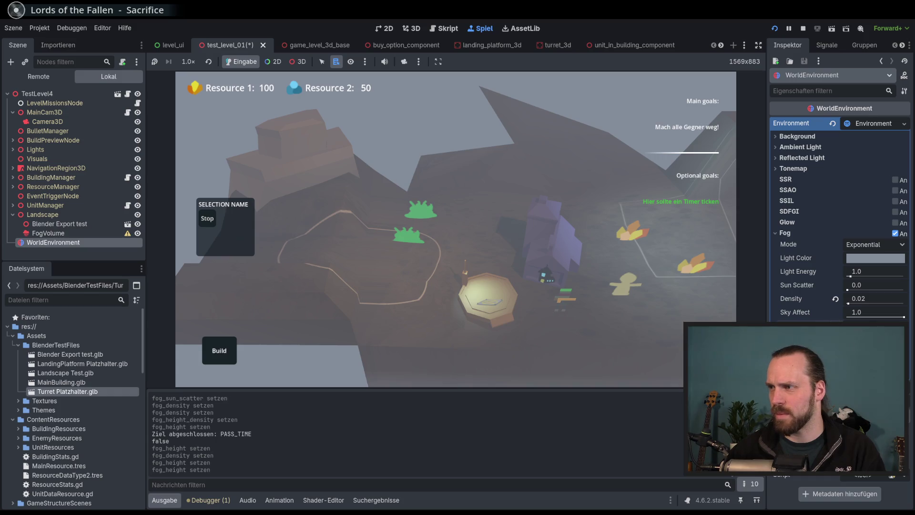
click(835, 299)
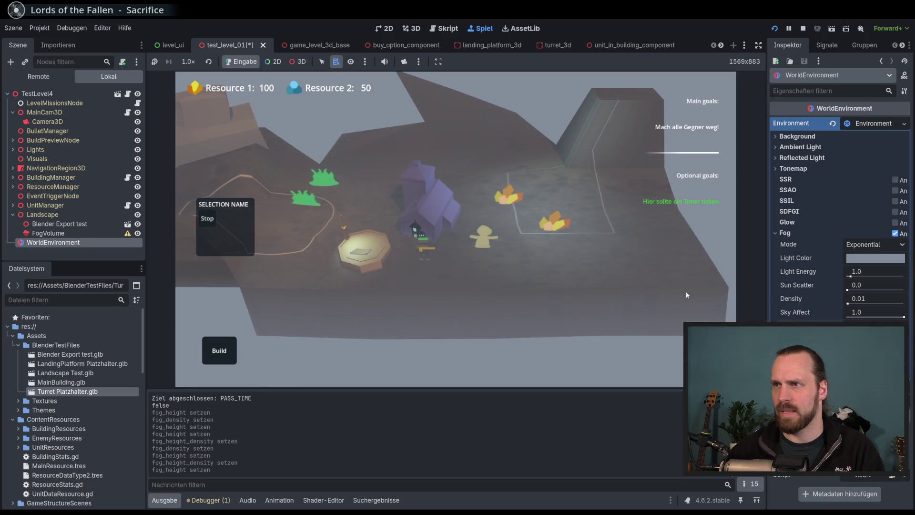
- Turn fog off and enable Glow with Normalized on and Intensity 8.0
click(889, 234)
click(895, 223)
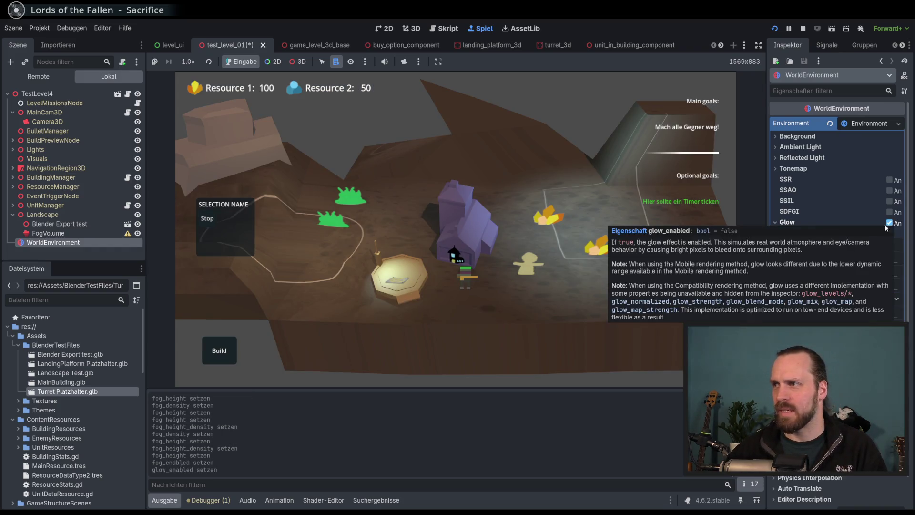
click(846, 245)
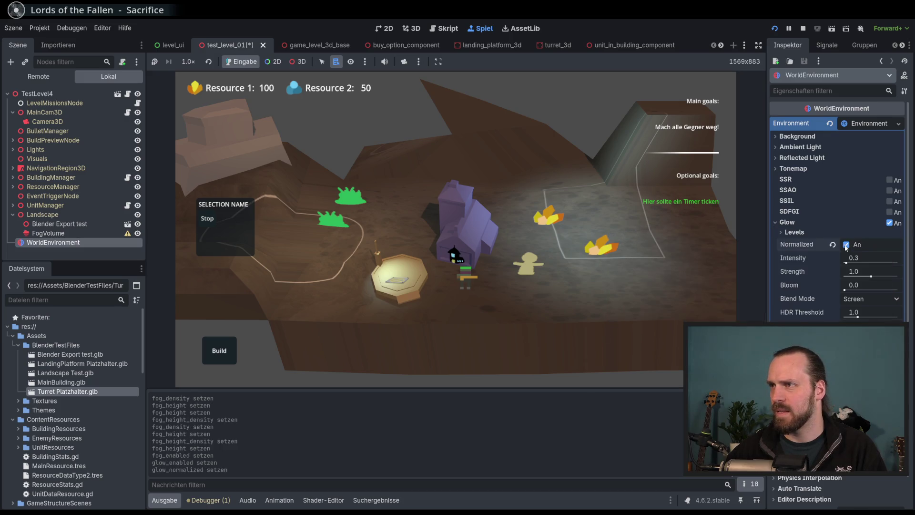
mouse_move(862, 260)
mouse_down()
mouse_move(898, 260)
mouse_move(888, 280)
mouse_up()
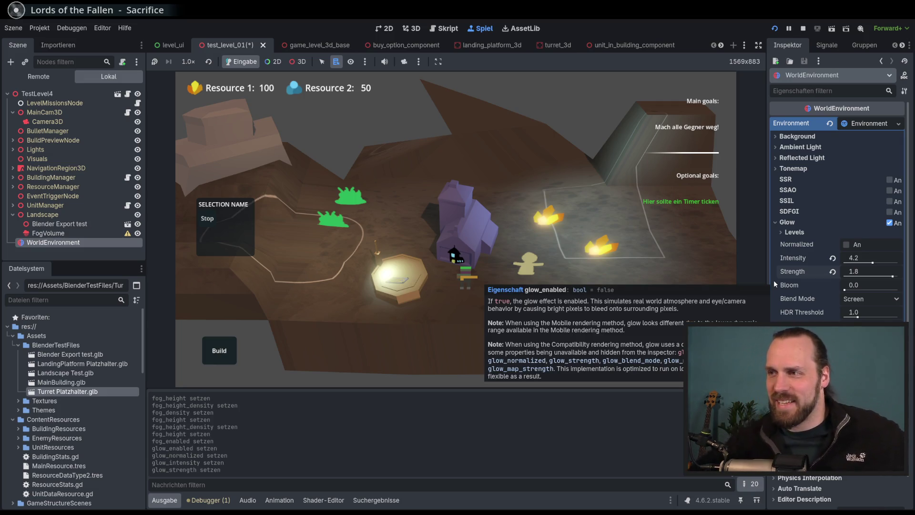
scroll(513, 214, up, 3)
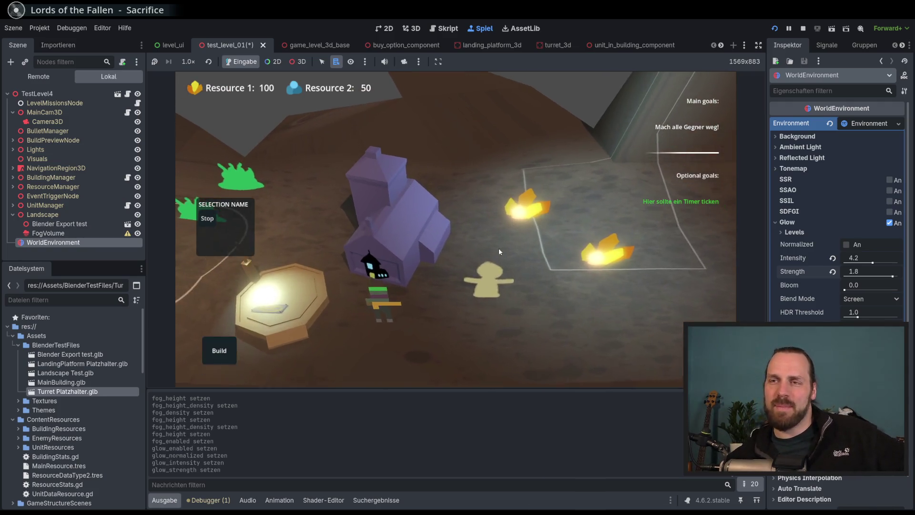
scroll(505, 215, down, 2)
scroll(525, 234, up, 2)
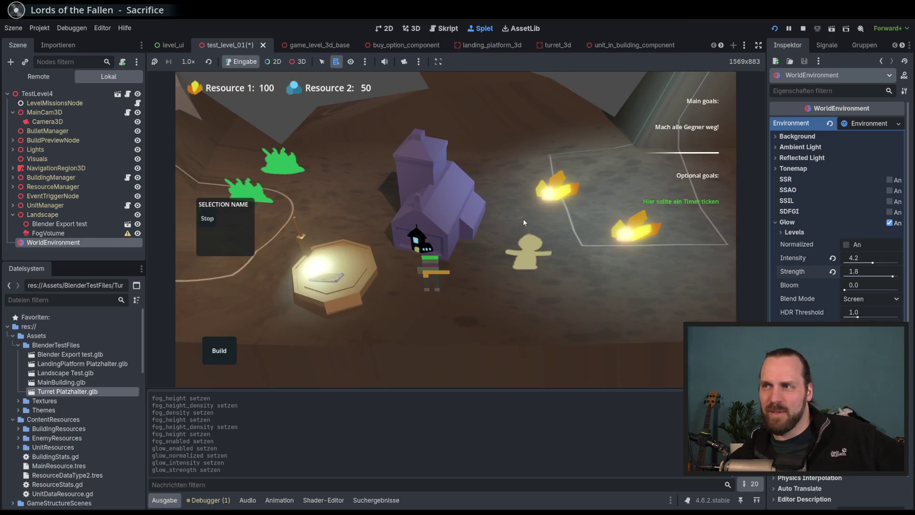
- Set glow Strength to 2.0, reapply Intensity 8.0 after a reset, and switch Normalized off
click(523, 220)
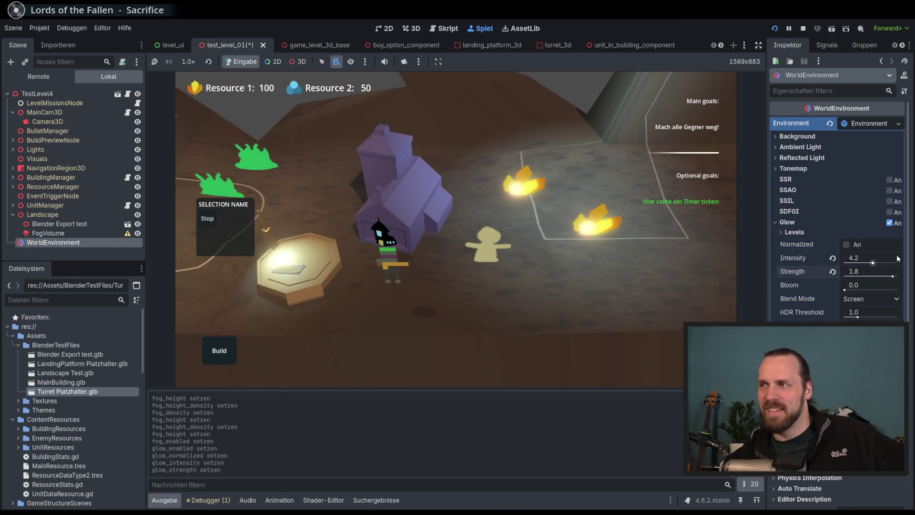
mouse_move(872, 276)
mouse_down()
mouse_move(899, 276)
mouse_move(848, 262)
mouse_move(872, 262)
mouse_move(871, 276)
mouse_up()
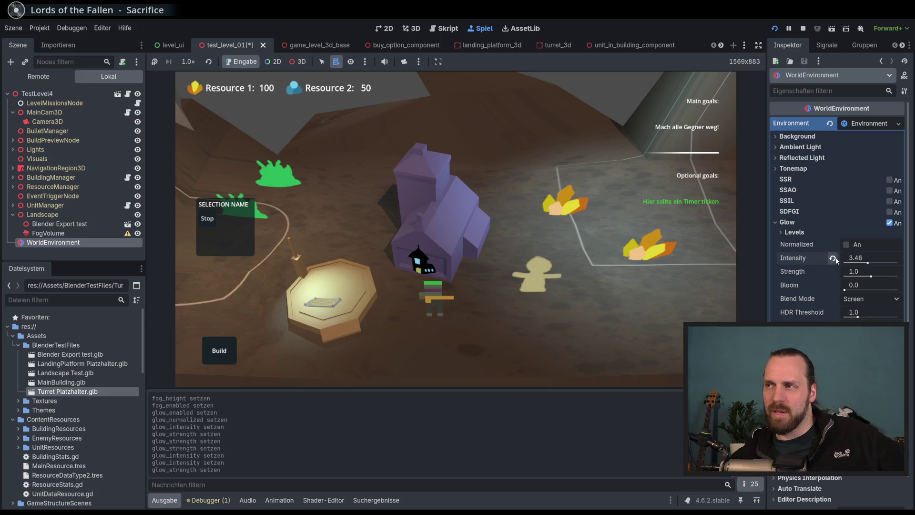
click(835, 258)
mouse_move(847, 264)
mouse_down()
mouse_move(898, 262)
mouse_move(900, 276)
mouse_up()
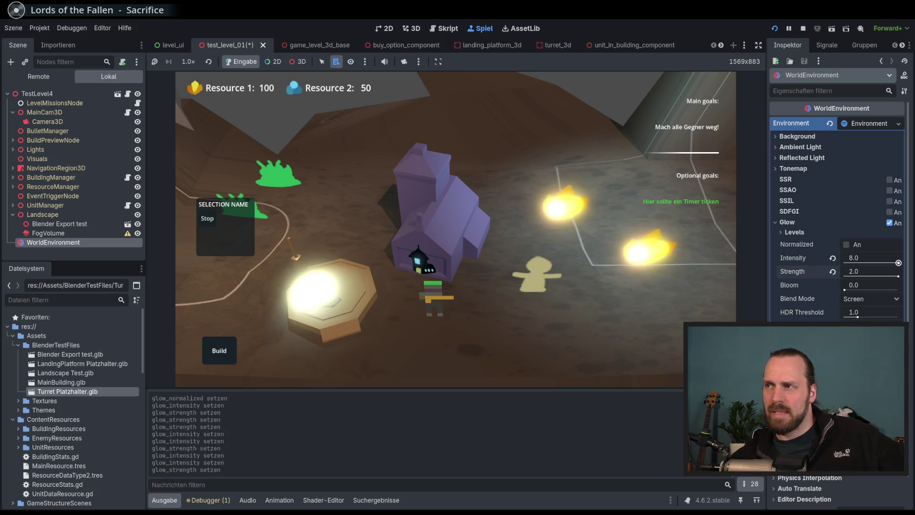
click(844, 246)
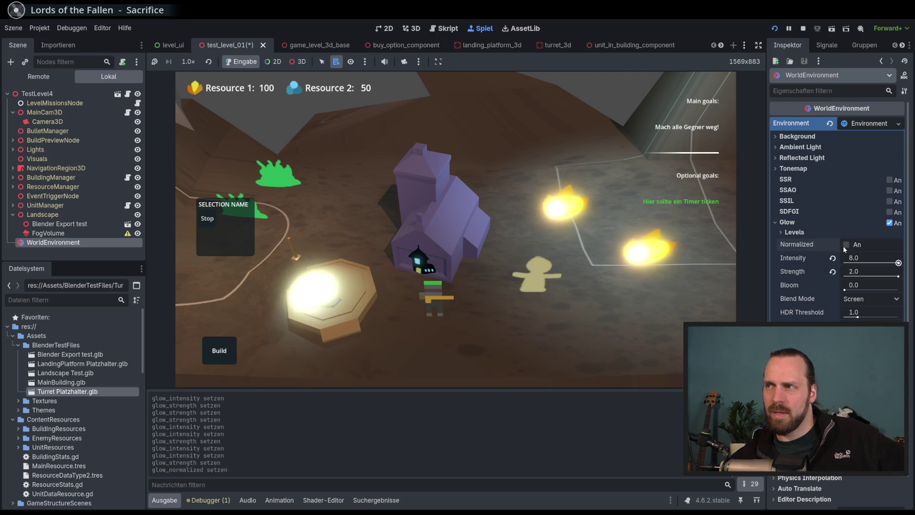
scroll(381, 252, down, 2)
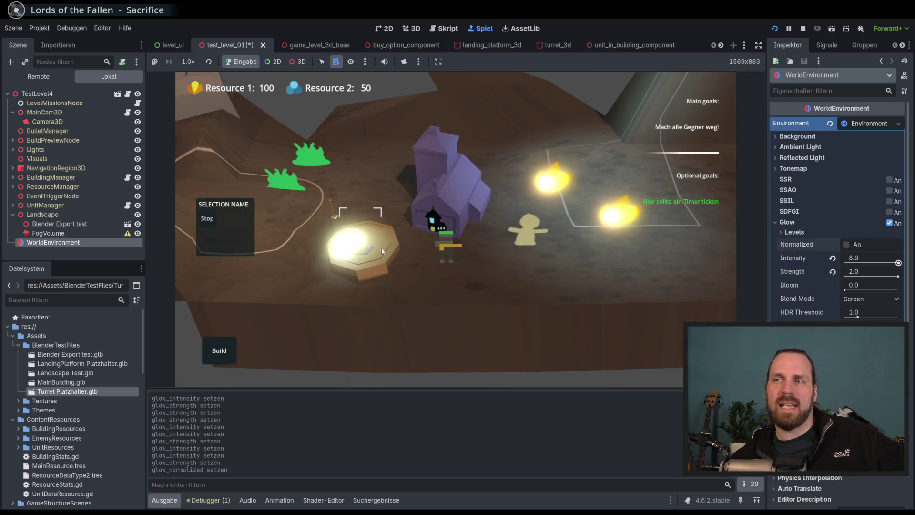
scroll(482, 279, up, 2)
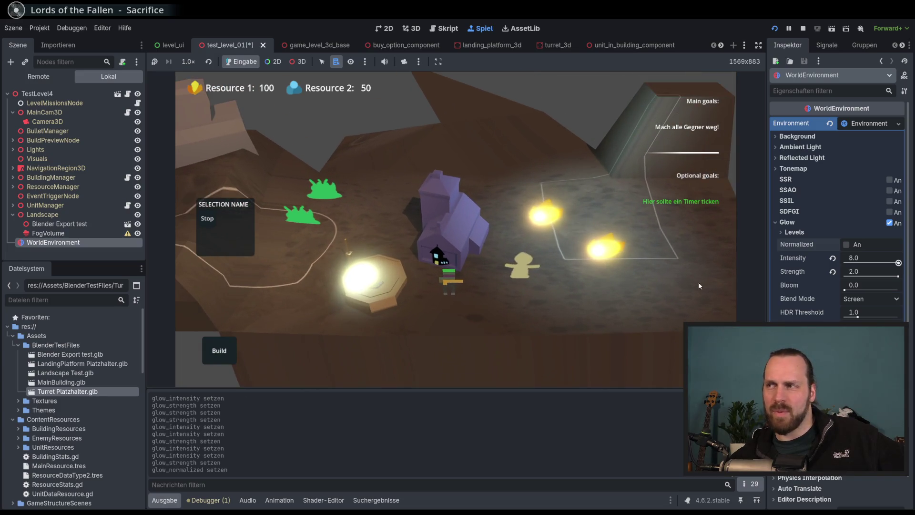
- Tweak glow bloom (around 0.07) and reset strength and intensity, then raise bloom and intensity to 1.12
click(848, 289)
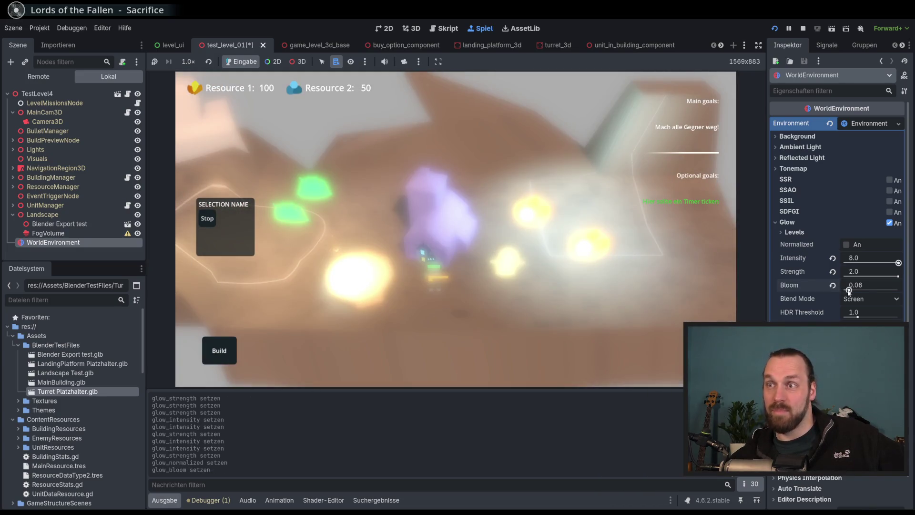
click(848, 290)
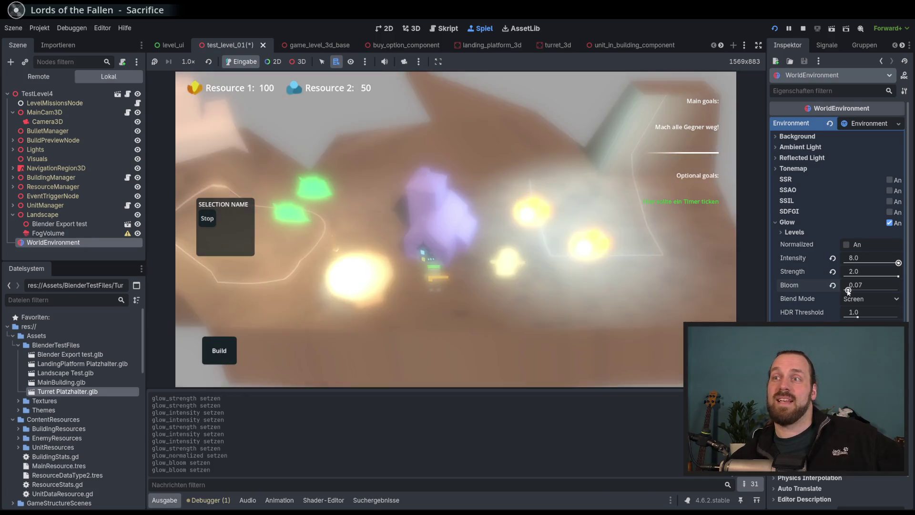
click(833, 271)
click(833, 258)
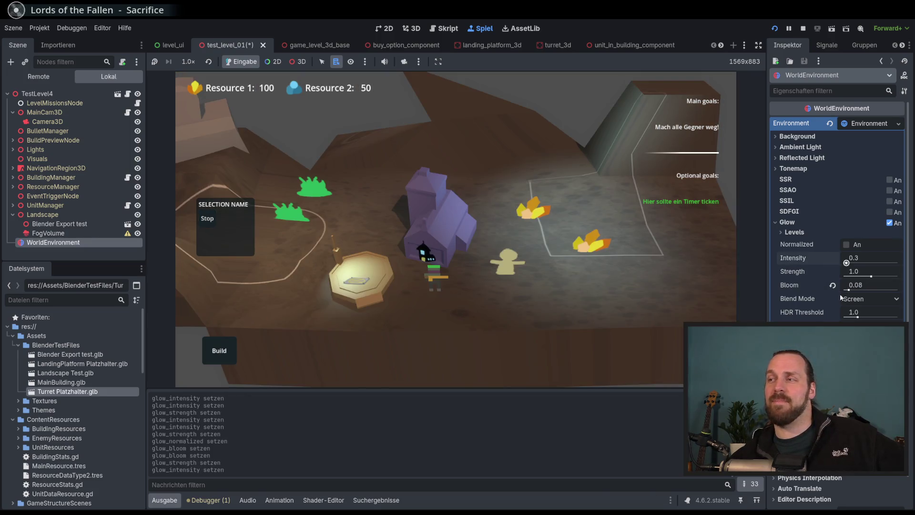
drag(849, 289, 906, 296)
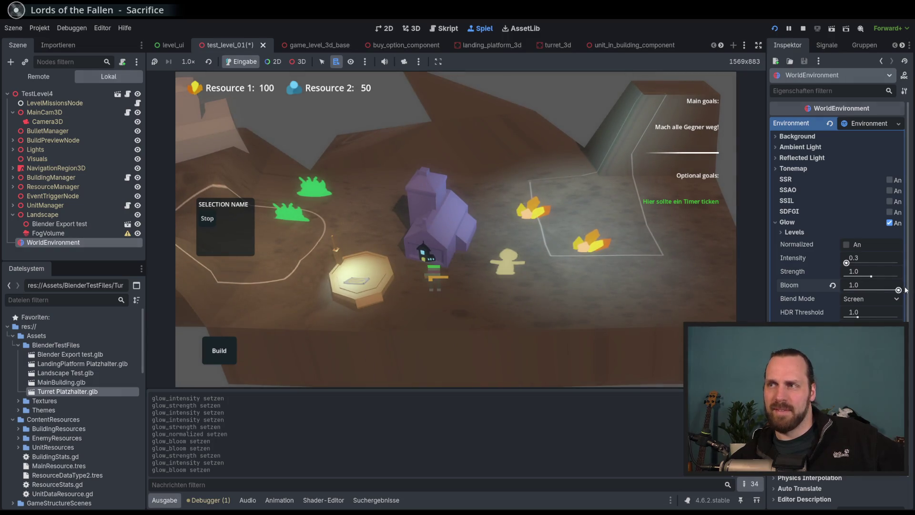
drag(846, 263, 878, 278)
scroll(659, 240, down, 3)
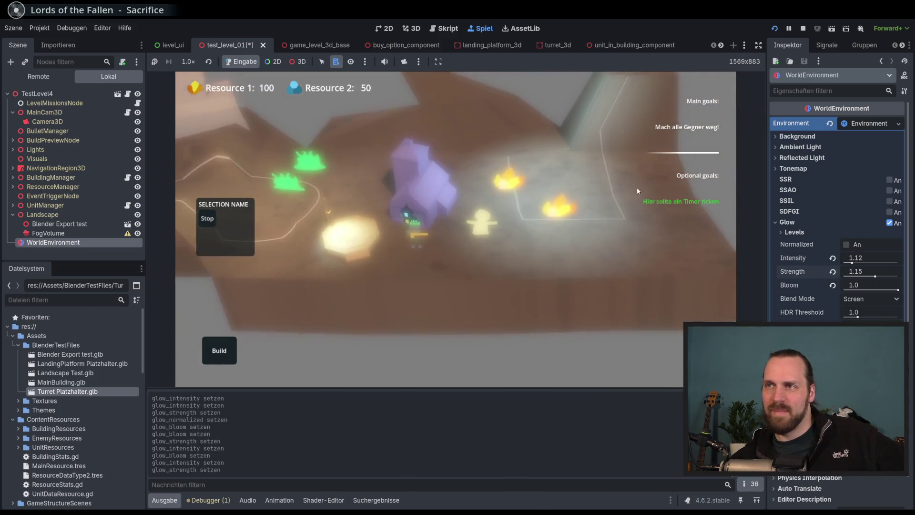
scroll(559, 303, up, 2)
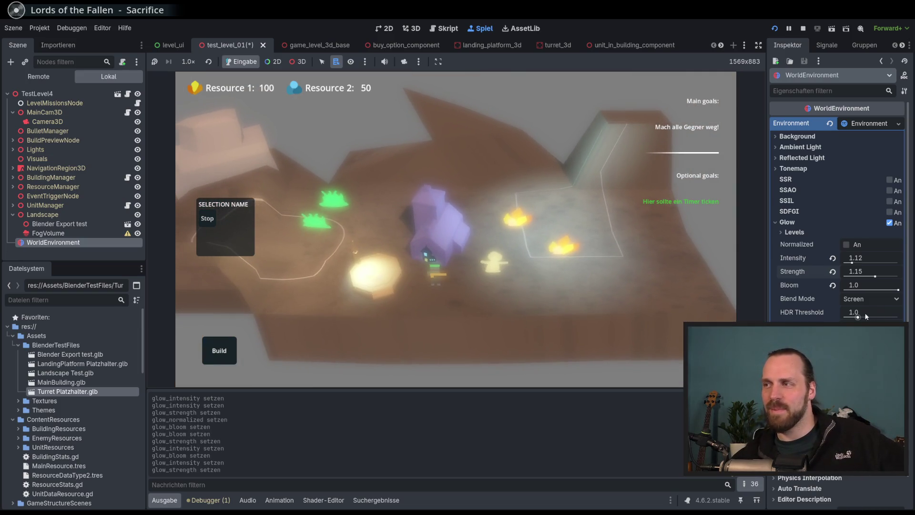
- Lower the glow HDR threshold, reset it to 1.0, then switch blend mode to Soft Light and raise strength
drag(866, 316, 857, 318)
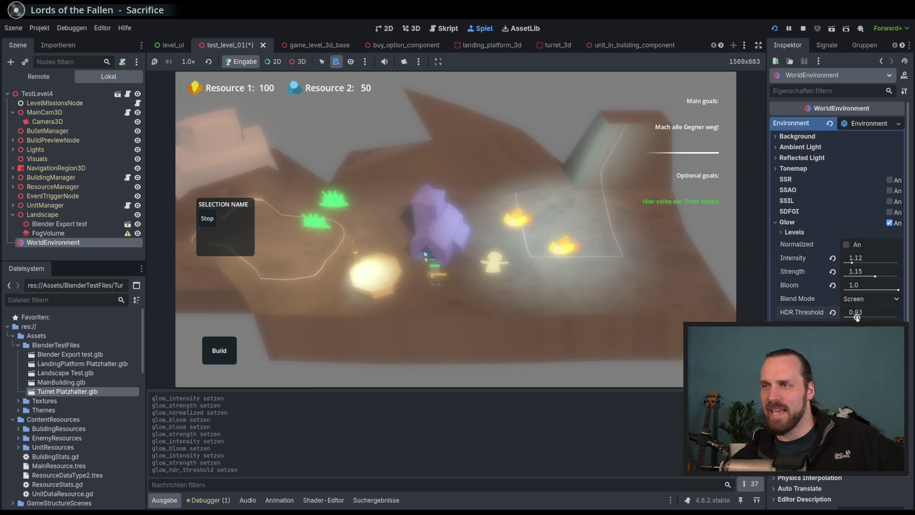
click(832, 312)
click(870, 298)
click(866, 339)
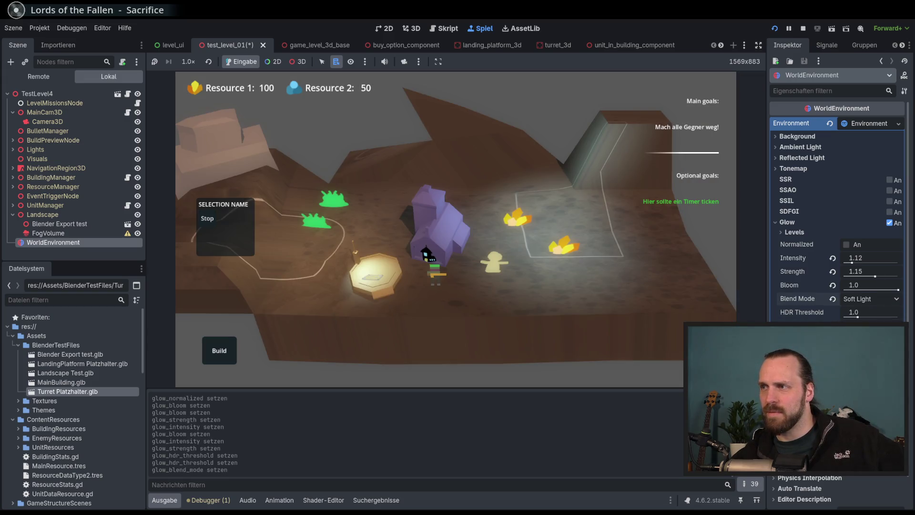
mouse_move(876, 276)
mouse_down()
mouse_move(899, 280)
mouse_move(891, 276)
mouse_up()
- Try the Additive, Replace and Mix glow blend modes, revert to Screen, and disable glow
click(870, 299)
click(865, 315)
click(870, 299)
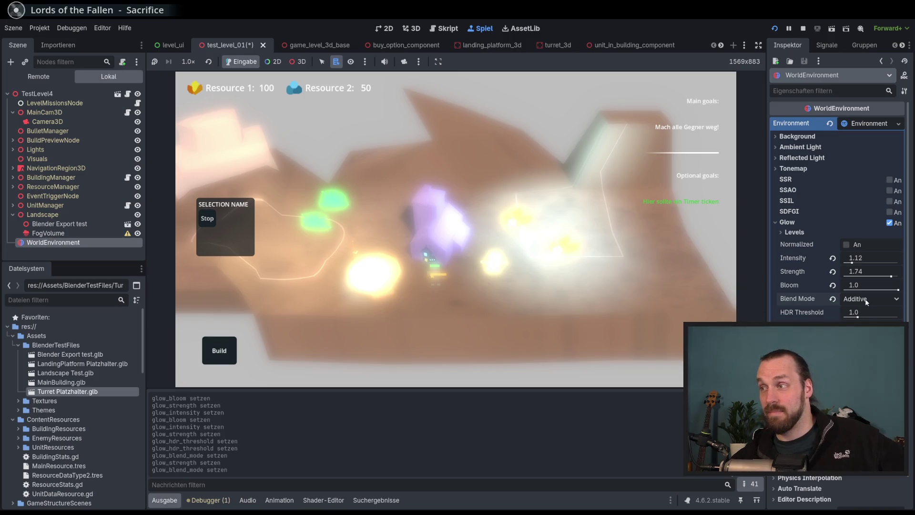
click(865, 350)
click(868, 301)
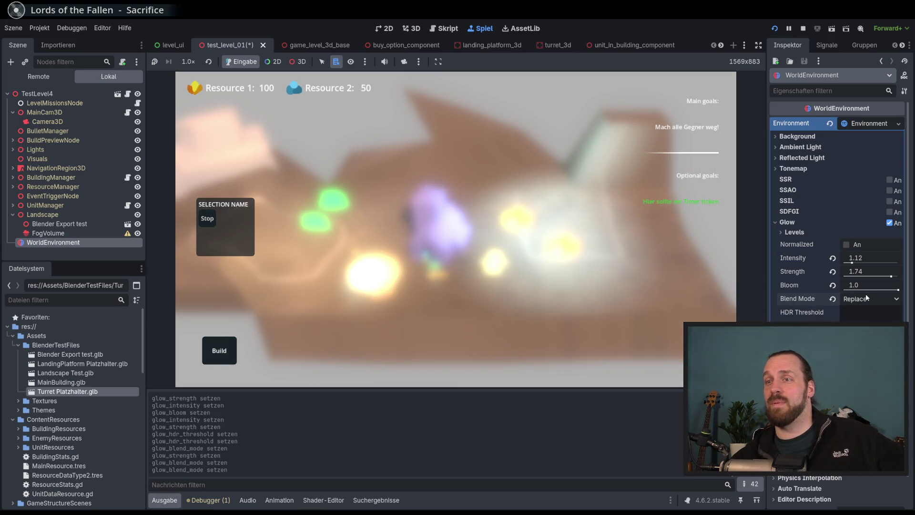
click(865, 362)
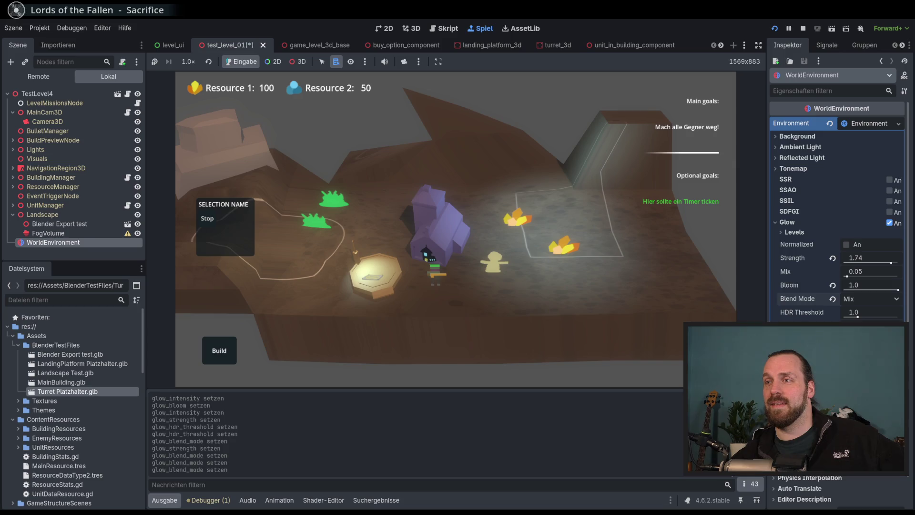
click(833, 298)
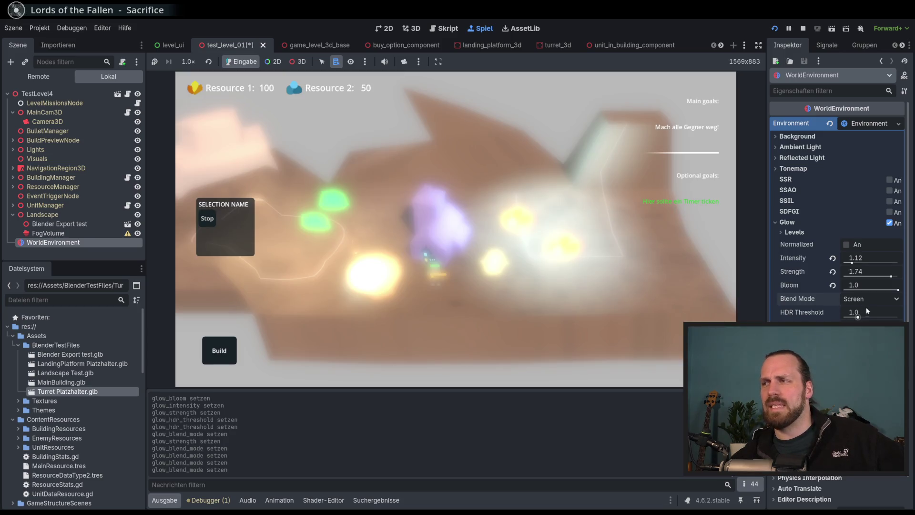
click(890, 223)
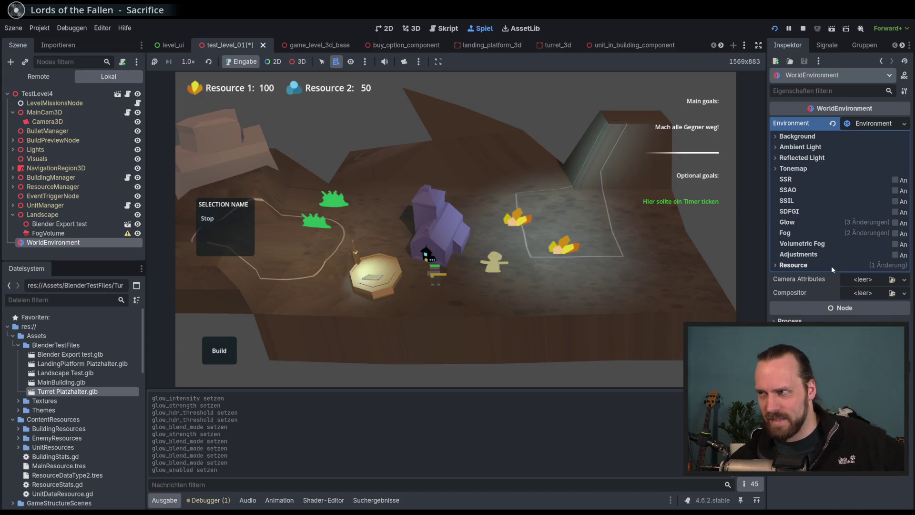
- Briefly enable SDFGI and its occlusion, then switch SDFGI back off
mouse_move(846, 244)
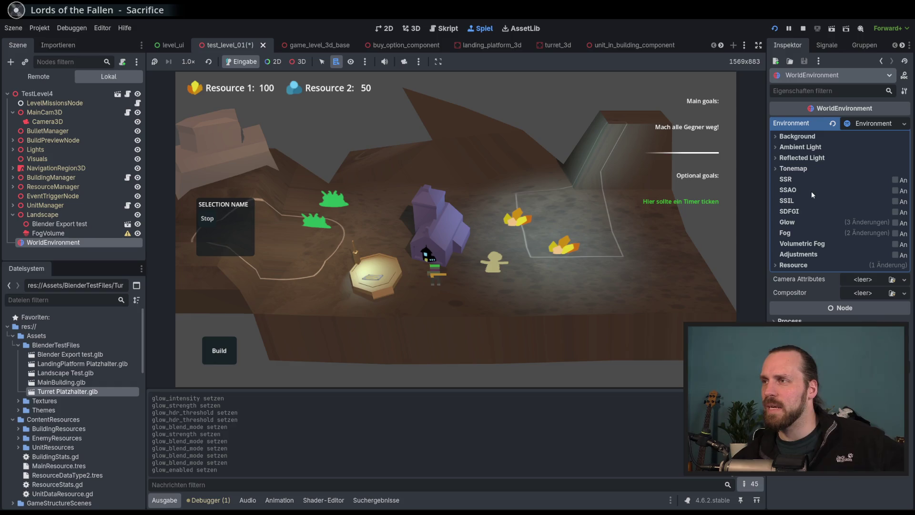
click(895, 212)
click(847, 223)
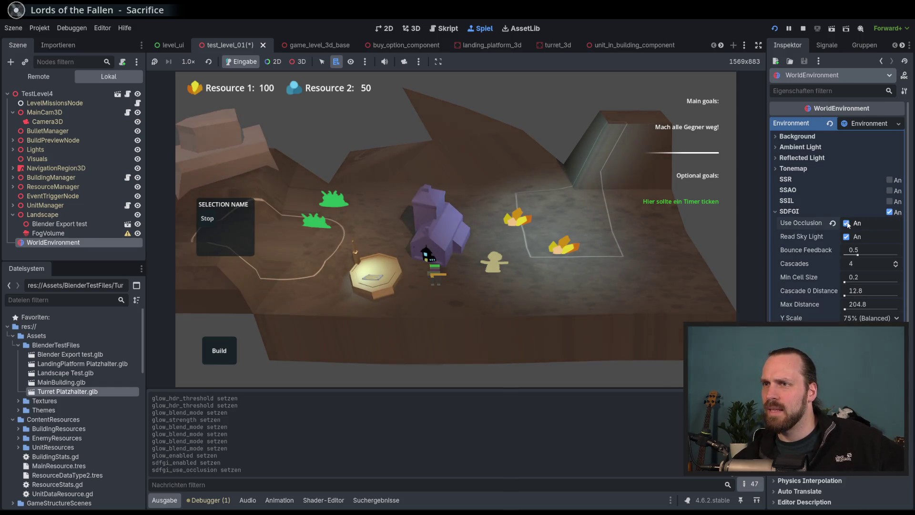
click(847, 223)
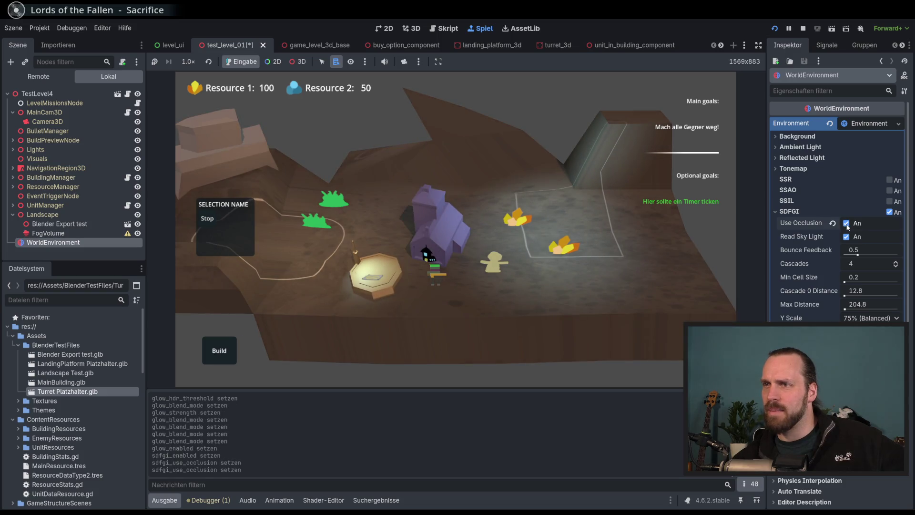
click(890, 212)
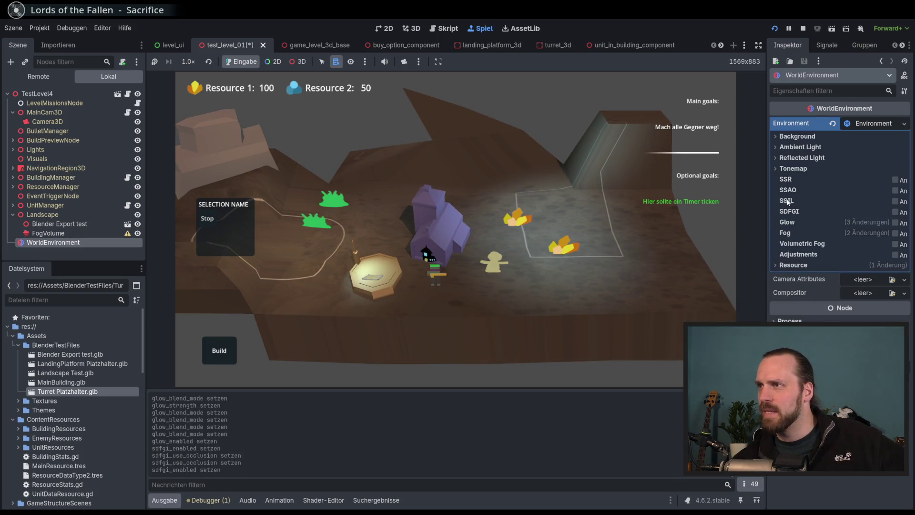
- Enable SSAO and compare it off and on in the running level
click(827, 191)
click(828, 190)
click(889, 190)
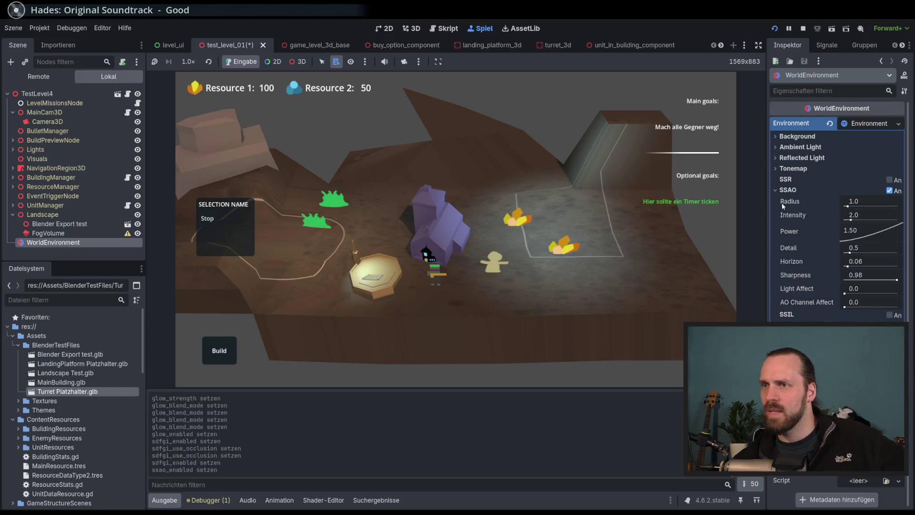
scroll(615, 233, up, 3)
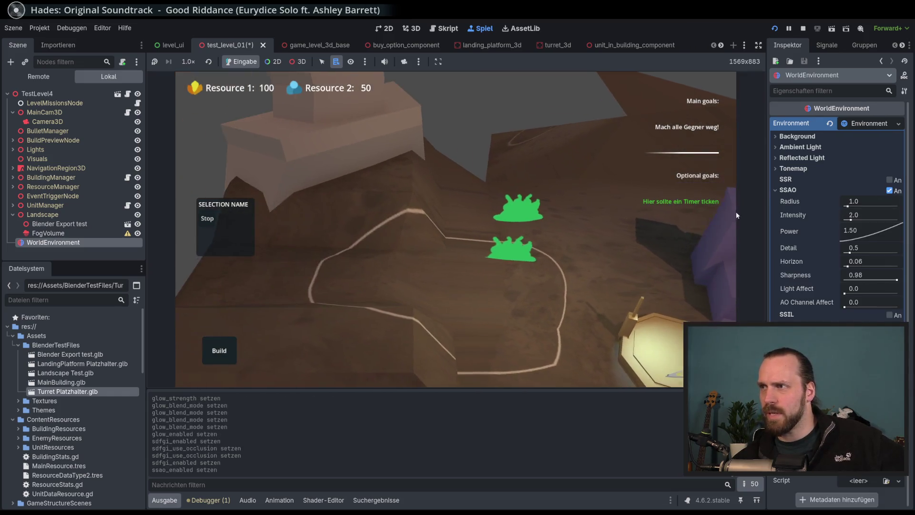
click(889, 190)
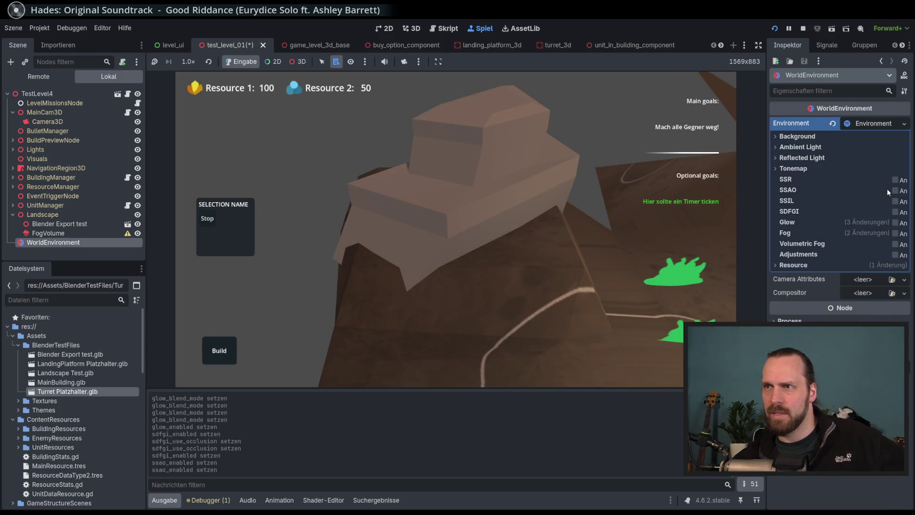
click(890, 190)
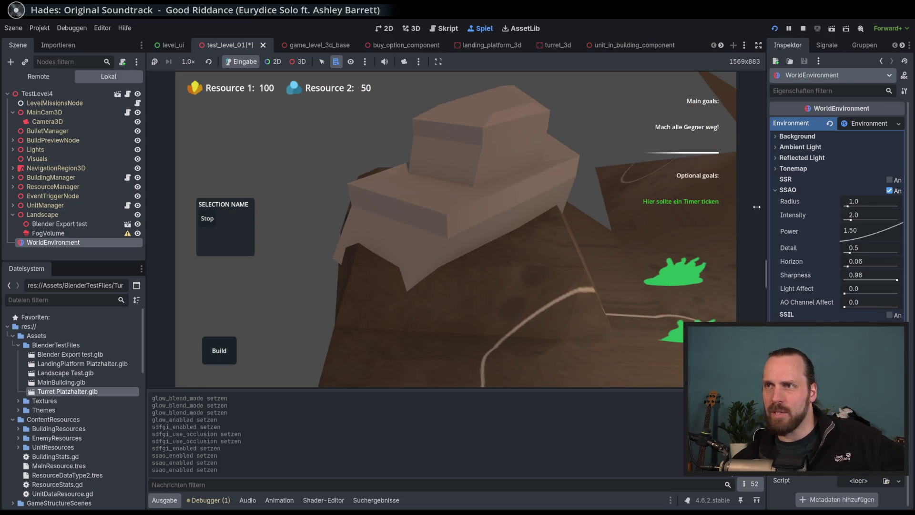
click(885, 190)
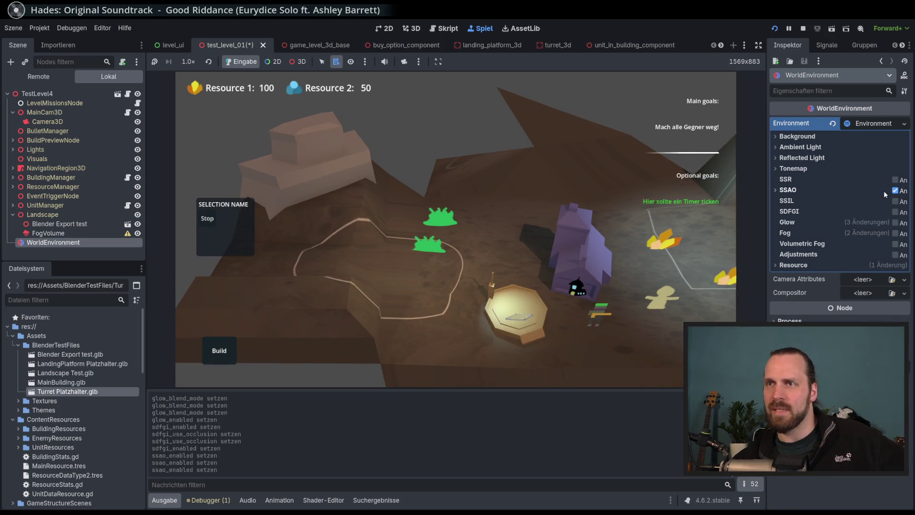
click(889, 191)
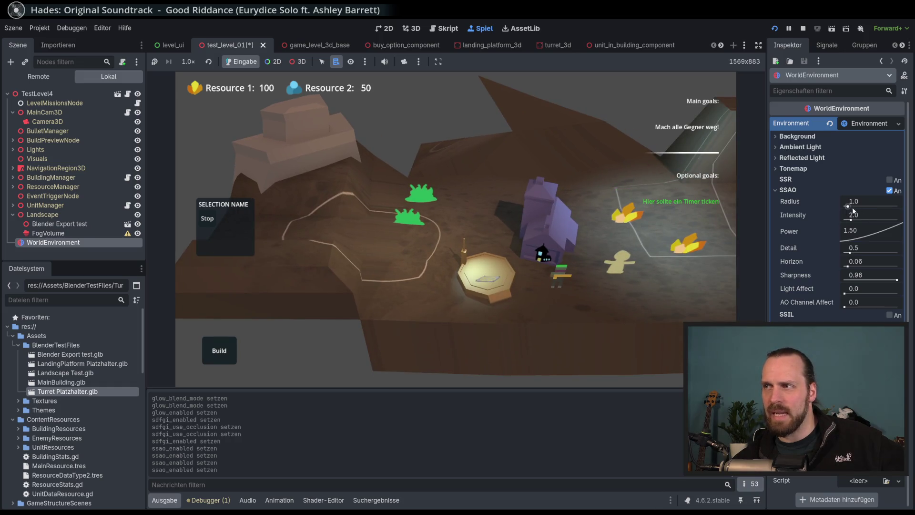
- Increase the SSAO radius and push intensity much higher, then reset intensity to 2.0
drag(848, 206, 850, 207)
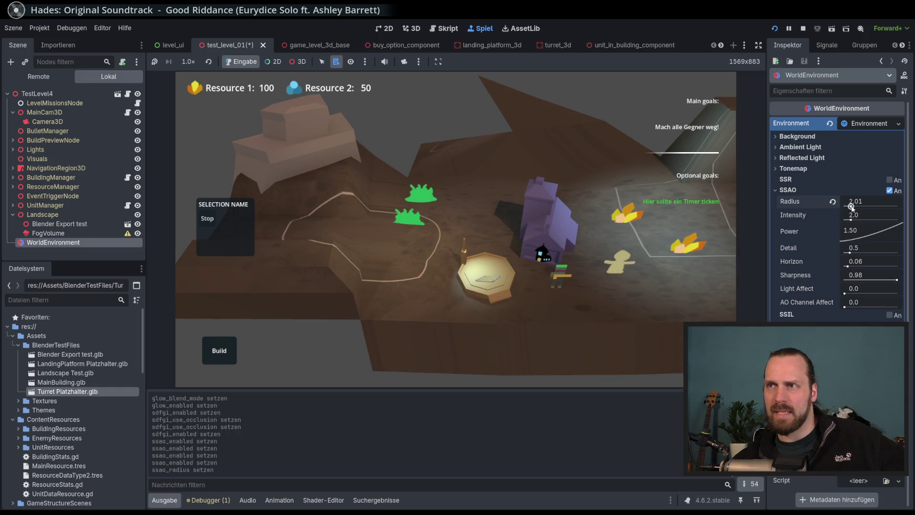
drag(852, 220, 863, 221)
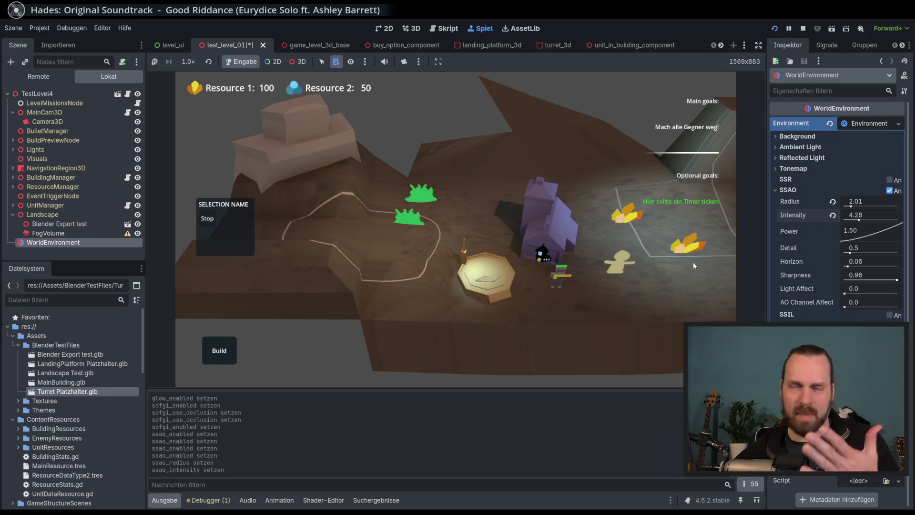
scroll(580, 259, up, 4)
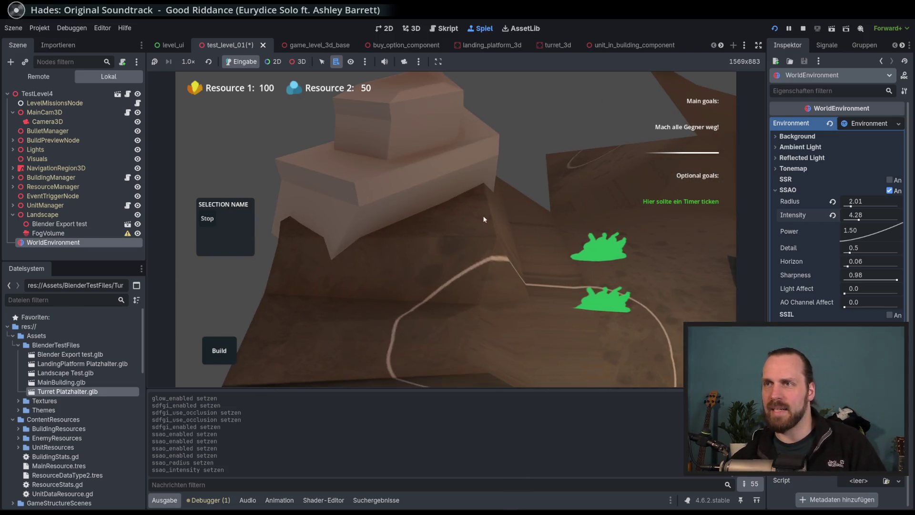
scroll(484, 219, up, 2)
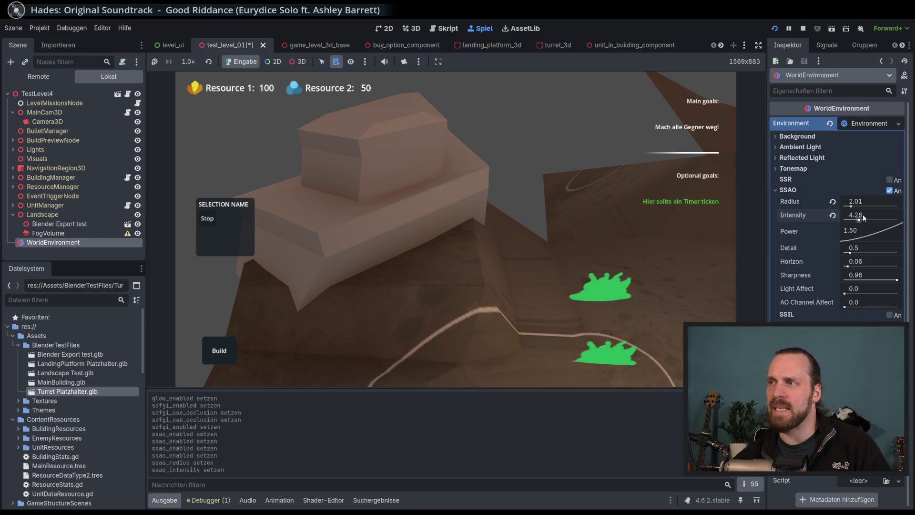
mouse_move(863, 217)
mouse_down()
mouse_move(872, 222)
mouse_move(847, 206)
mouse_up()
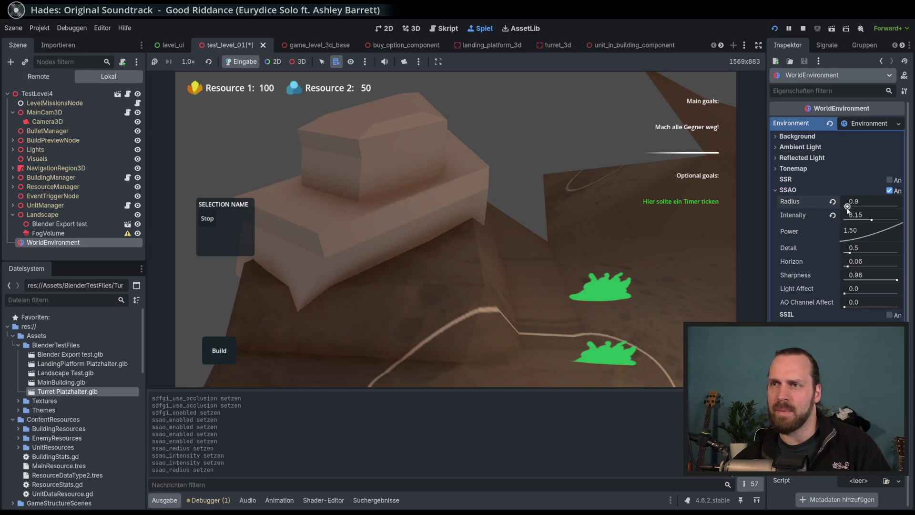
click(833, 215)
- Toggle SSAO on and off repeatedly to compare the shading, ending with it on
click(890, 190)
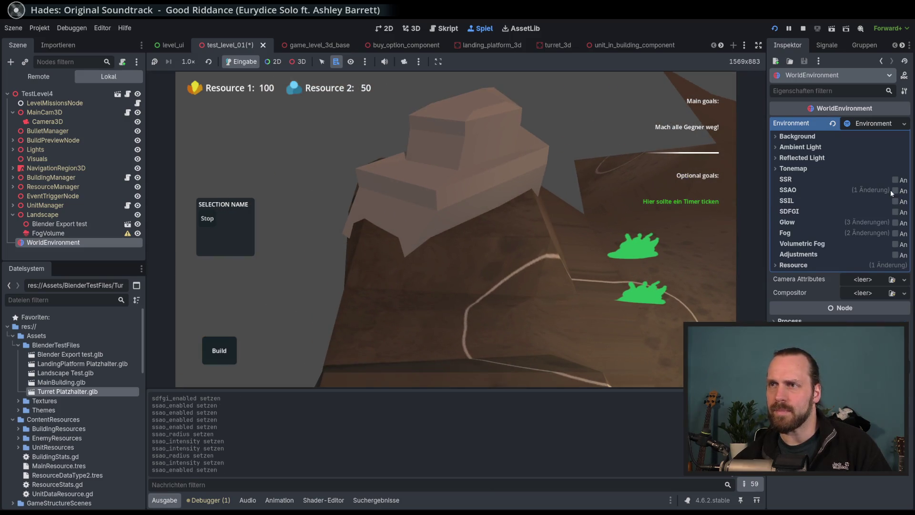
click(890, 191)
click(895, 194)
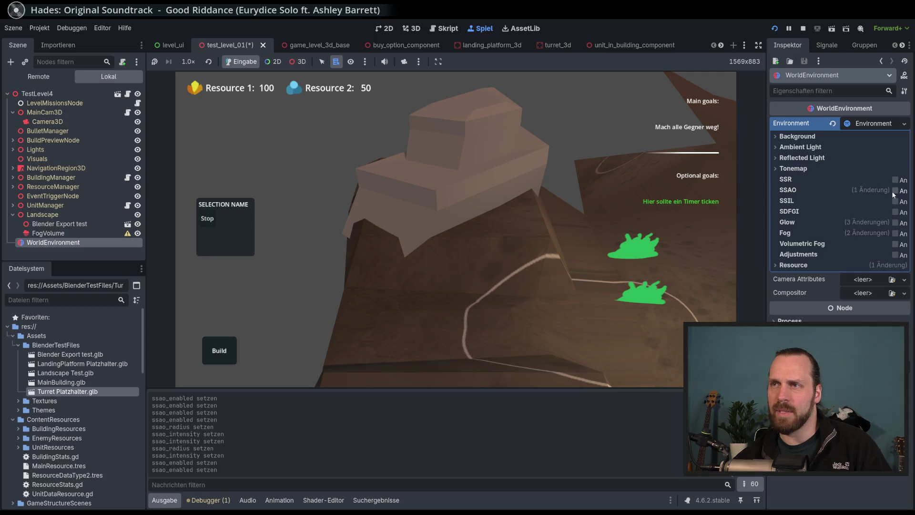
click(895, 193)
click(895, 193)
click(895, 193)
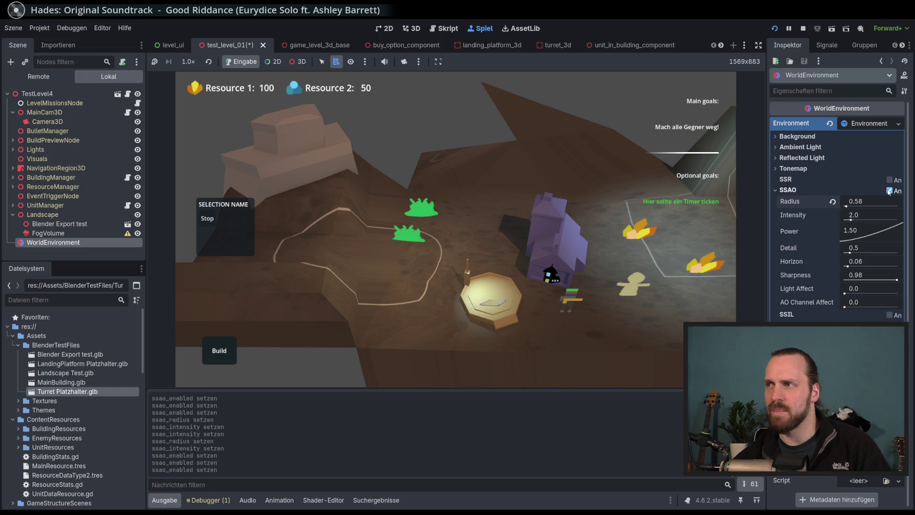
click(889, 191)
click(895, 191)
click(896, 192)
click(895, 191)
click(895, 191)
click(896, 191)
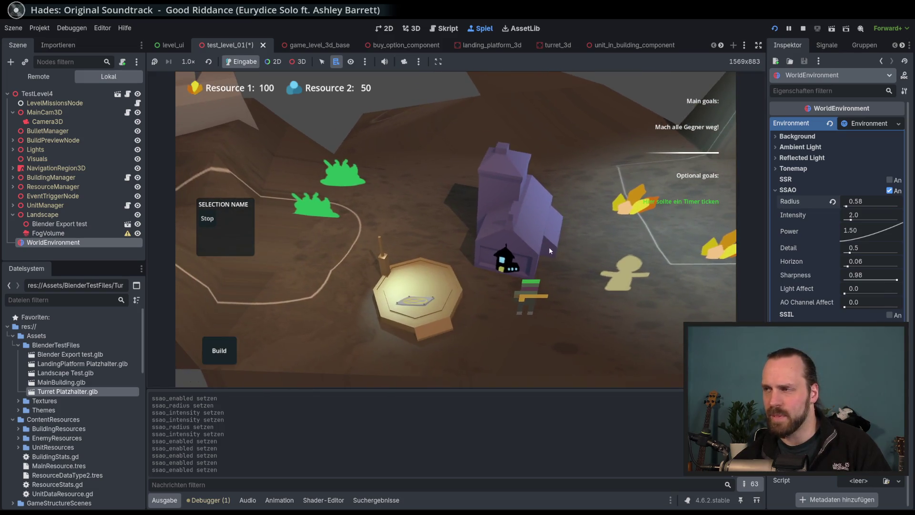
- Raise the SSAO power to about 0.255 and reshape its easing curve
scroll(561, 260, down, 3)
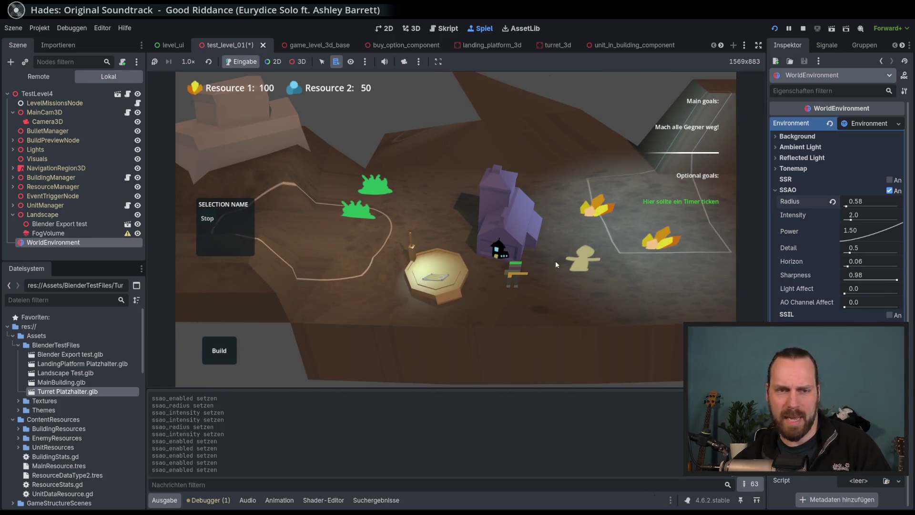
mouse_move(866, 234)
mouse_down()
mouse_move(880, 234)
mouse_move(866, 233)
mouse_move(856, 206)
mouse_move(880, 254)
mouse_up()
drag(844, 229, 858, 248)
scroll(667, 316, up, 5)
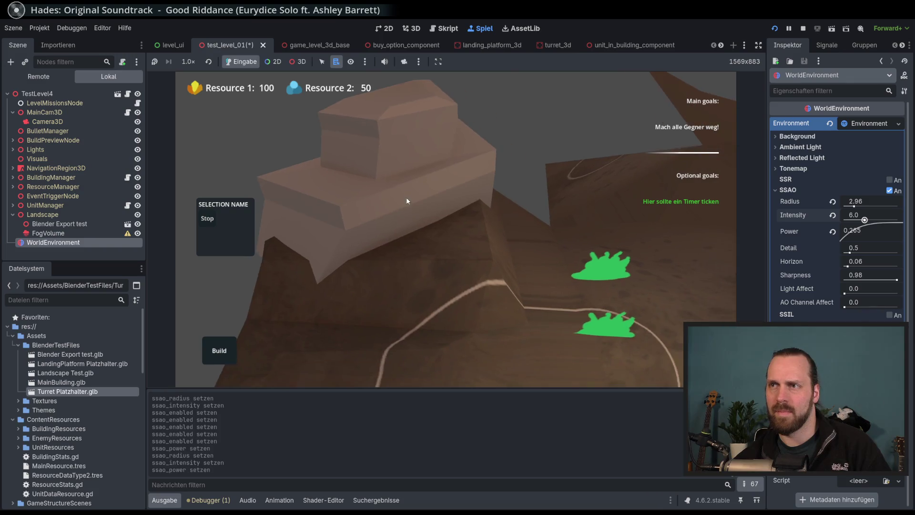
scroll(443, 190, down, 3)
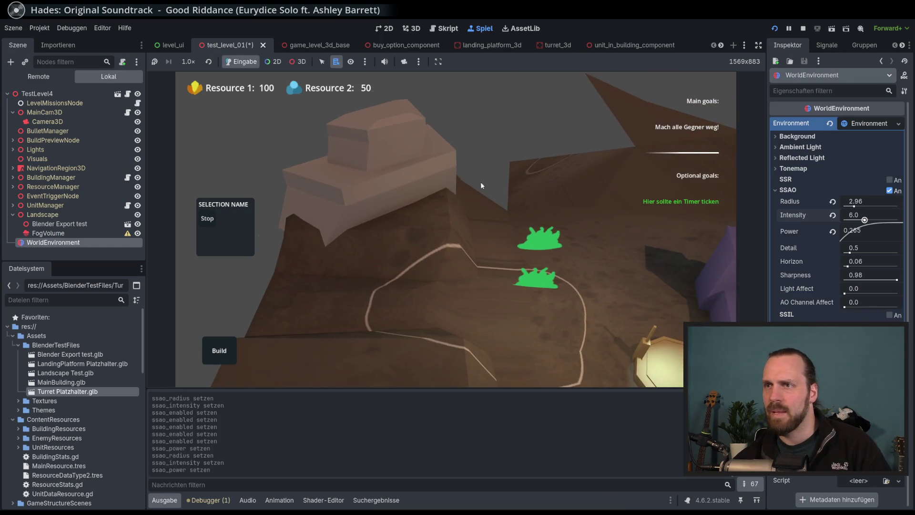
- Compare the level with and without SSAO several more times, leaving SSAO unchecked
click(888, 191)
click(888, 191)
click(892, 191)
click(895, 190)
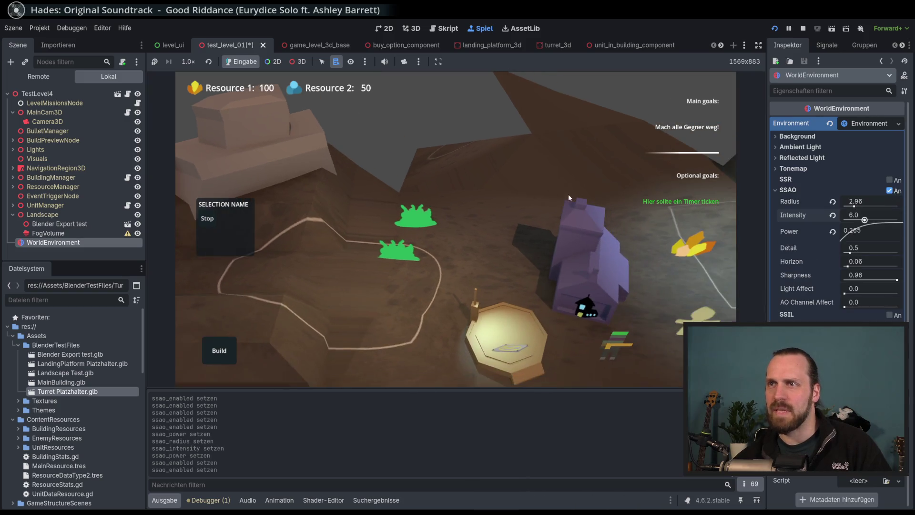
click(894, 190)
click(892, 190)
click(892, 191)
click(892, 190)
click(892, 191)
click(892, 190)
click(894, 189)
click(893, 190)
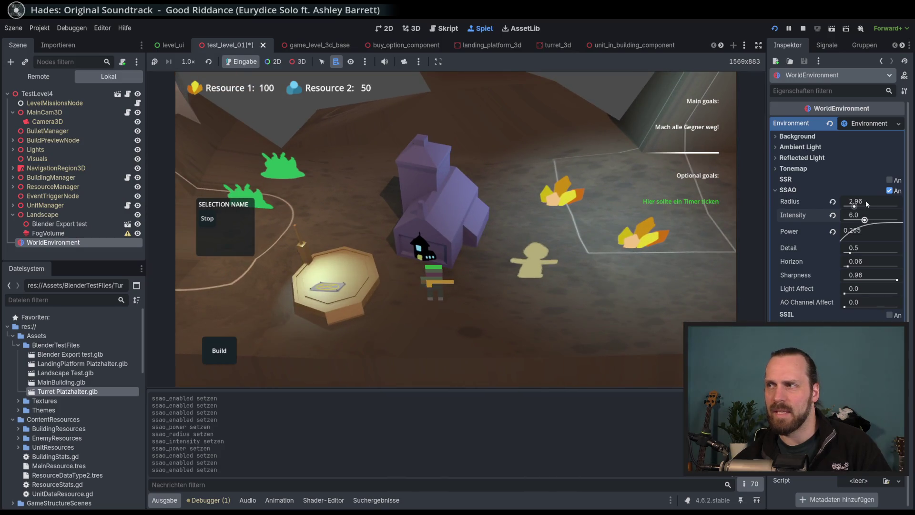
click(893, 190)
click(893, 190)
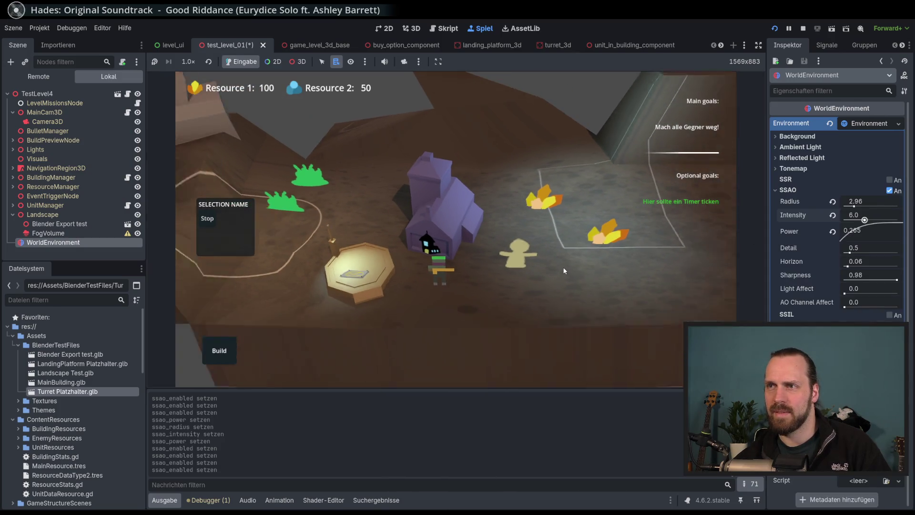
click(889, 191)
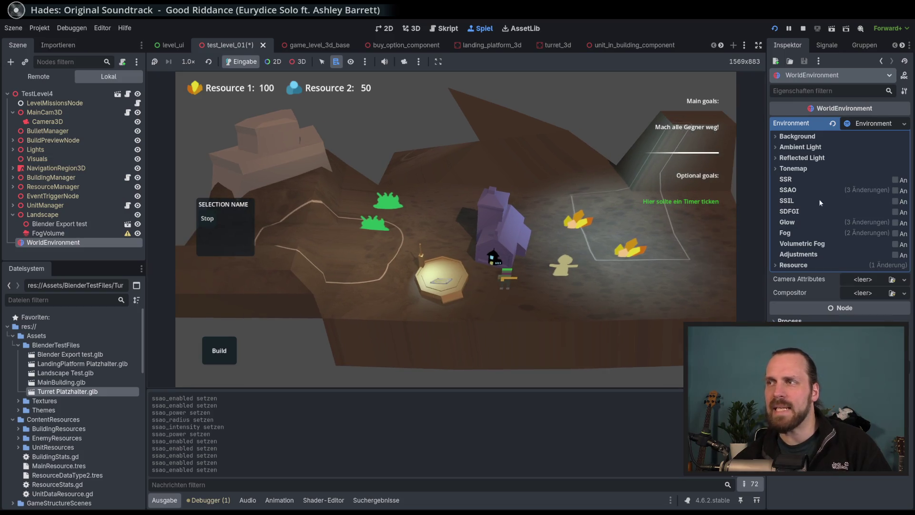
click(896, 181)
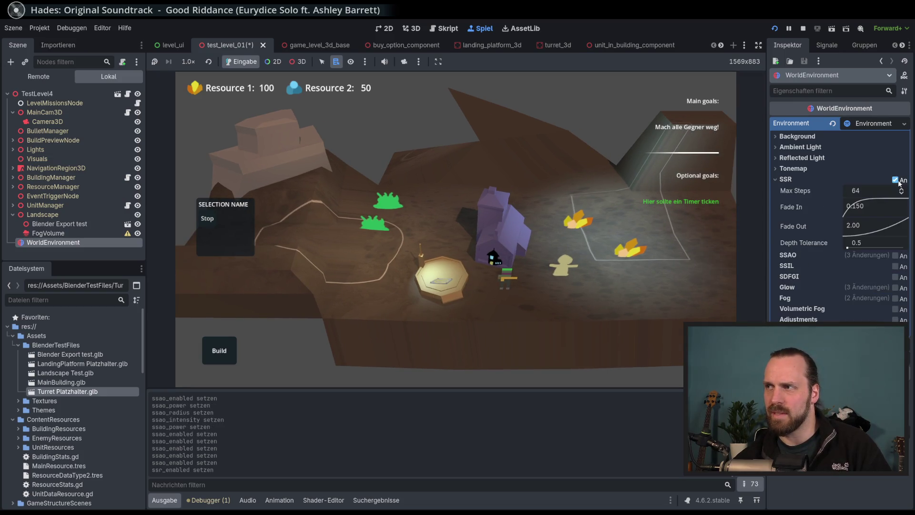
click(896, 180)
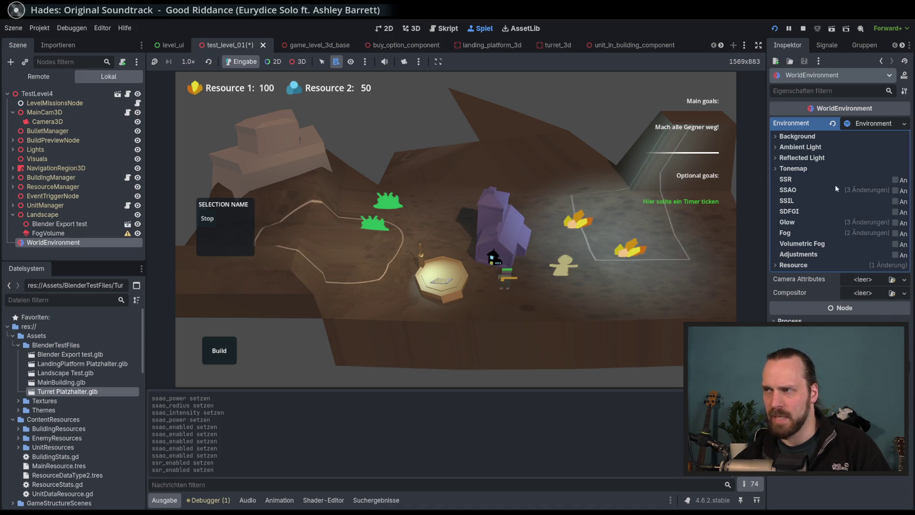
click(896, 181)
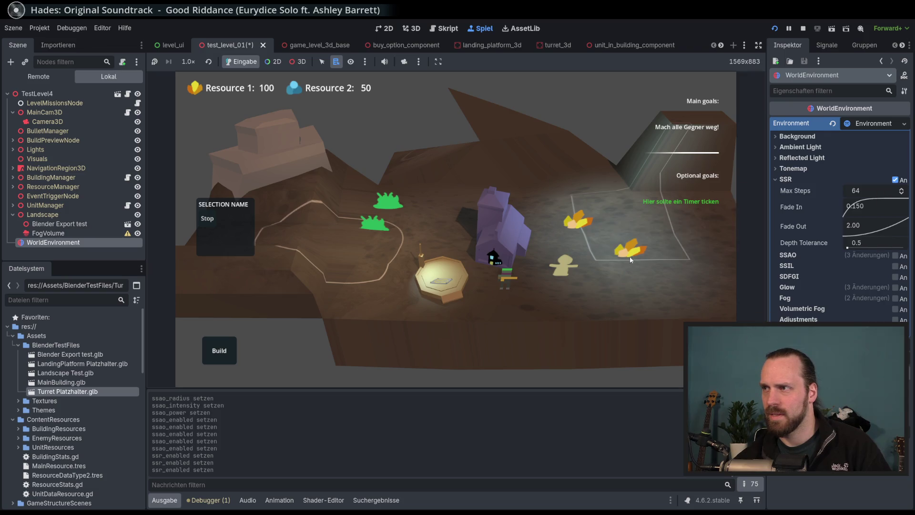
click(895, 181)
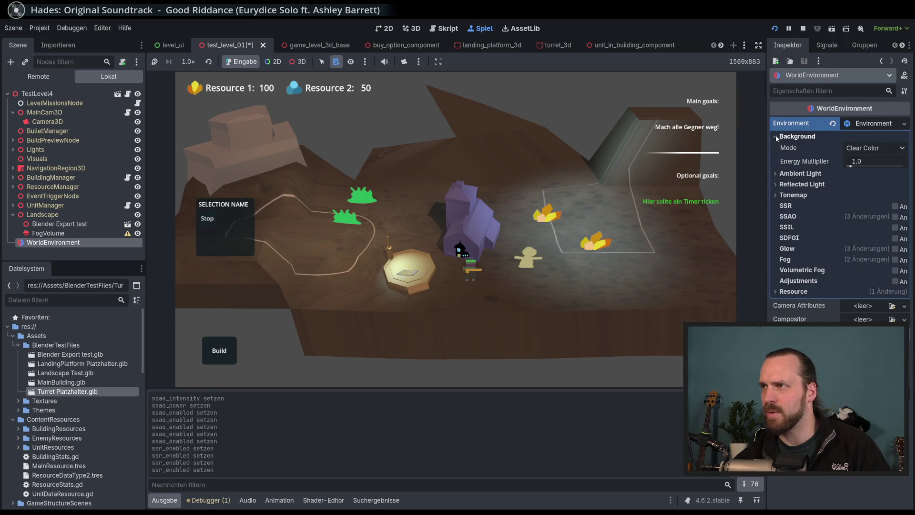
click(879, 149)
click(875, 184)
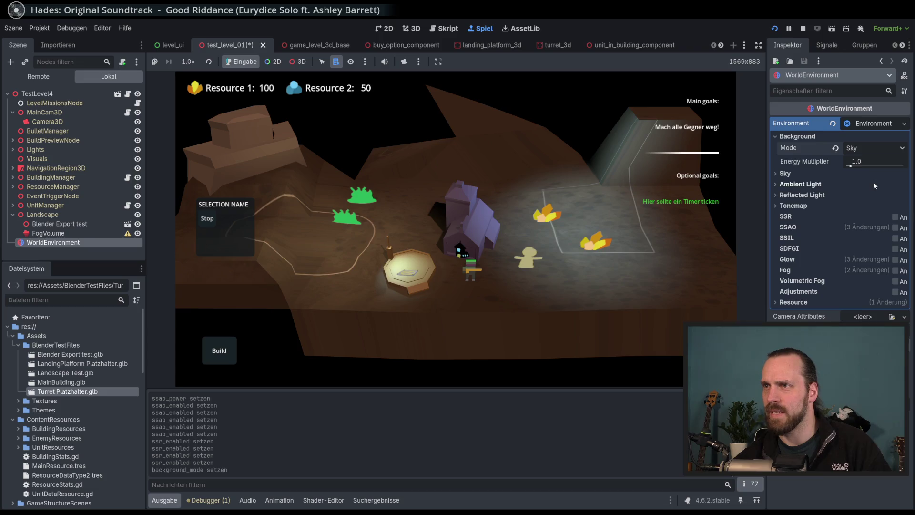
click(874, 124)
click(865, 125)
click(848, 125)
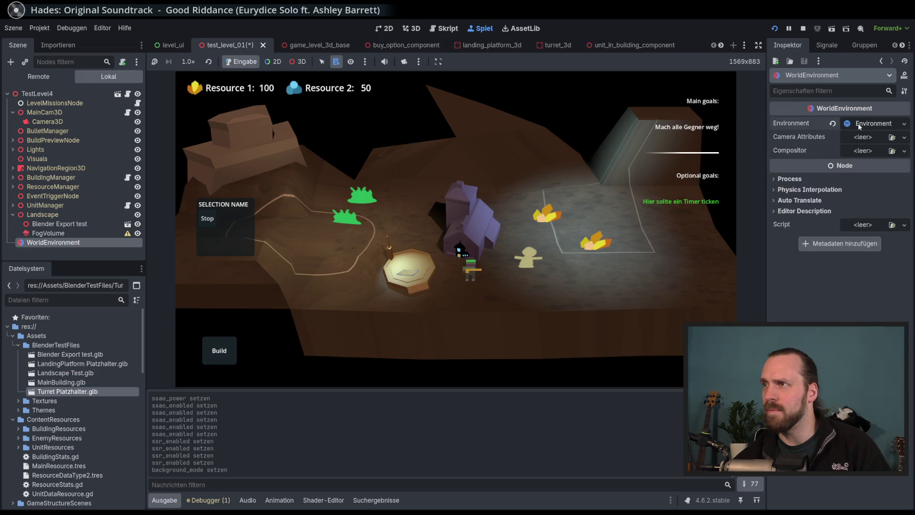
click(847, 125)
click(861, 151)
click(873, 174)
click(860, 151)
click(855, 164)
click(875, 148)
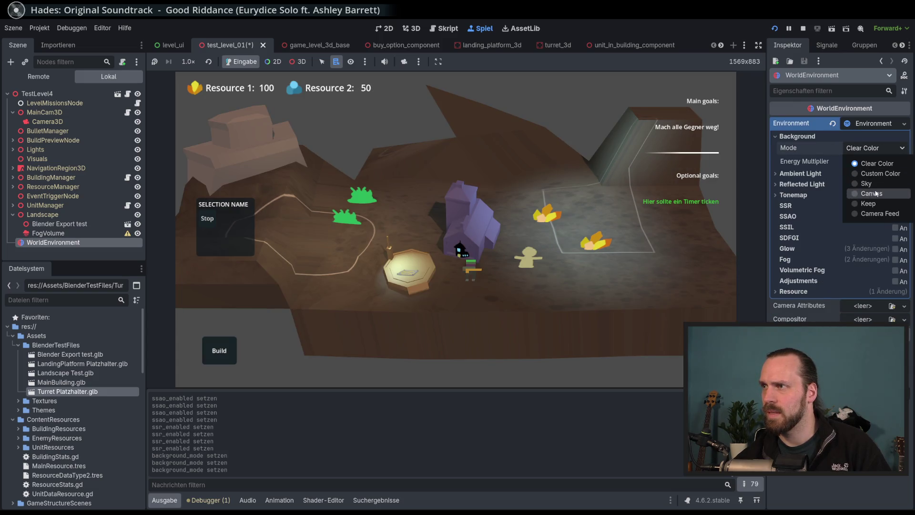
click(876, 193)
click(859, 149)
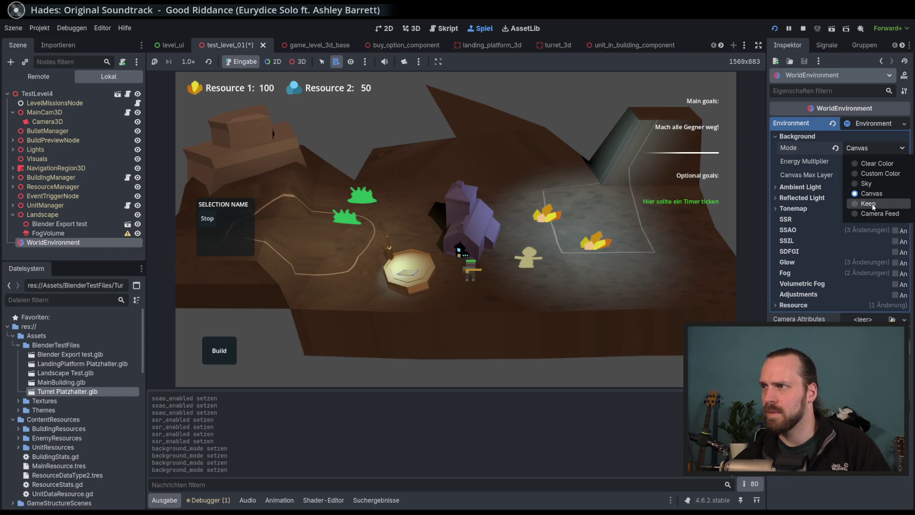
click(855, 164)
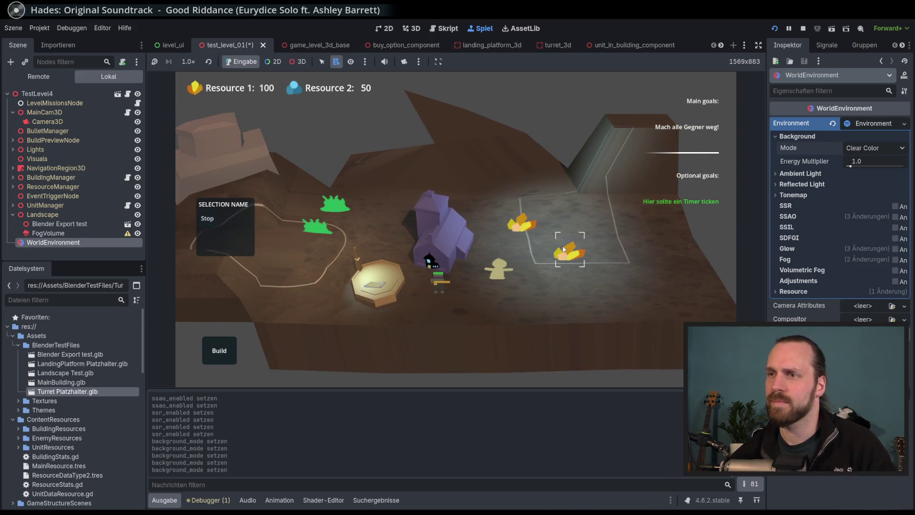
key(F8)
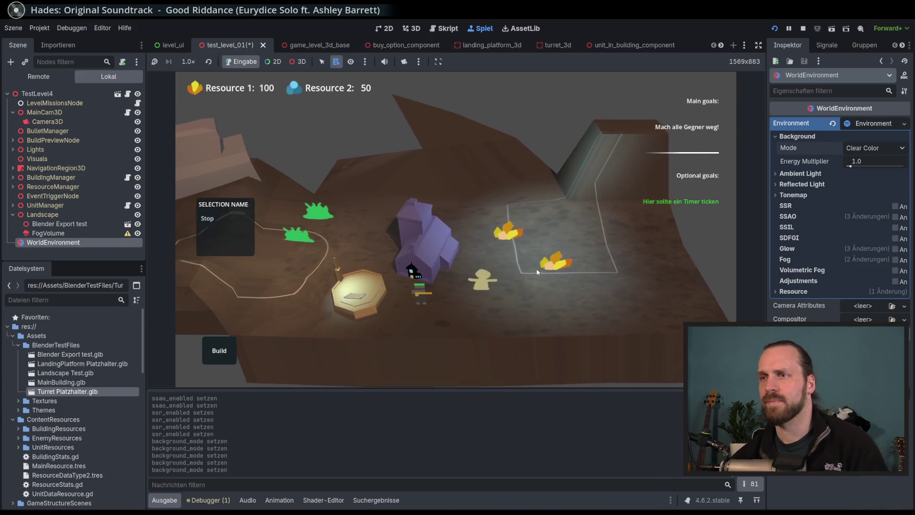
- Swap regular fog for volumetric fog at density 0.05 and relaunch the game with F5
drag(556, 270, 566, 277)
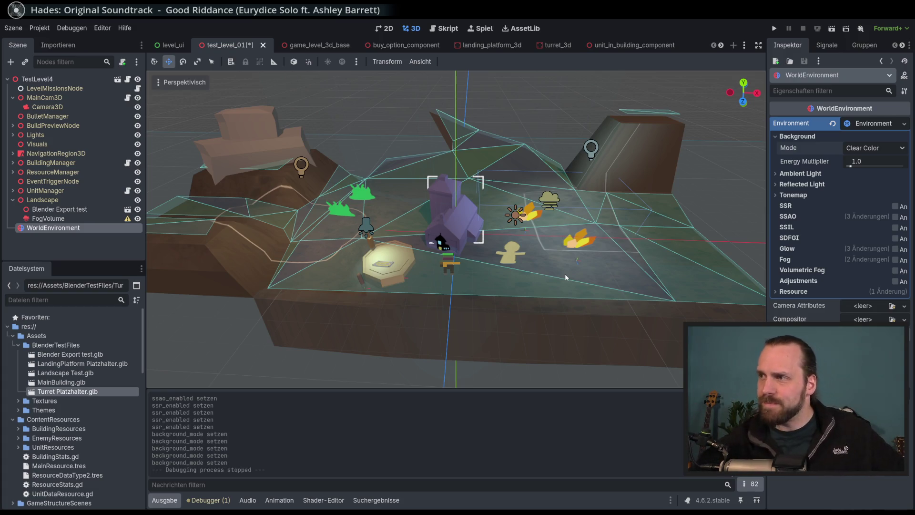
click(896, 260)
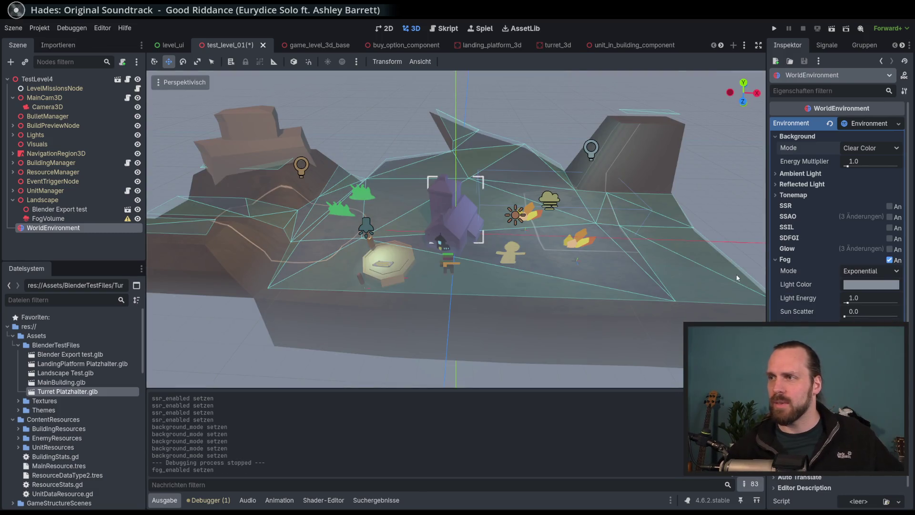
click(889, 260)
click(890, 271)
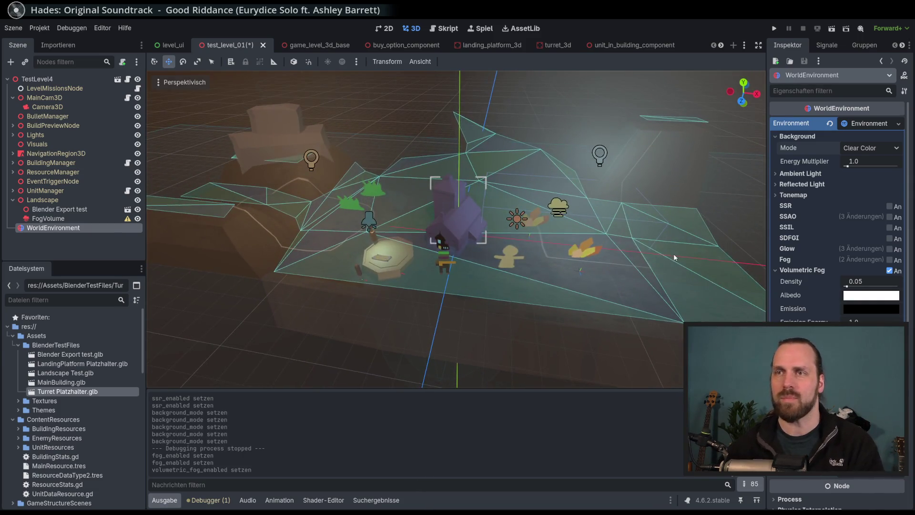
key(F5)
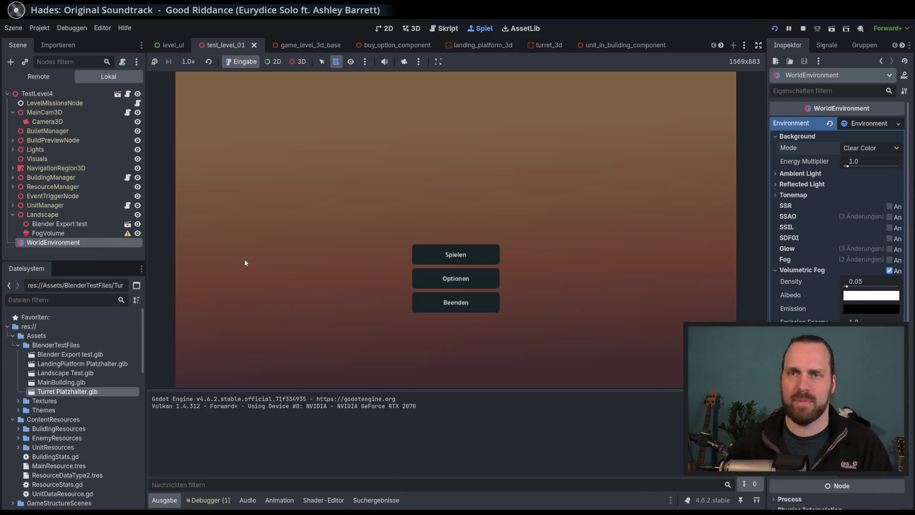
- Start Test Mission 01 via Spielen and Starte Mission, then thicken the volumetric fog density
click(439, 252)
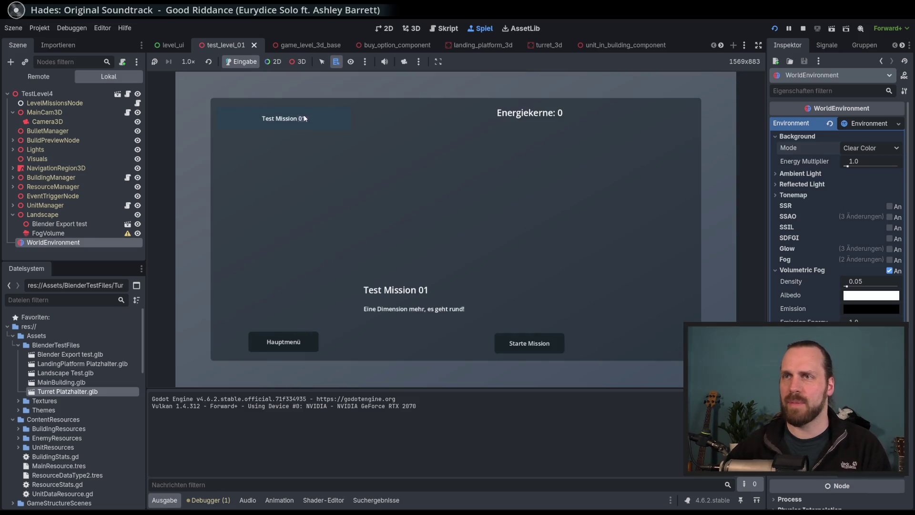
click(548, 344)
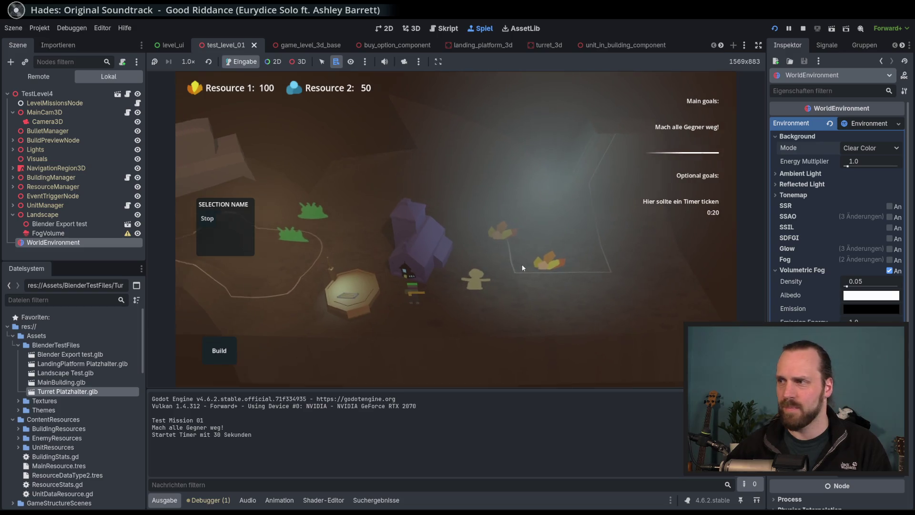
drag(851, 284, 844, 285)
- Try red fog albedo and higher emission energy, then revert to white albedo, density 0.05, emission 1.0
click(861, 297)
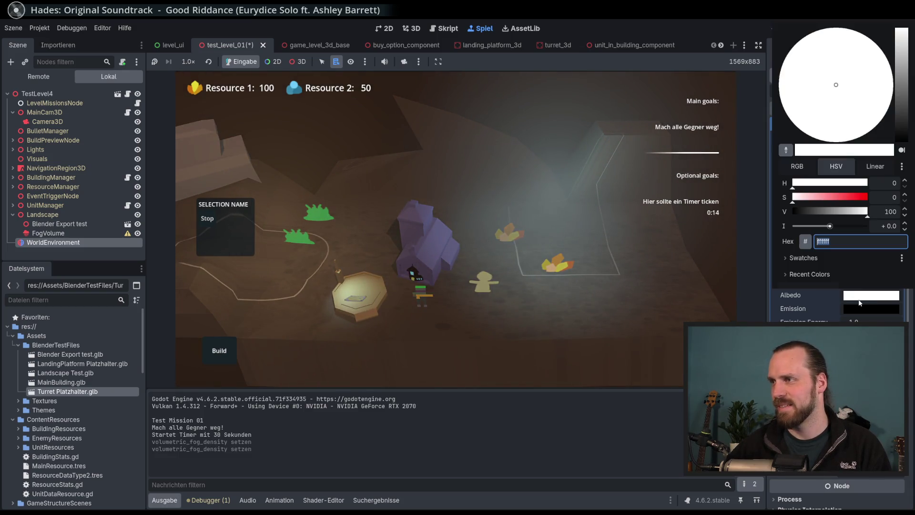
click(848, 199)
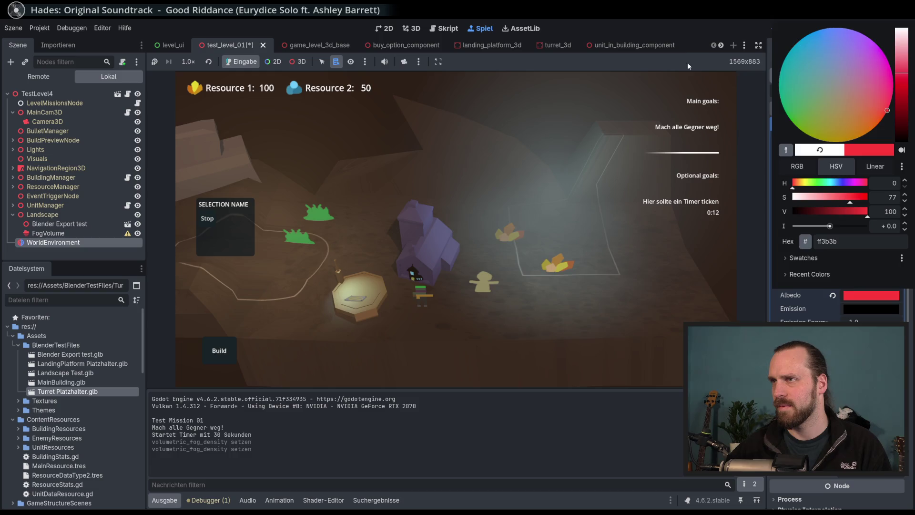
click(689, 65)
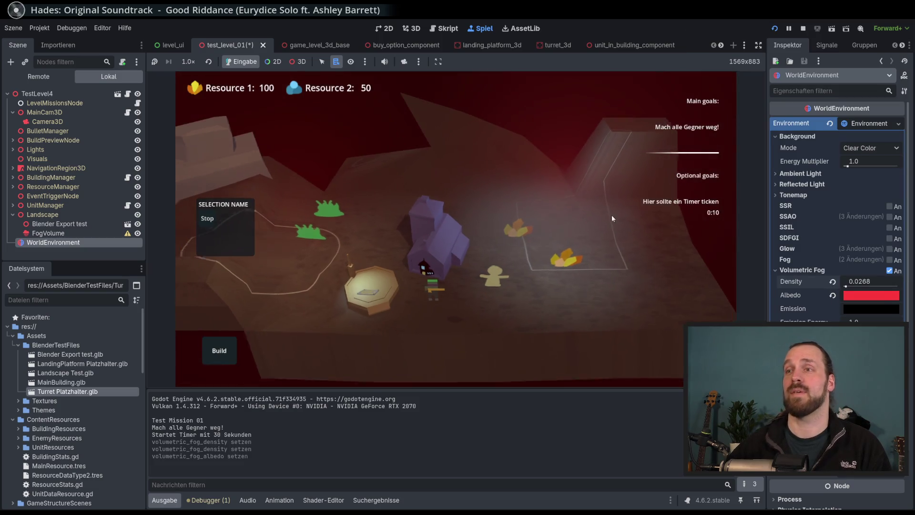
click(833, 295)
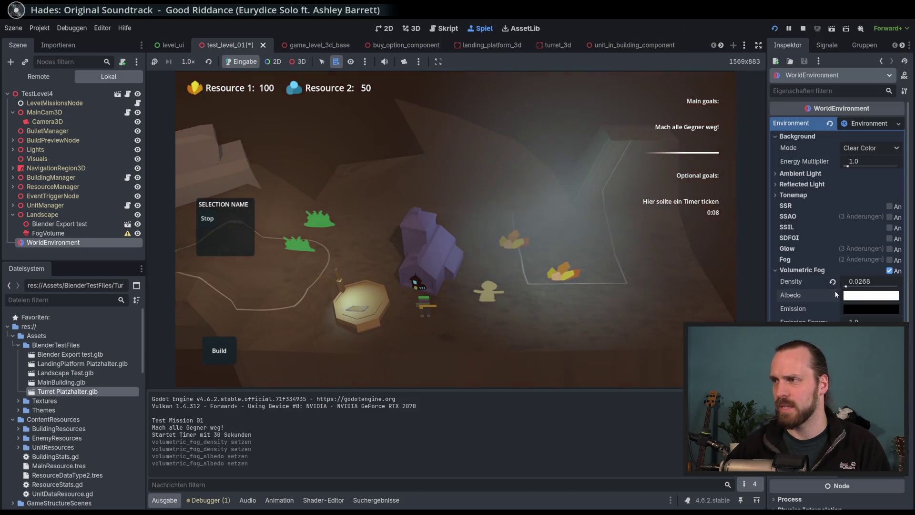
click(834, 282)
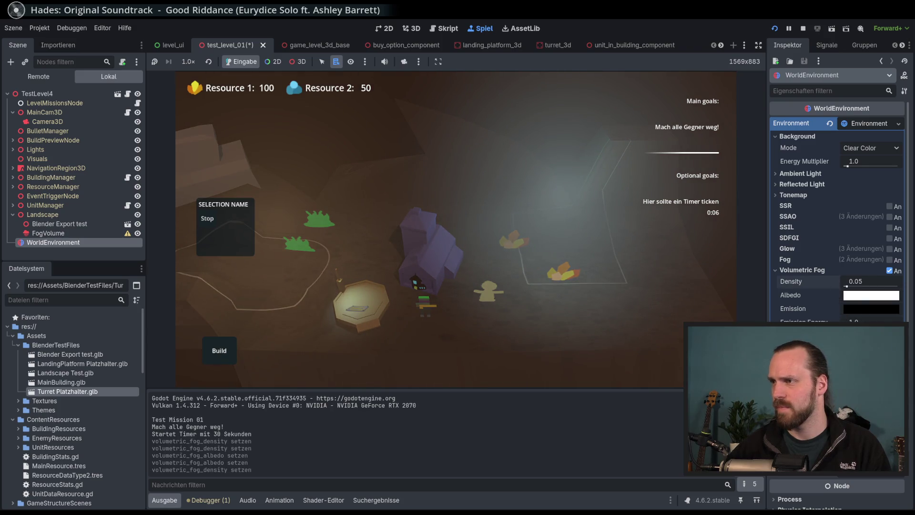
drag(853, 322, 877, 323)
click(833, 322)
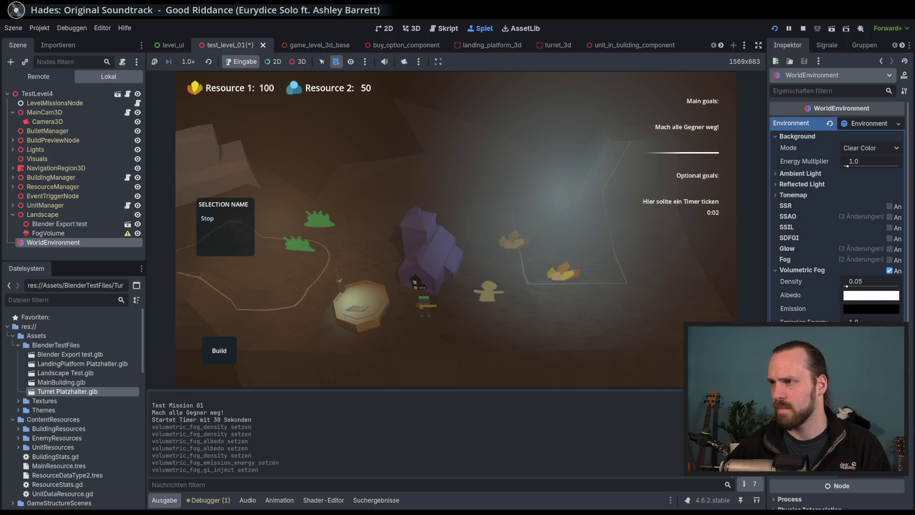
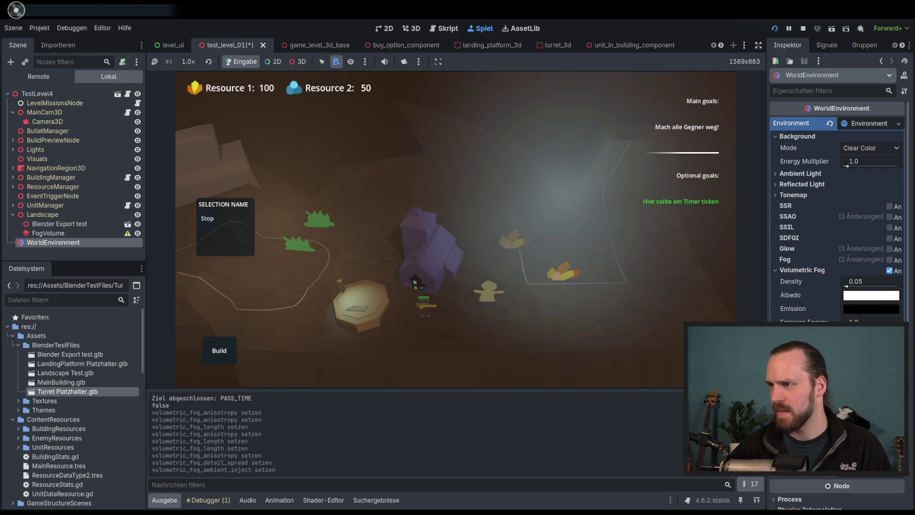
- Turn off volumetric fog in the environment and delete the FogVolume node
click(889, 270)
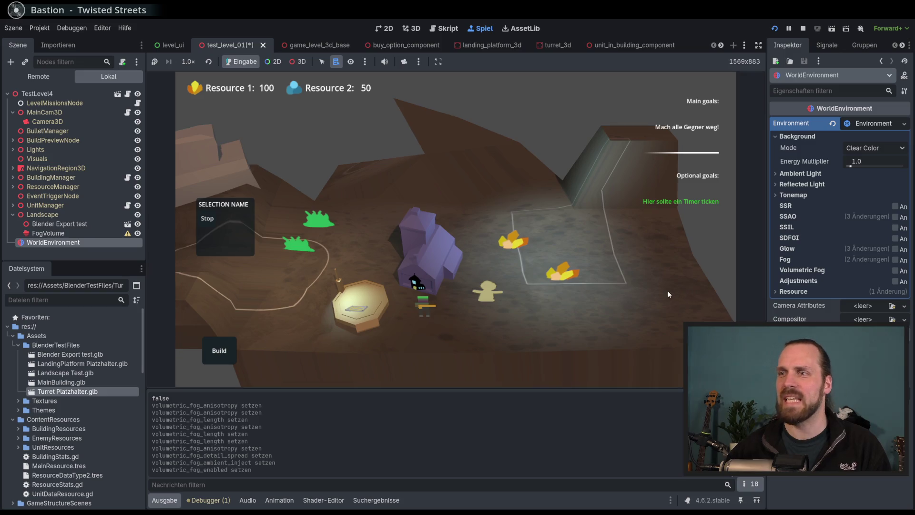
click(85, 232)
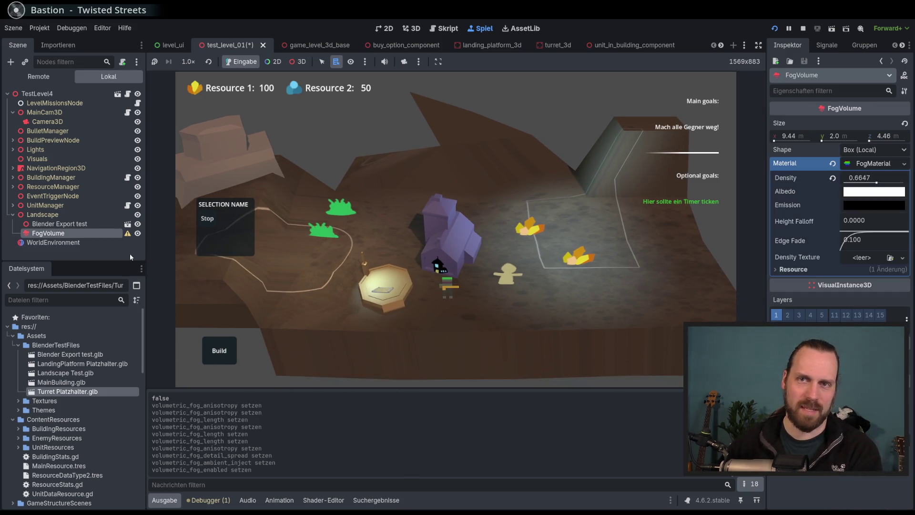
key(Delete)
key(Return)
- Delete the WorldEnvironment node, then select the Blender Export test node
click(60, 234)
key(Delete)
key(Return)
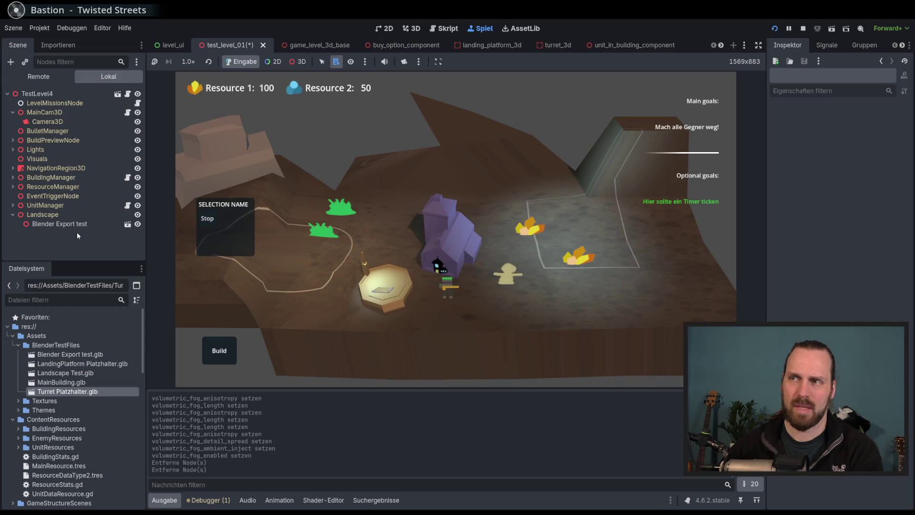
click(71, 224)
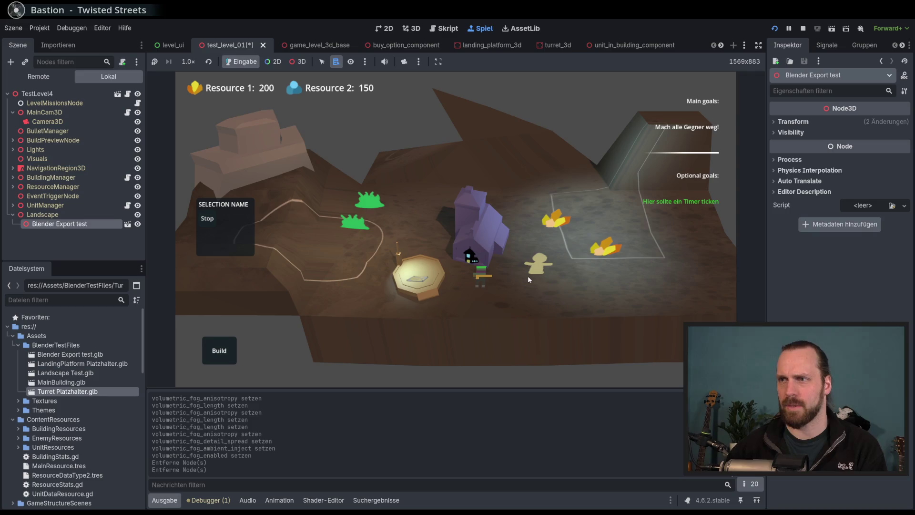
- Relaunch the game, start the test mission from the main menu, then stop it
click(802, 27)
click(774, 28)
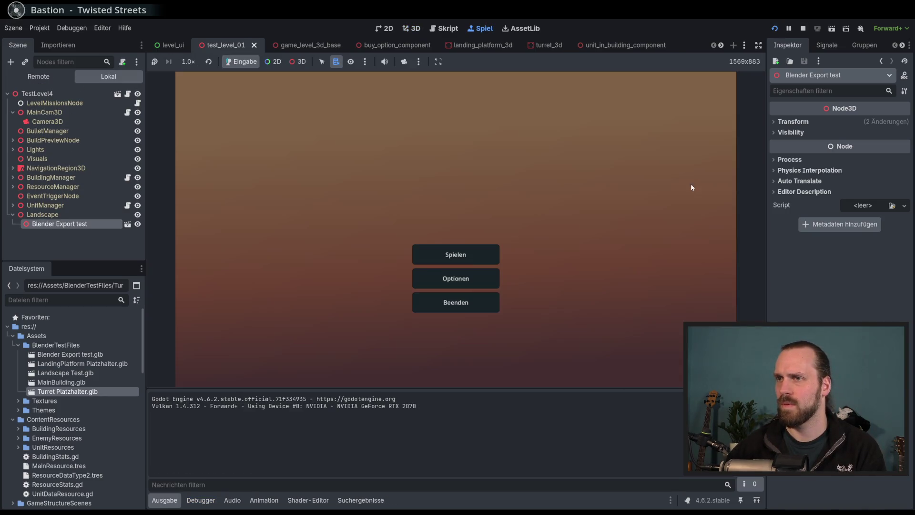
click(483, 260)
click(541, 348)
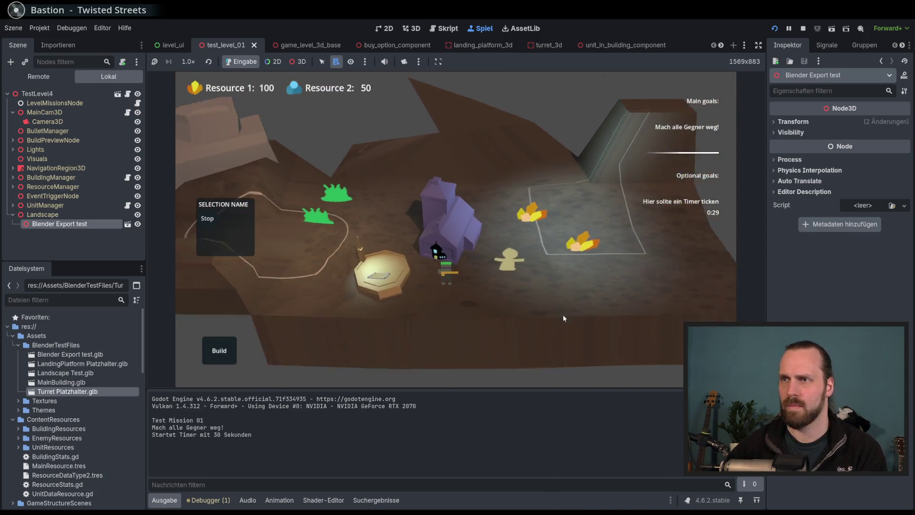
key(F8)
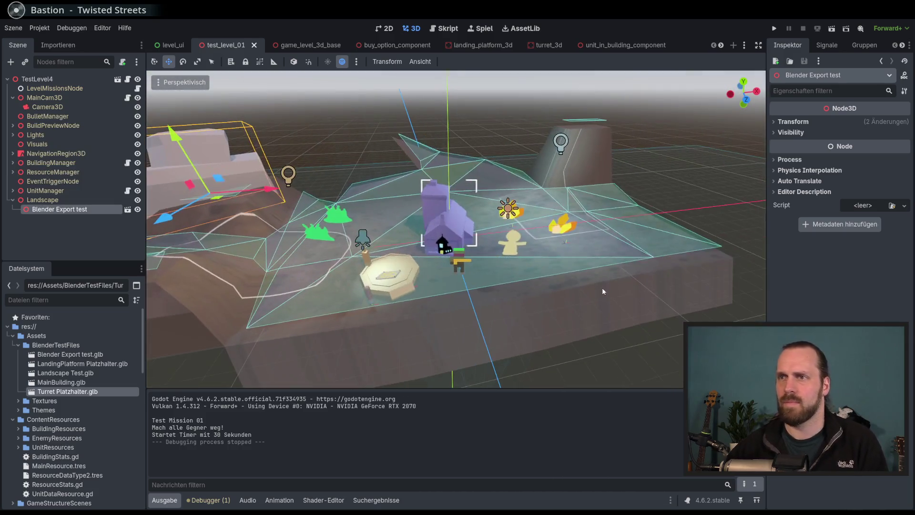
- Undo the deletion to bring back the WorldEnvironment node
scroll(602, 292, down, 3)
click(619, 333)
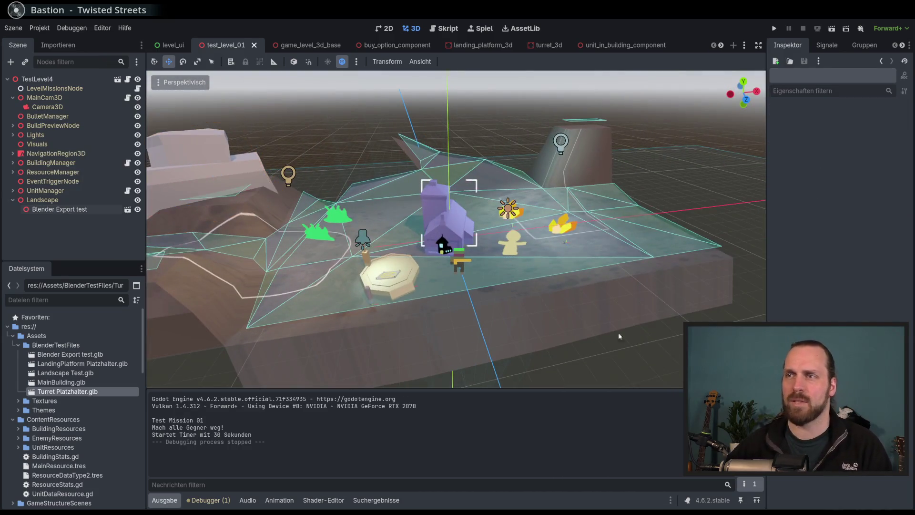
key(ctrl+z)
mouse_move(416, 289)
mouse_down()
mouse_move(377, 262)
mouse_move(368, 275)
mouse_move(452, 239)
mouse_up()
- Save and replay the test mission, then stop and select WorldEnvironment
key(F5)
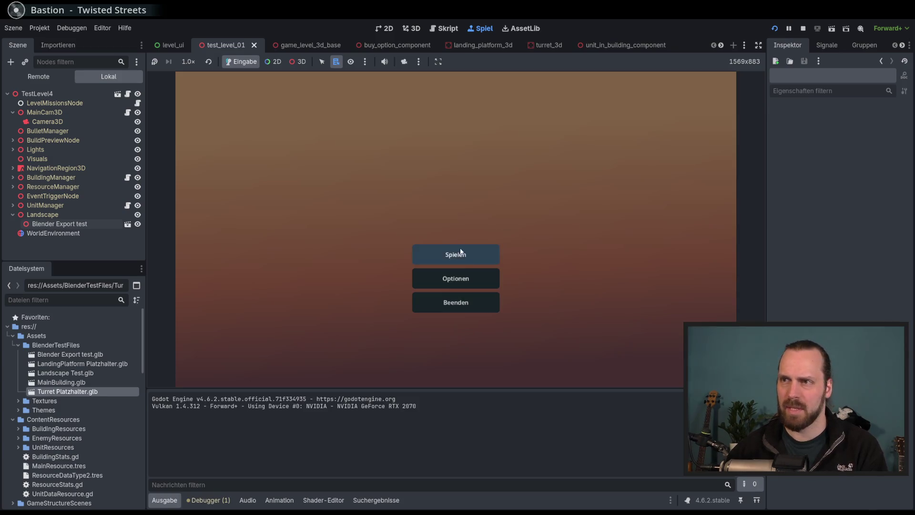
click(465, 253)
click(528, 352)
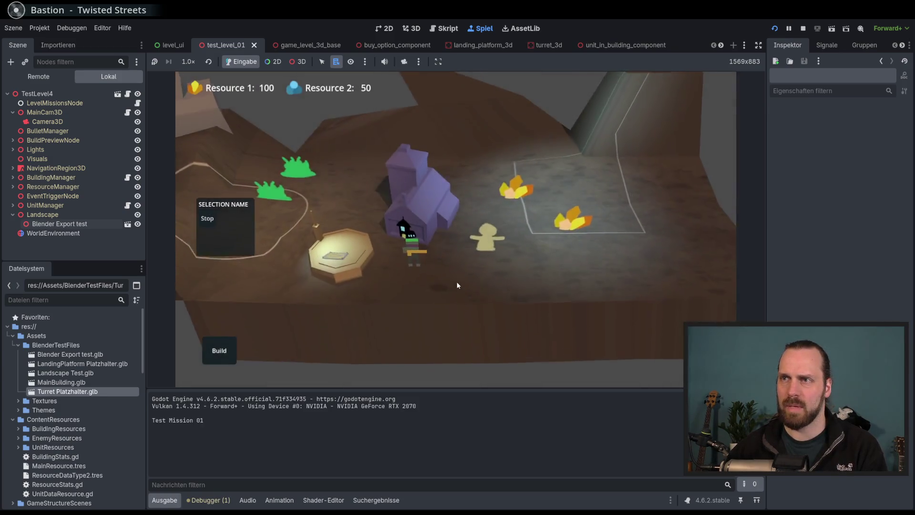
key(F8)
click(53, 218)
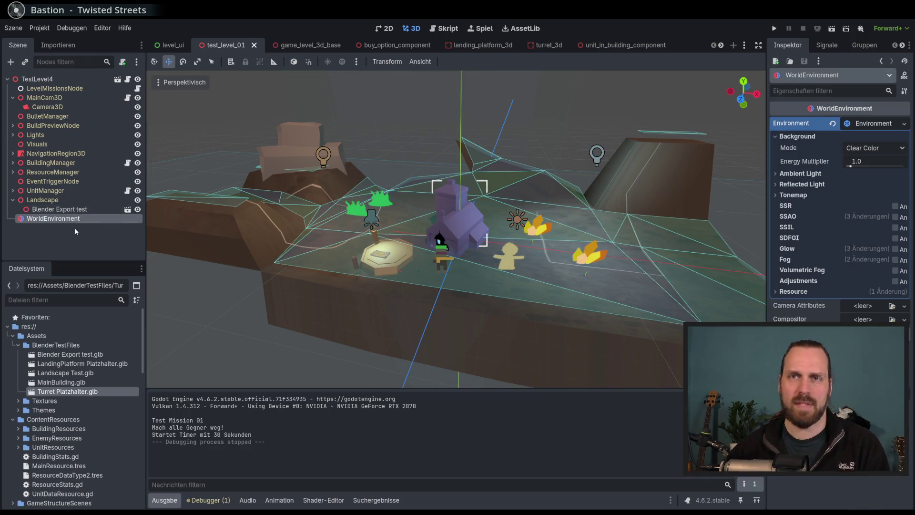
- Delete WorldEnvironment, give Camera3D a new Environment, then clear it back to empty
key(Delete)
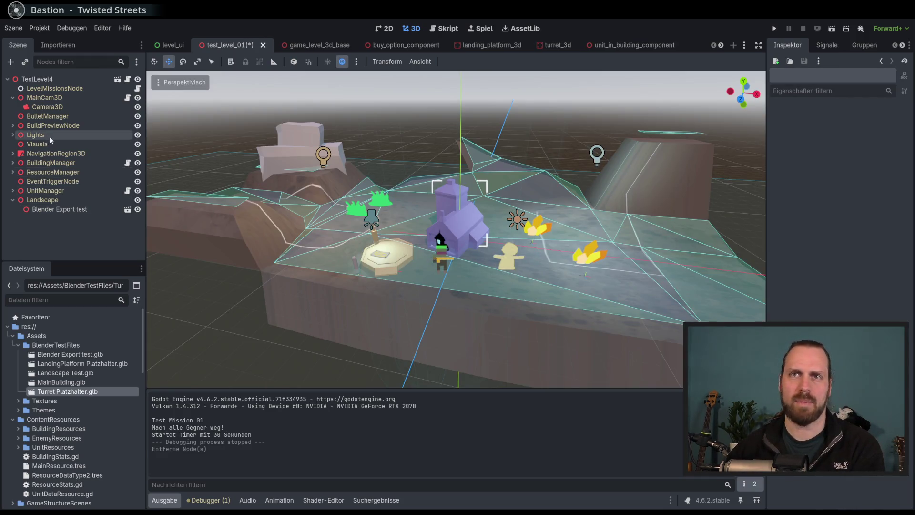
click(48, 107)
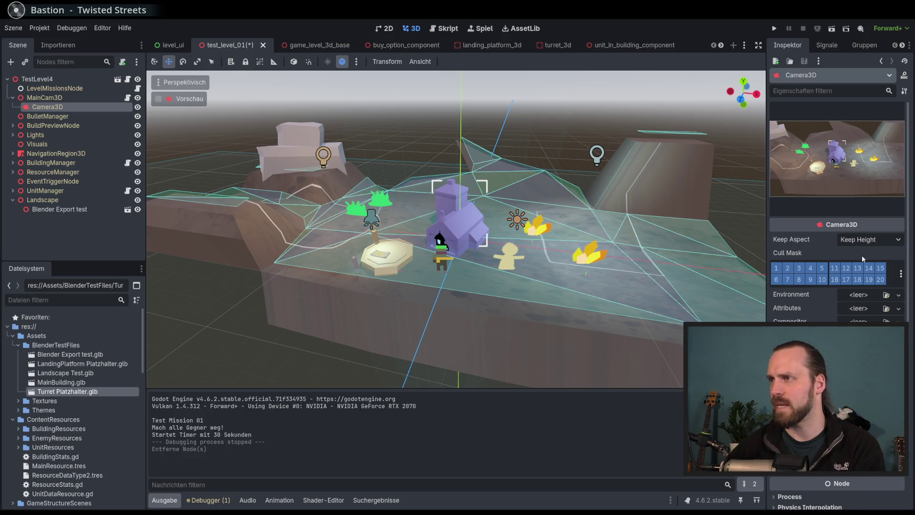
click(898, 295)
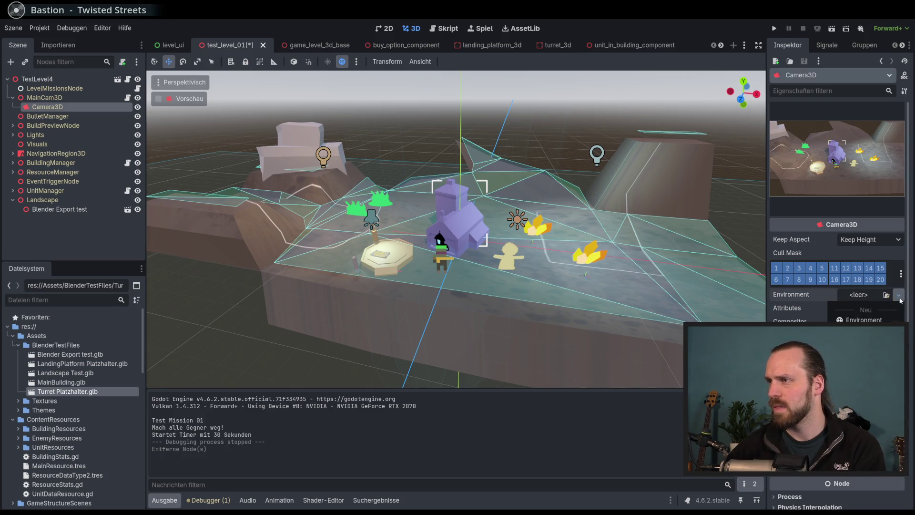
click(866, 319)
click(869, 297)
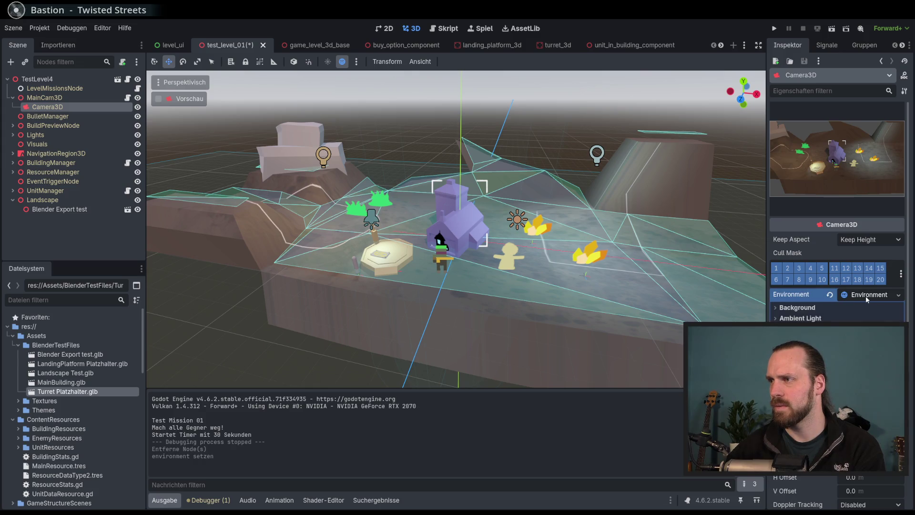
click(867, 299)
click(898, 295)
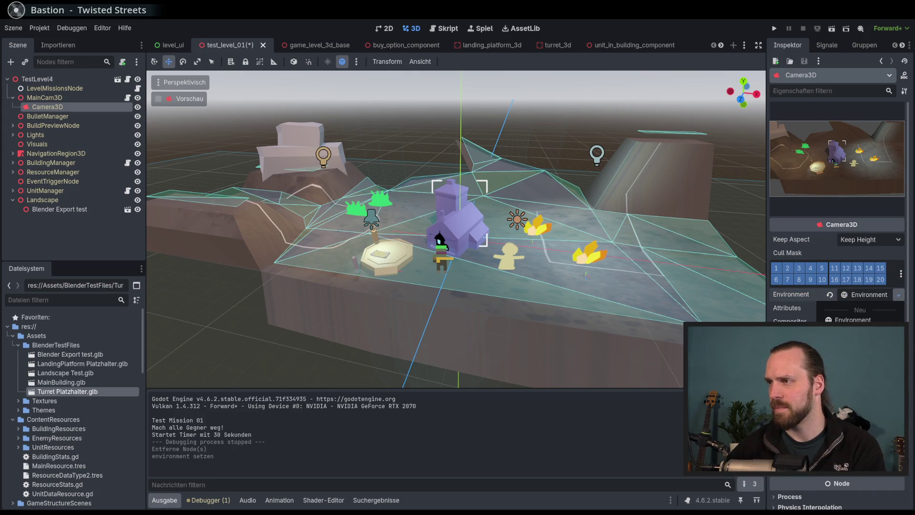
click(651, 26)
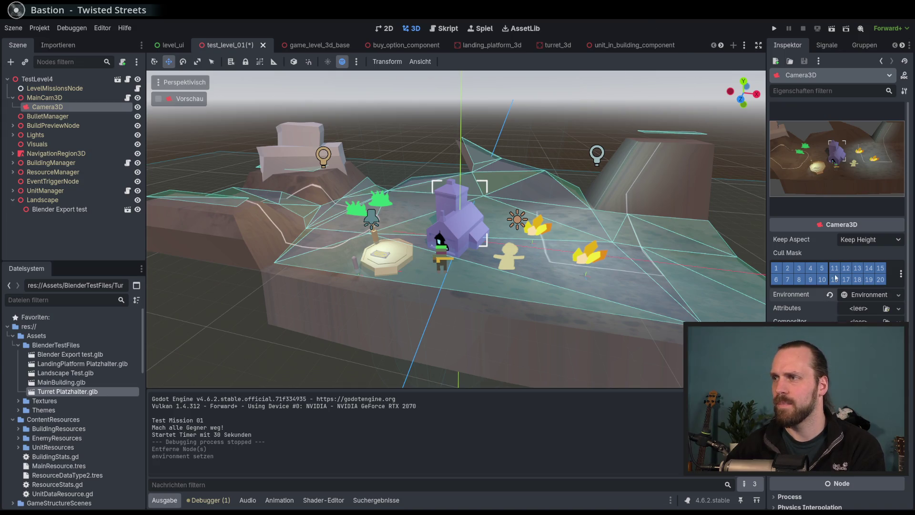
click(831, 295)
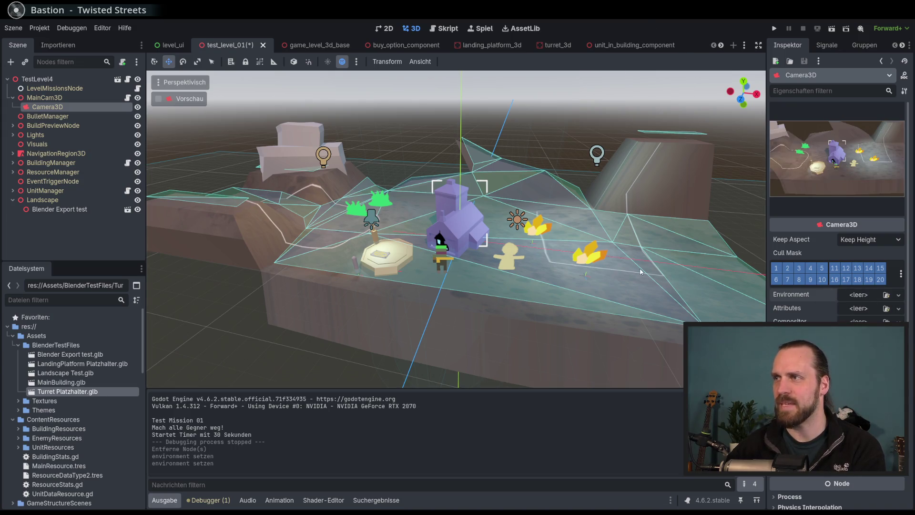
- Save the scene, orbit around the level, and launch the game with F5
scroll(618, 279, down, 5)
key(ctrl+s)
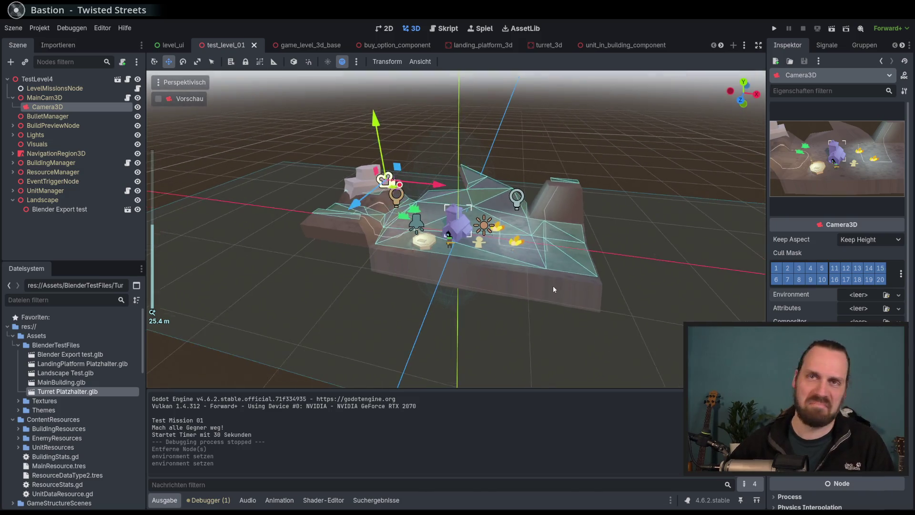
scroll(550, 286, up, 2)
click(677, 250)
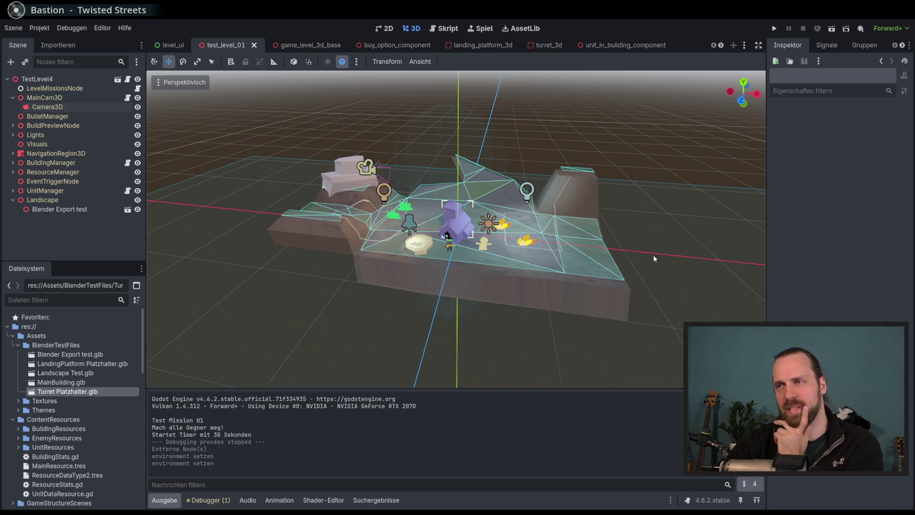
scroll(654, 258, down, 2)
scroll(640, 246, up, 4)
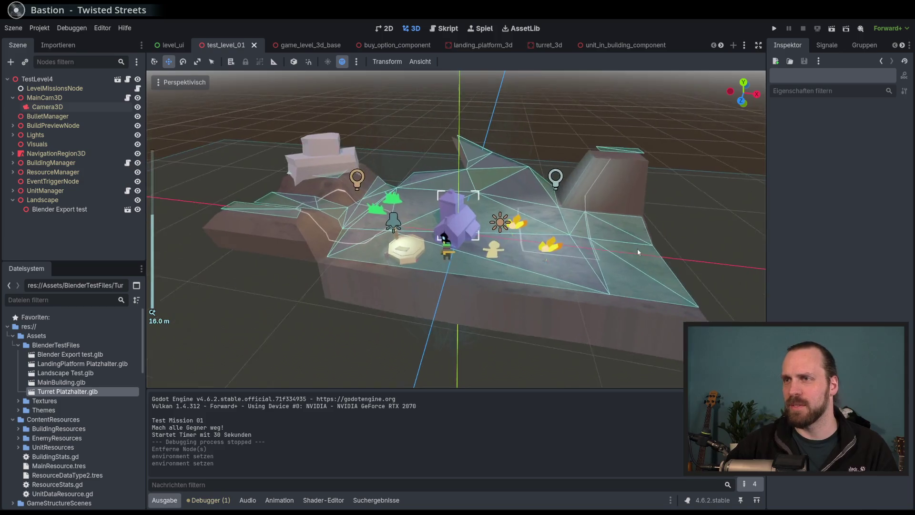
drag(633, 257, 670, 259)
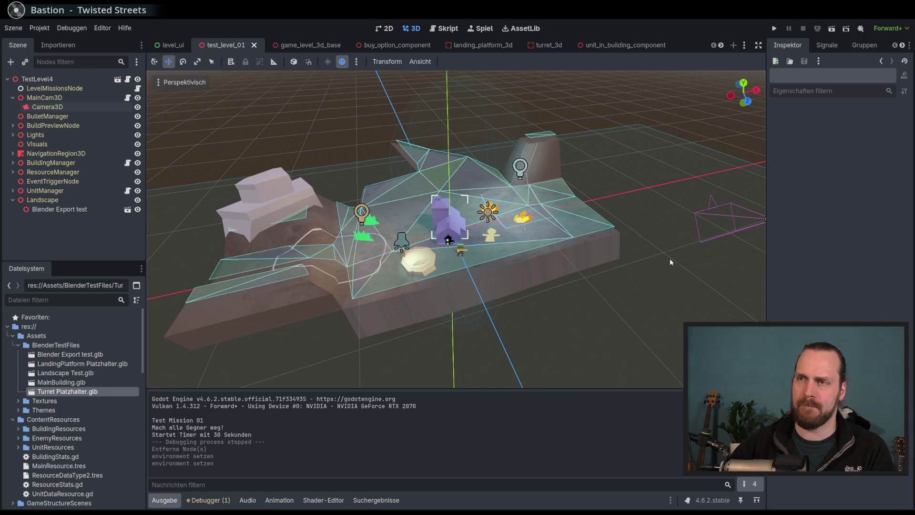
mouse_move(645, 294)
mouse_down()
mouse_move(614, 304)
mouse_move(629, 288)
mouse_up()
key(F5)
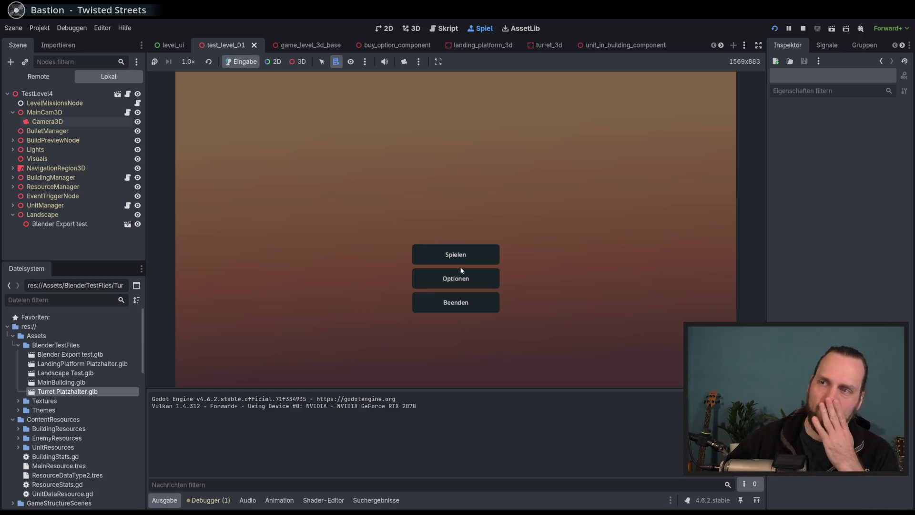
- Start Test Mission 01 and select the Laser Dude unit
click(455, 254)
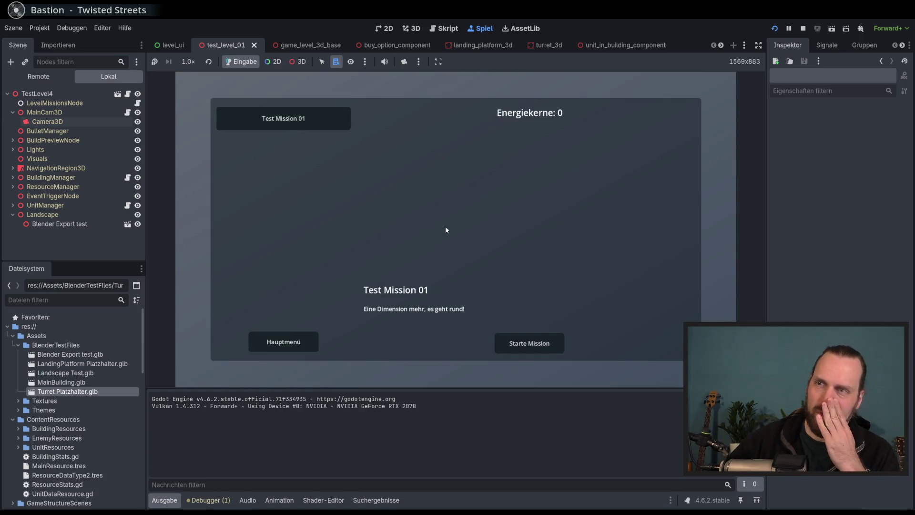
click(553, 338)
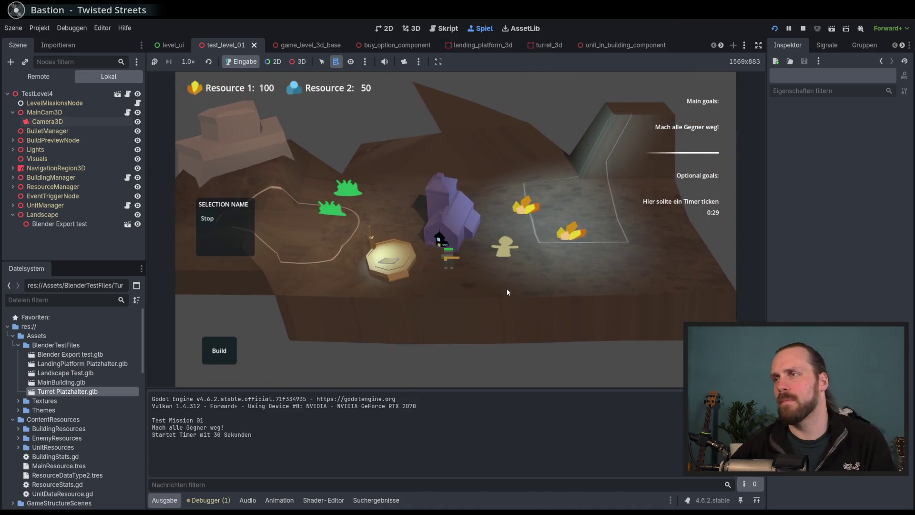
click(468, 287)
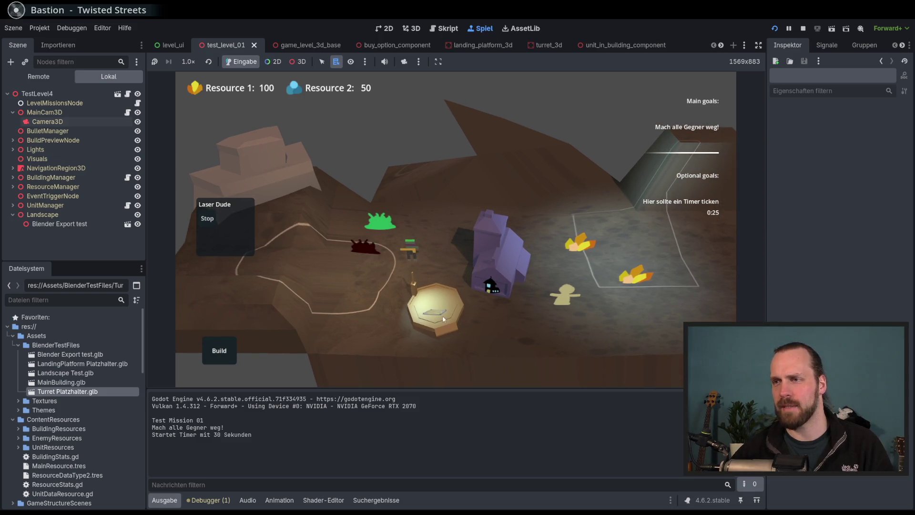
- Build two Laser Turrets and destroy the green slime building
click(219, 351)
click(242, 313)
click(326, 303)
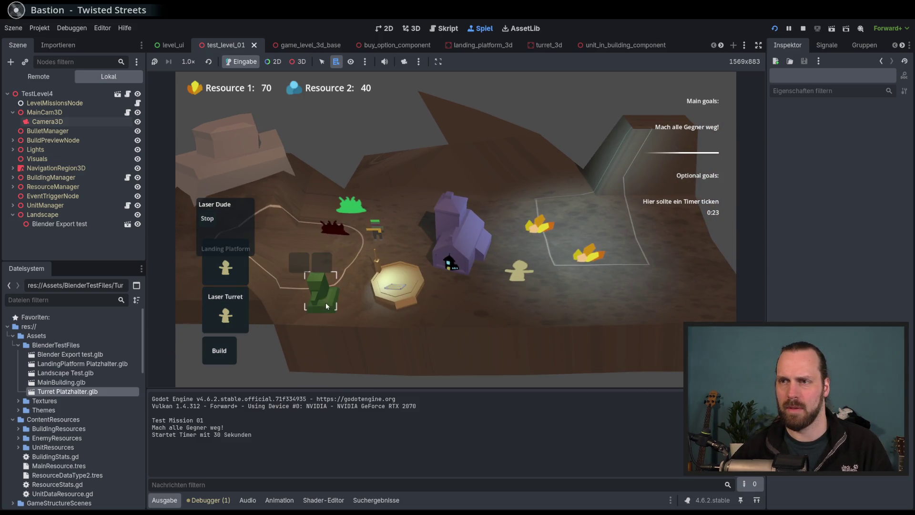
click(405, 207)
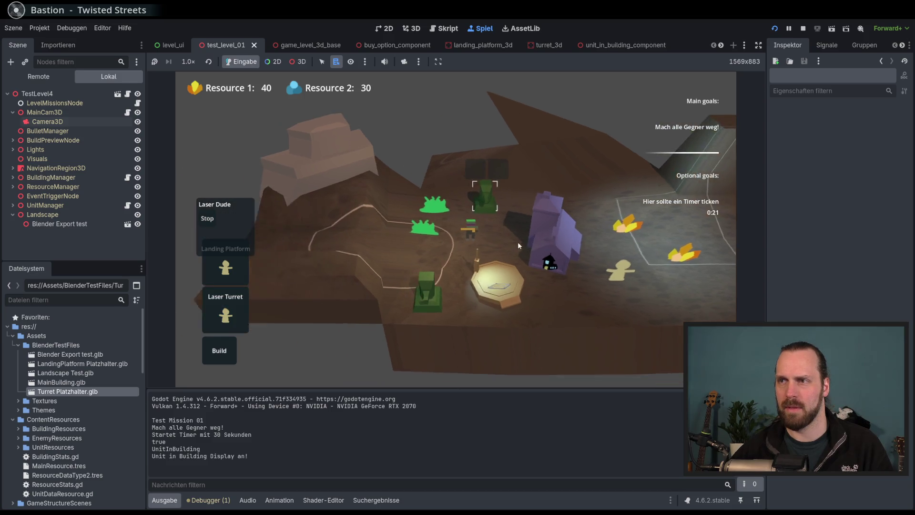
click(393, 291)
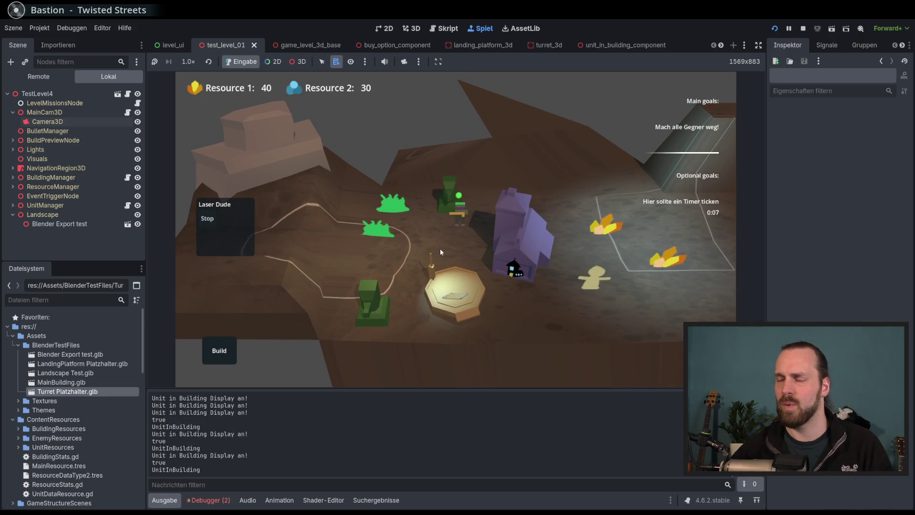
click(384, 233)
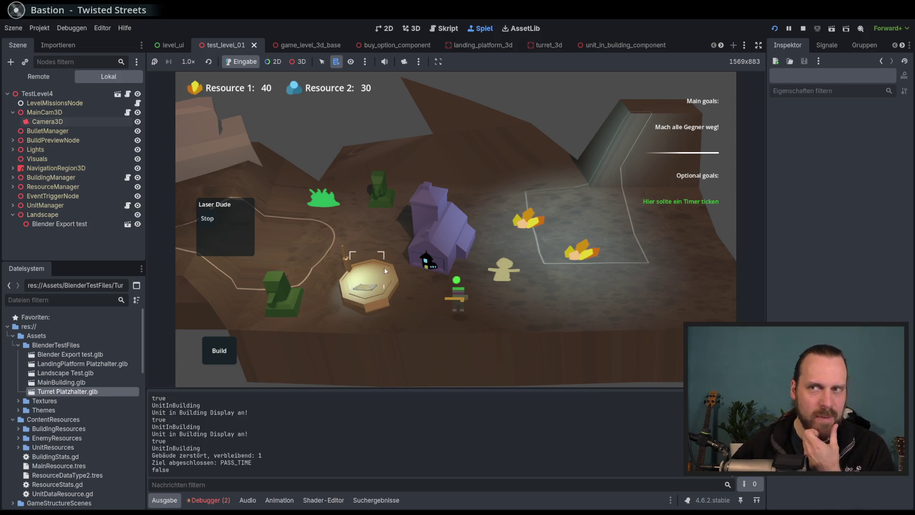
- Play-test moving the soldier between the turrets, then stop the game with F8
key(a)
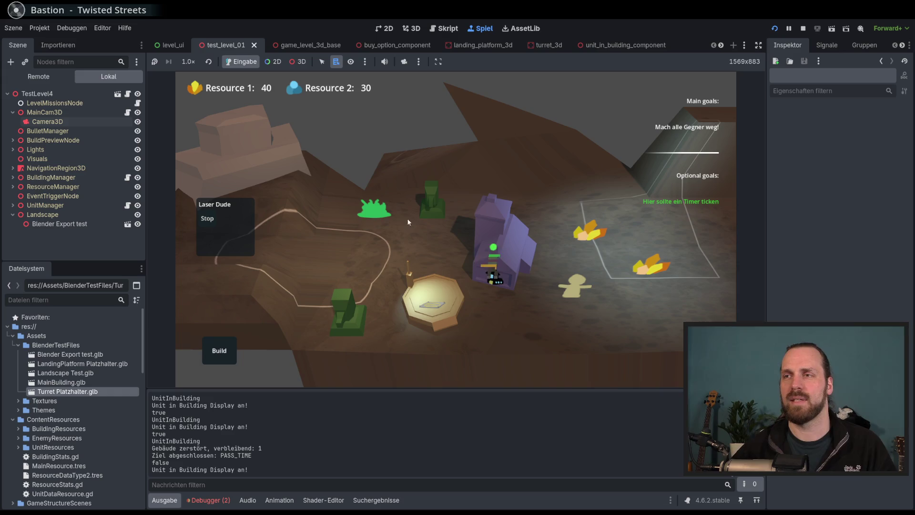
mouse_move(422, 205)
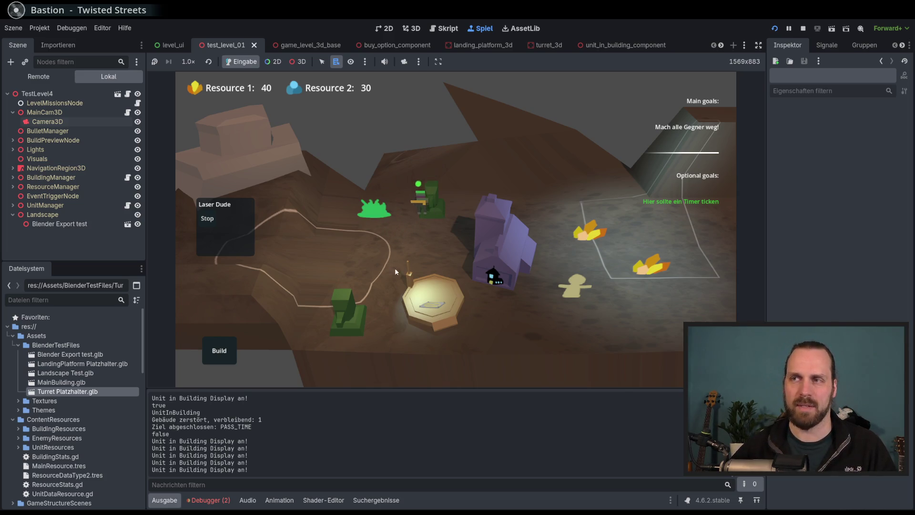
click(353, 314)
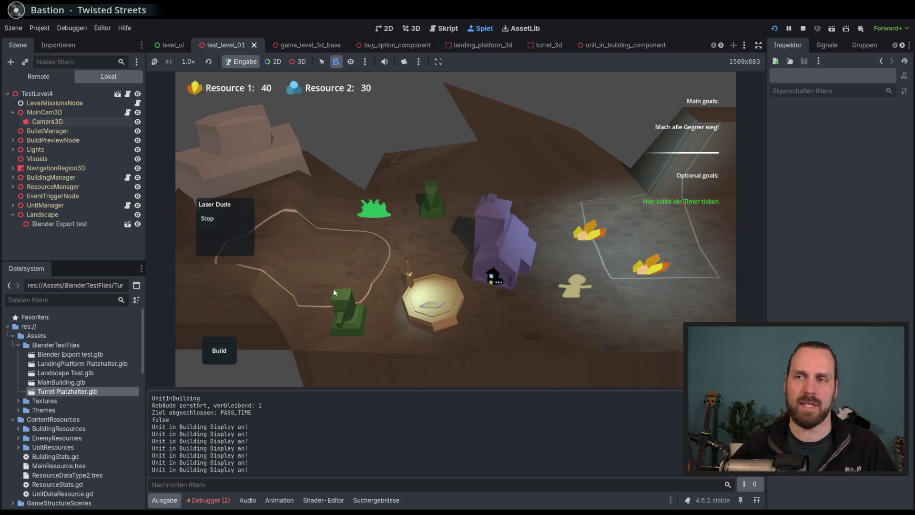
click(361, 311)
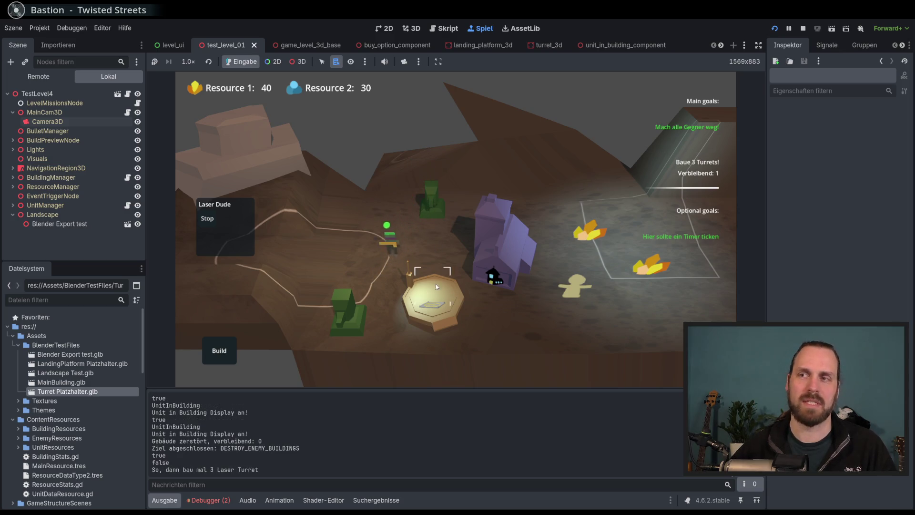
mouse_move(355, 324)
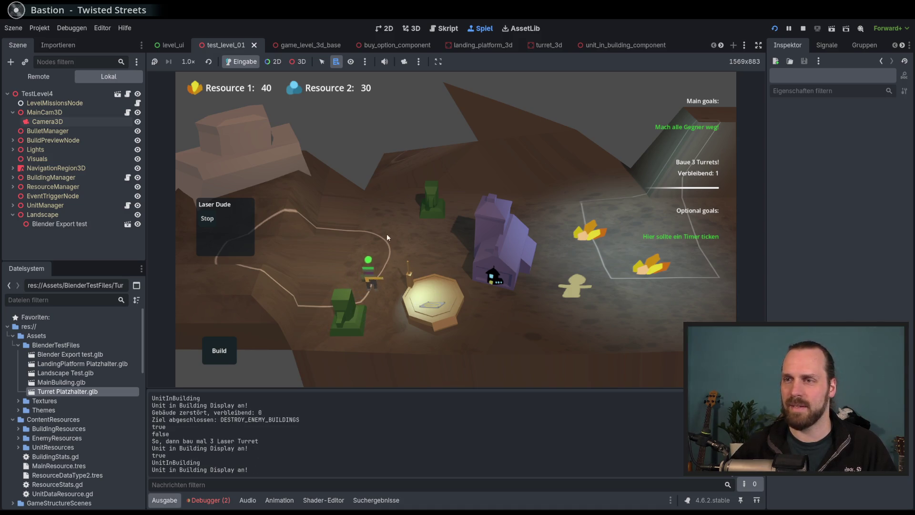
mouse_move(354, 255)
mouse_down()
mouse_move(502, 274)
mouse_move(376, 261)
mouse_up()
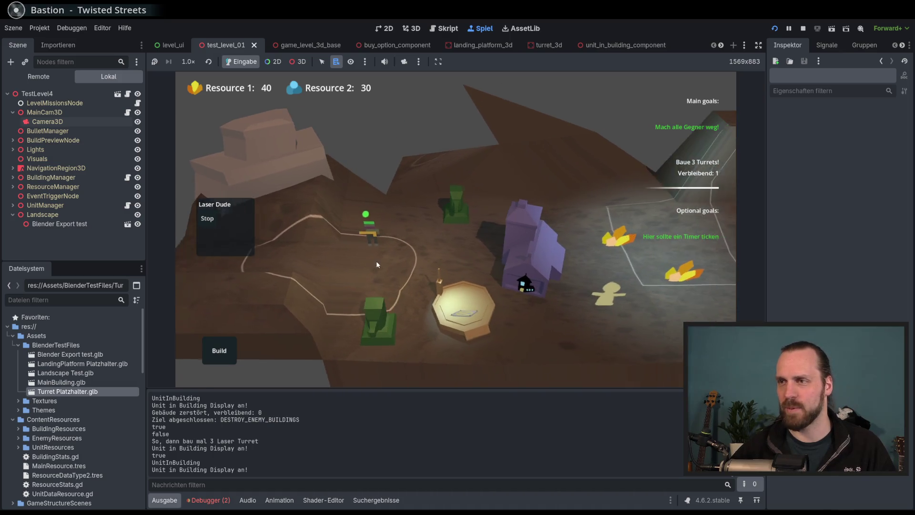
click(369, 248)
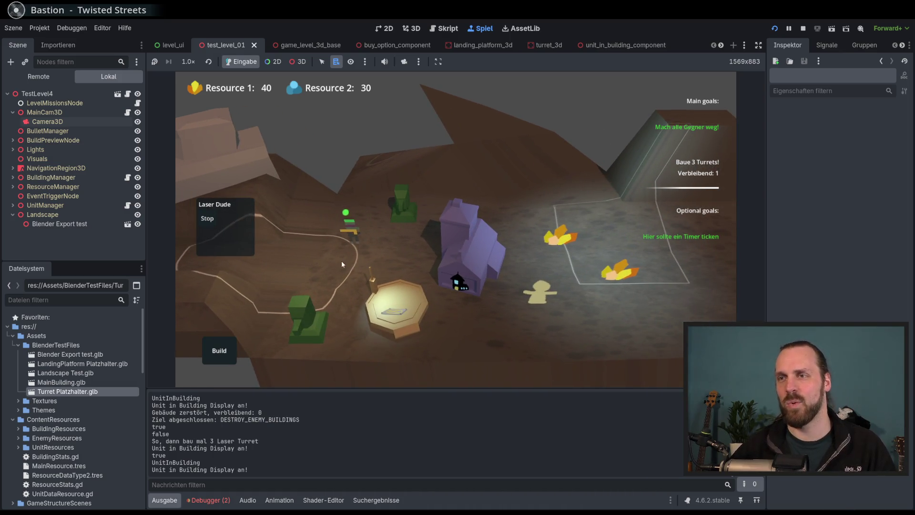
mouse_move(356, 268)
mouse_down()
mouse_move(534, 198)
mouse_move(335, 217)
mouse_up()
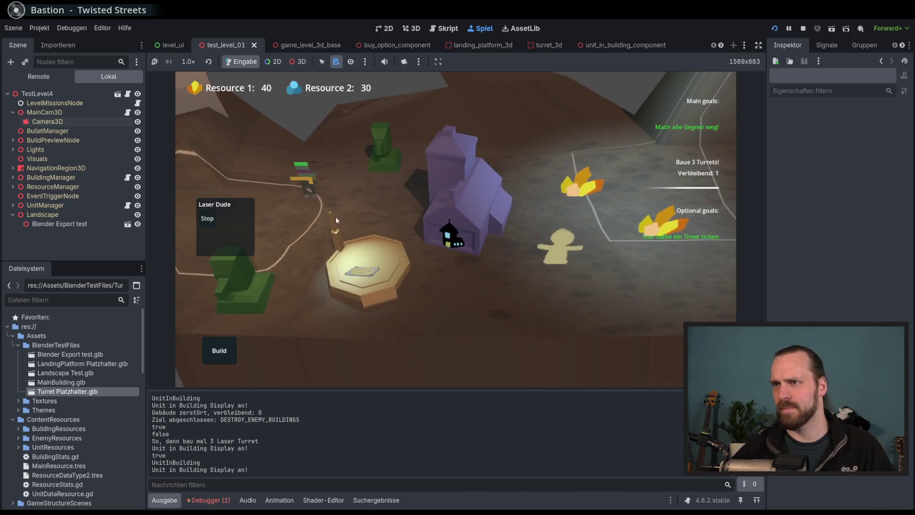
key(F8)
drag(478, 253, 493, 269)
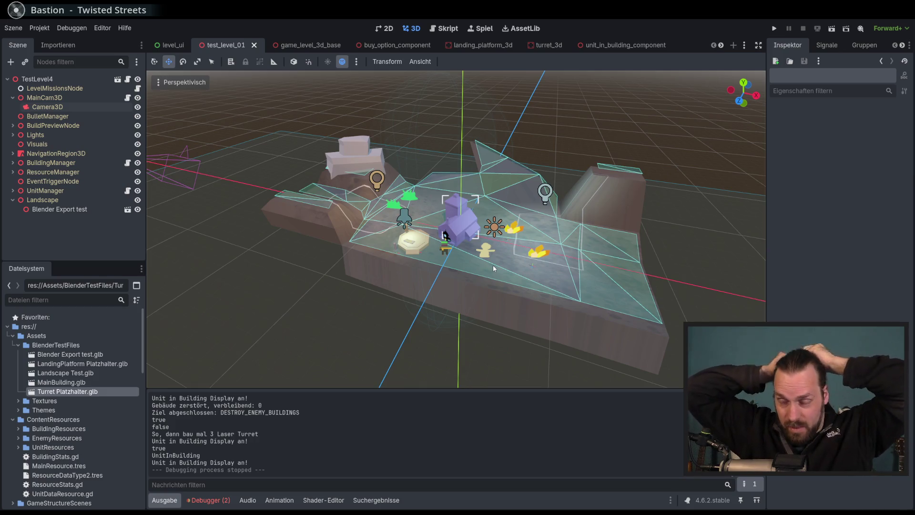
drag(493, 266, 528, 264)
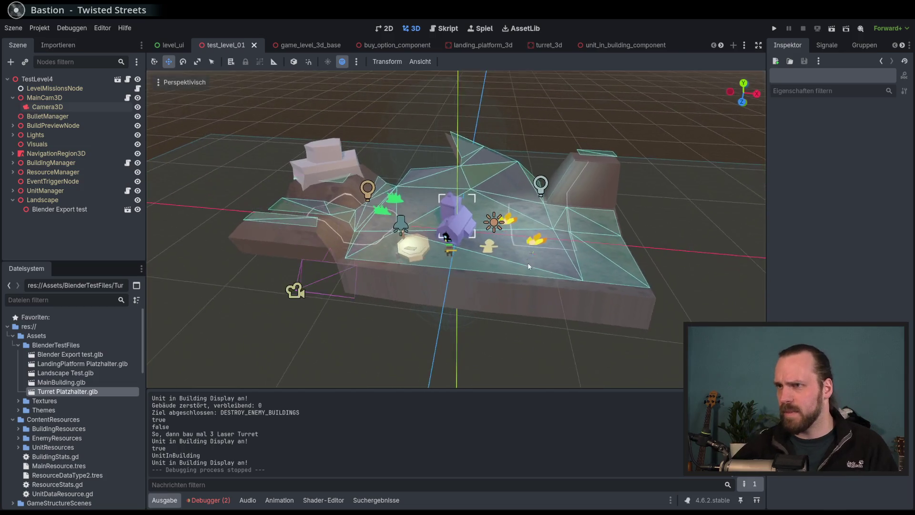
scroll(524, 262, down, 3)
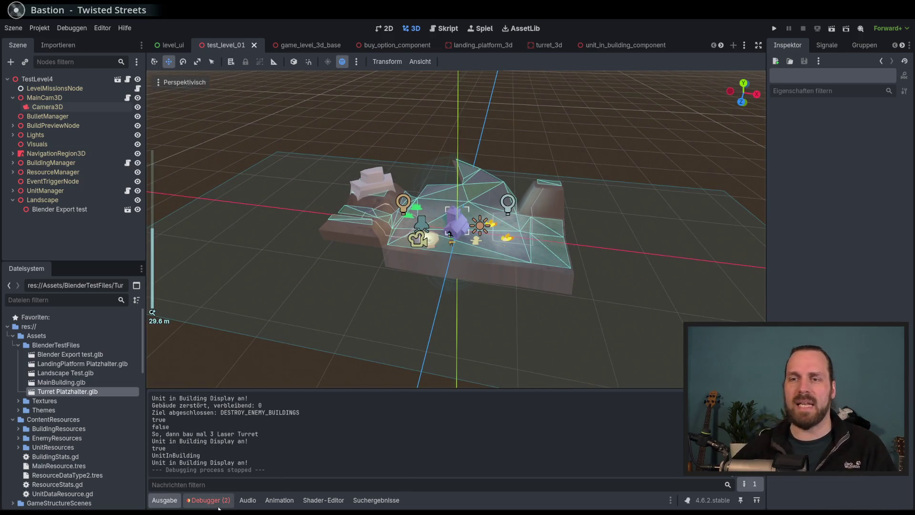
click(208, 500)
click(165, 500)
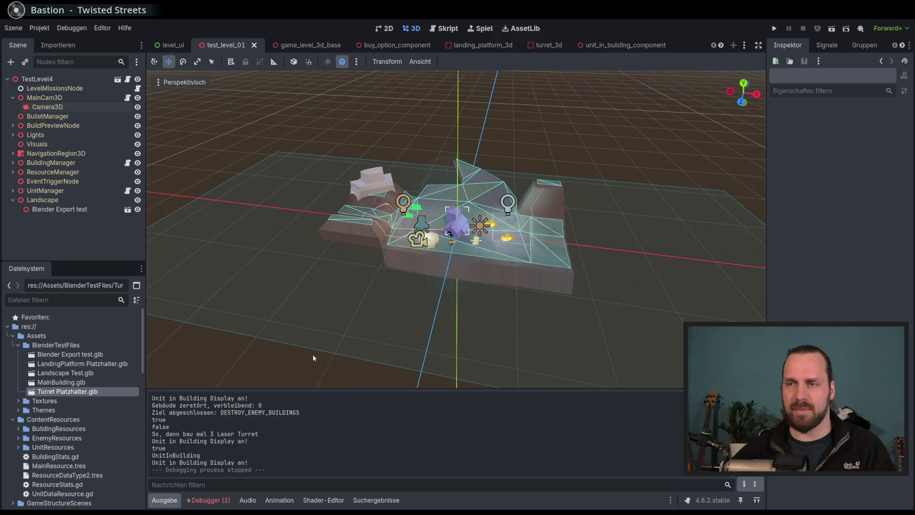
scroll(418, 312, down, 5)
scroll(481, 216, up, 3)
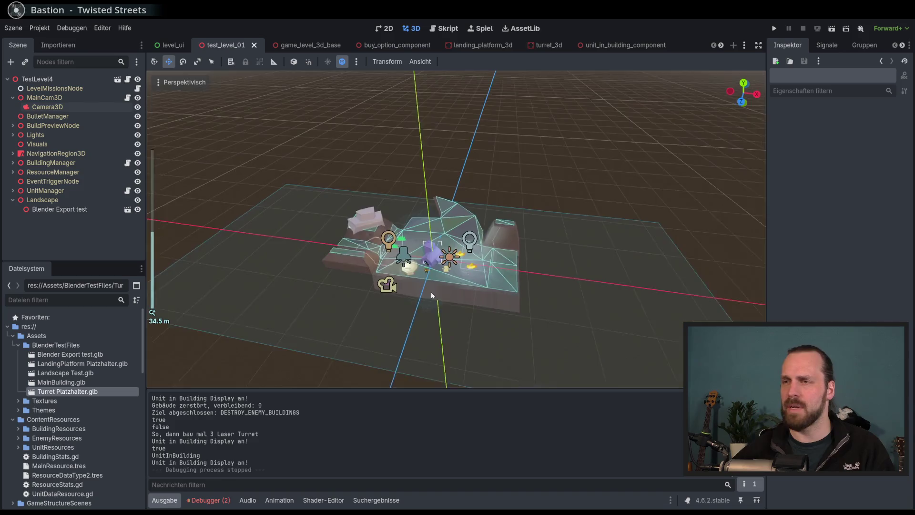
scroll(430, 295, up, 2)
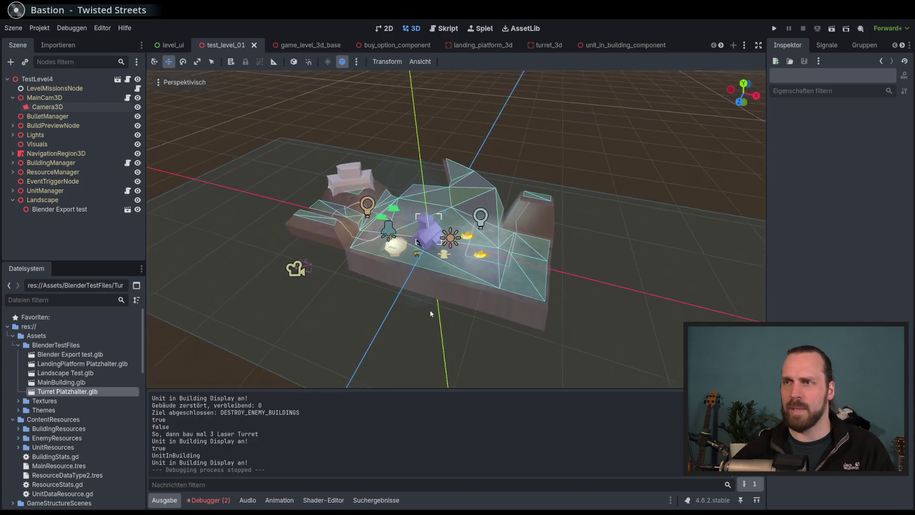
drag(431, 313, 427, 301)
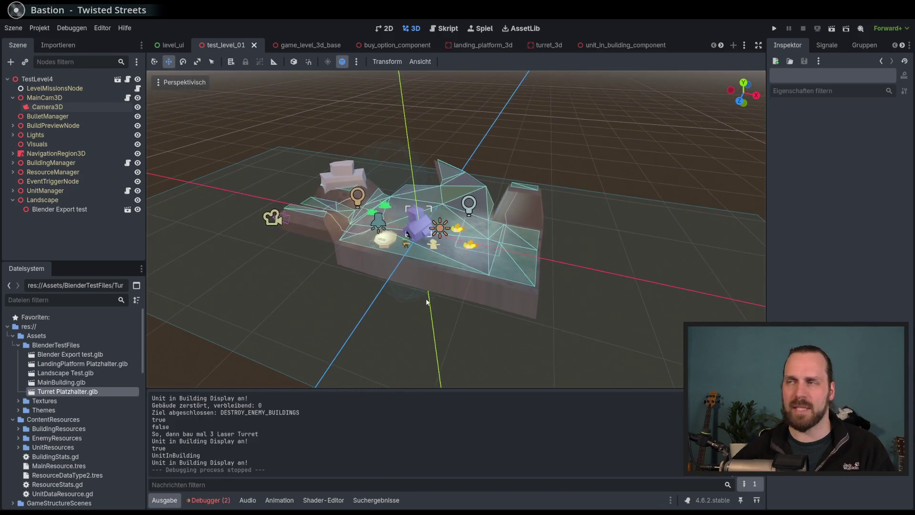
drag(583, 218, 588, 228)
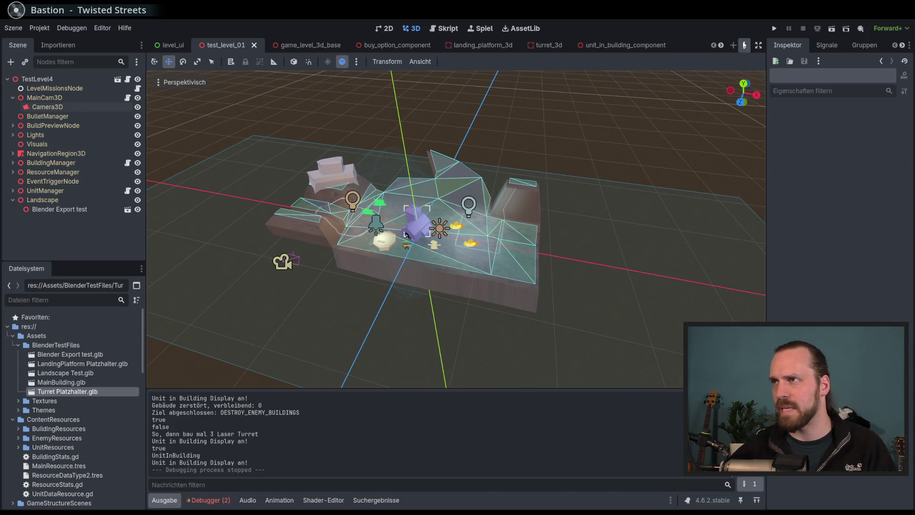
scroll(445, 260, up, 4)
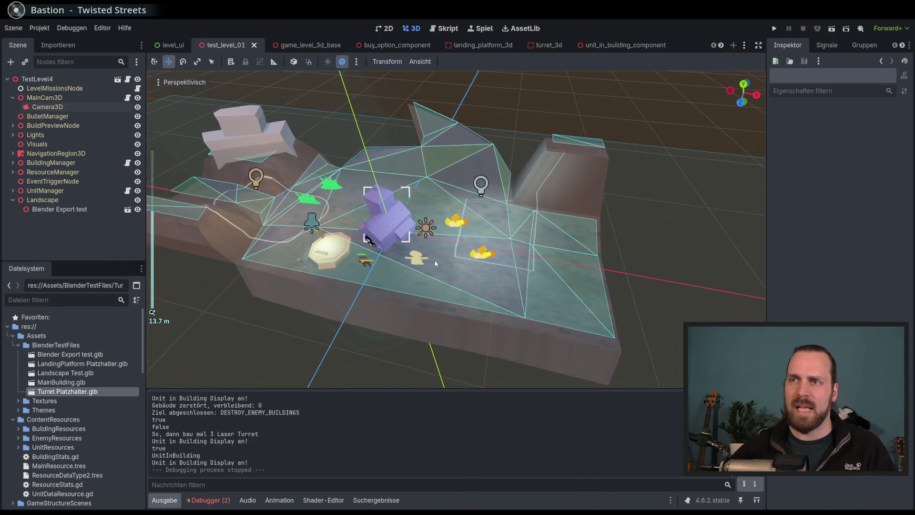
drag(454, 252, 427, 218)
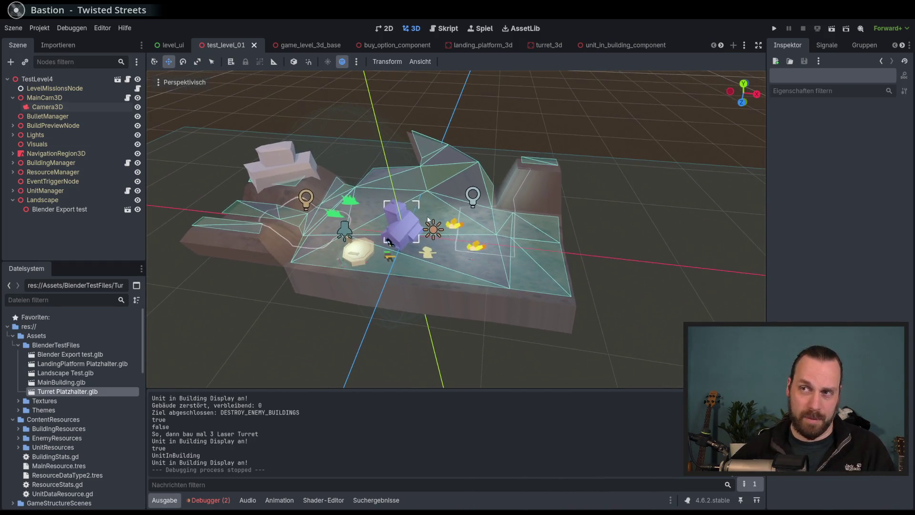
click(745, 48)
click(742, 46)
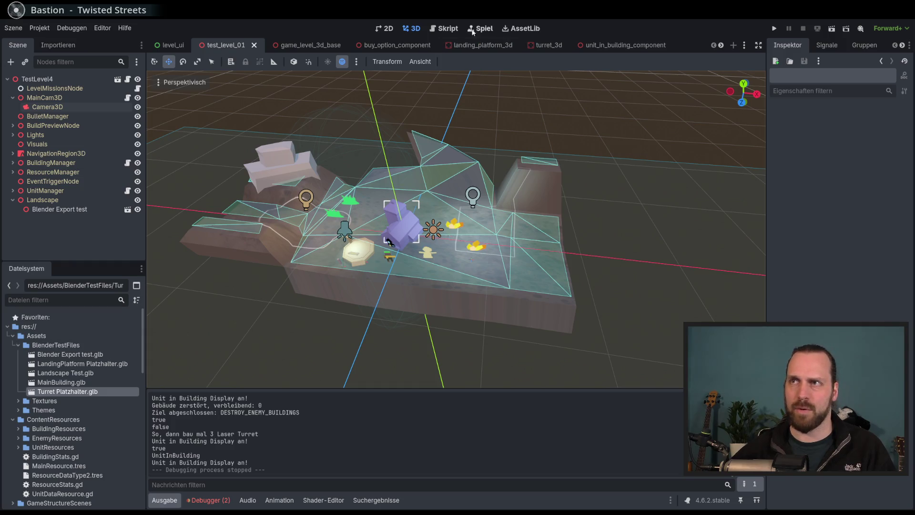
click(448, 29)
- Open test_level_01_mission_node.gd from MissionScenes/TestLevel01 in the FileSystem dock
scroll(482, 243, down, 6)
scroll(482, 244, up, 7)
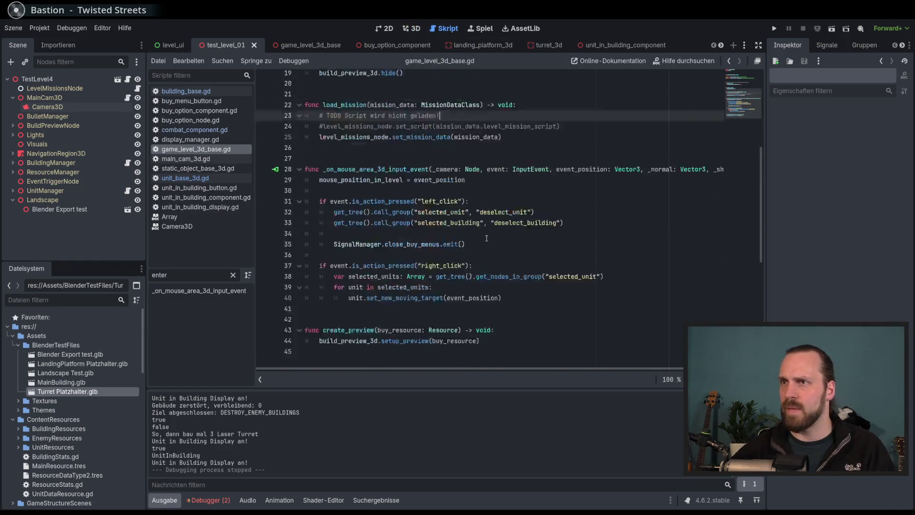
scroll(481, 244, up, 2)
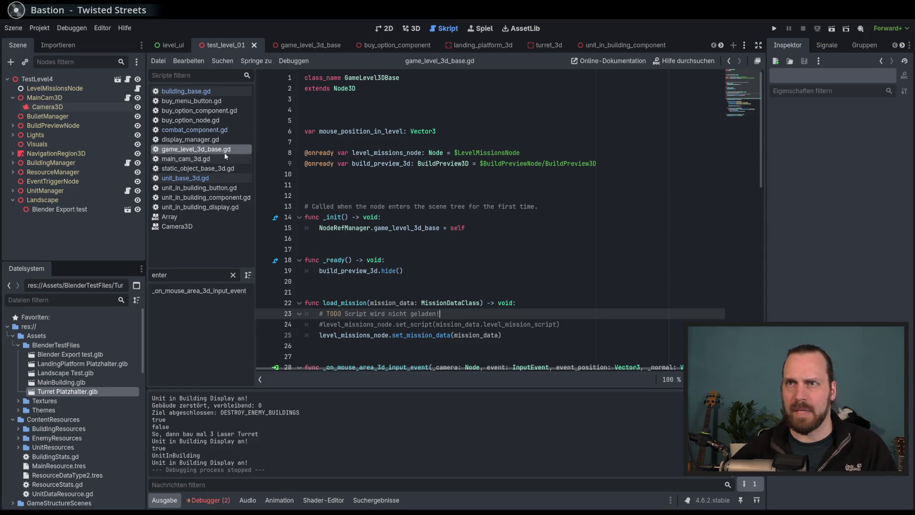
scroll(55, 425, down, 5)
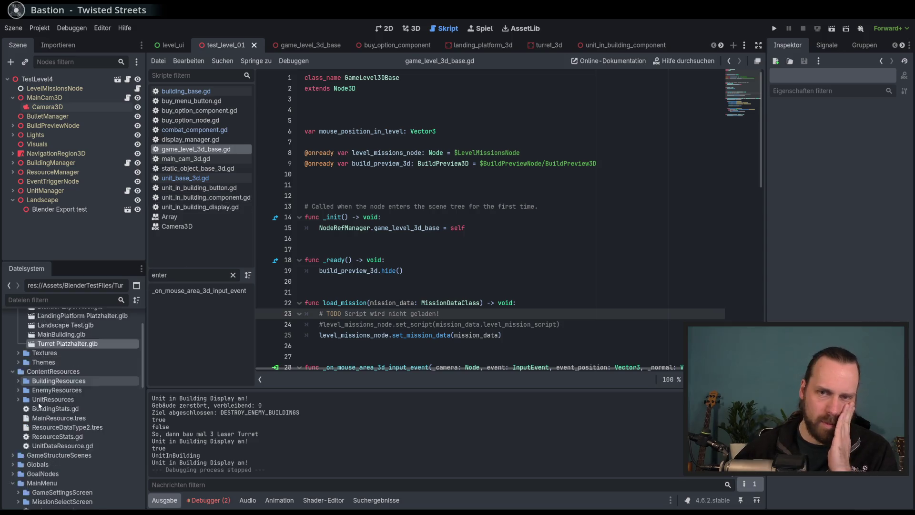
scroll(67, 427, down, 5)
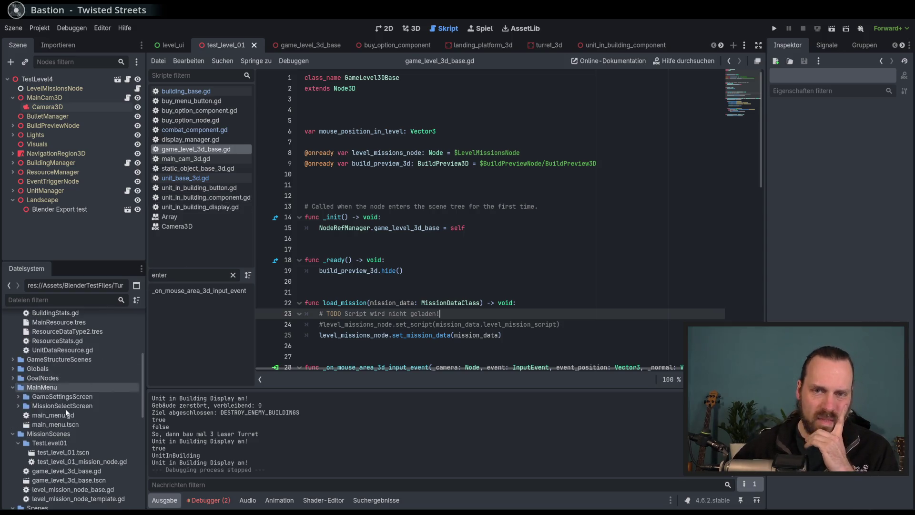
double_click(55, 461)
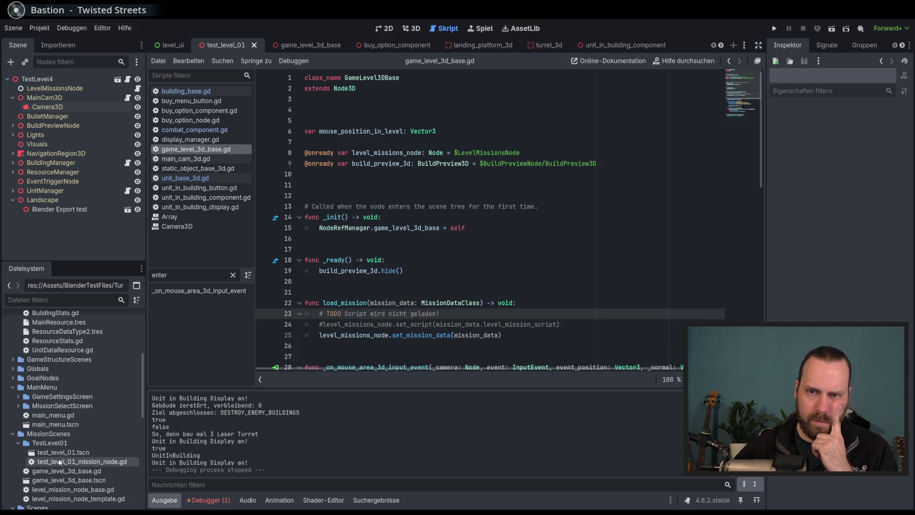
scroll(498, 260, up, 6)
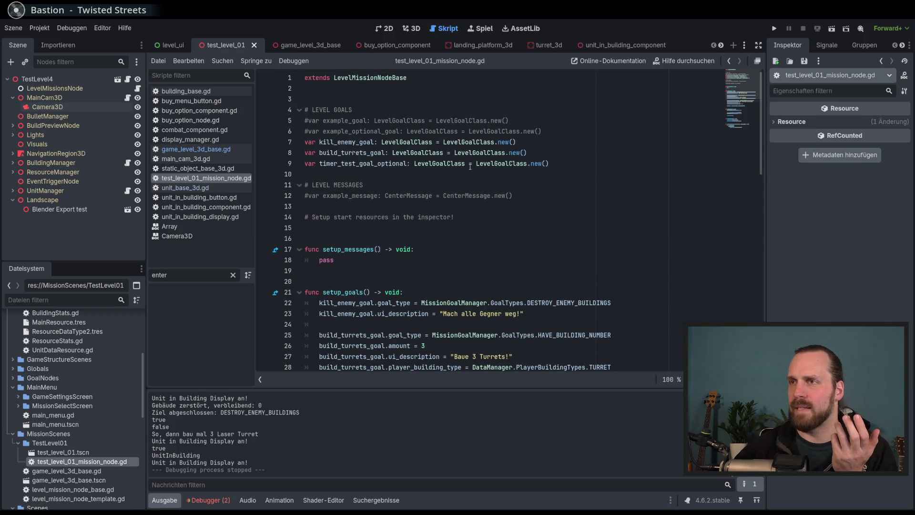
- Jump to the LevelGoalClass definition and review the goal variables on lines 5–10
ctrl+click(428, 143)
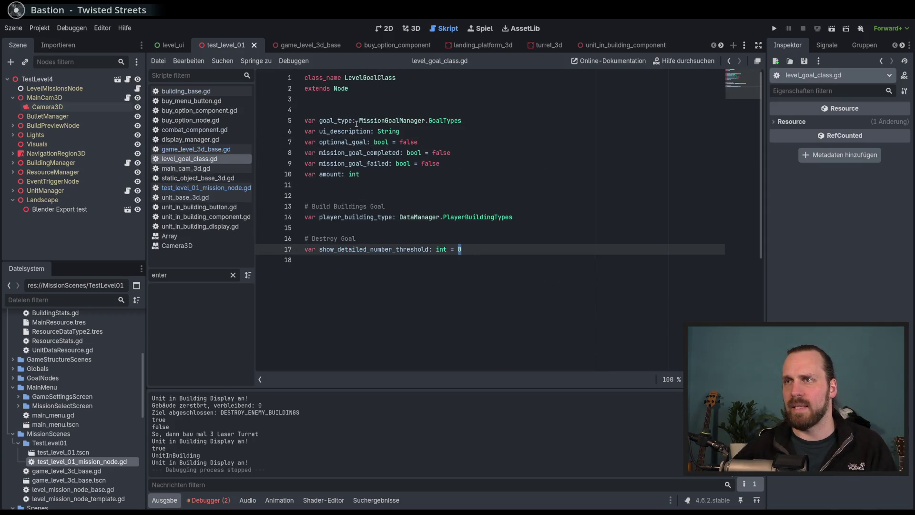
drag(345, 110, 476, 173)
click(477, 172)
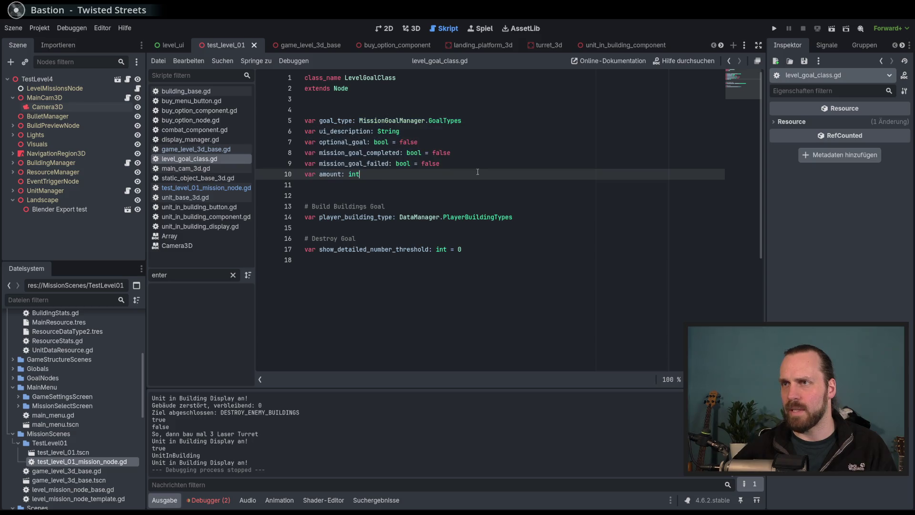
- Inspect the GoalTypes enum in mission_goal_manager.gd, then return to the 3D viewport
ctrl+click(450, 122)
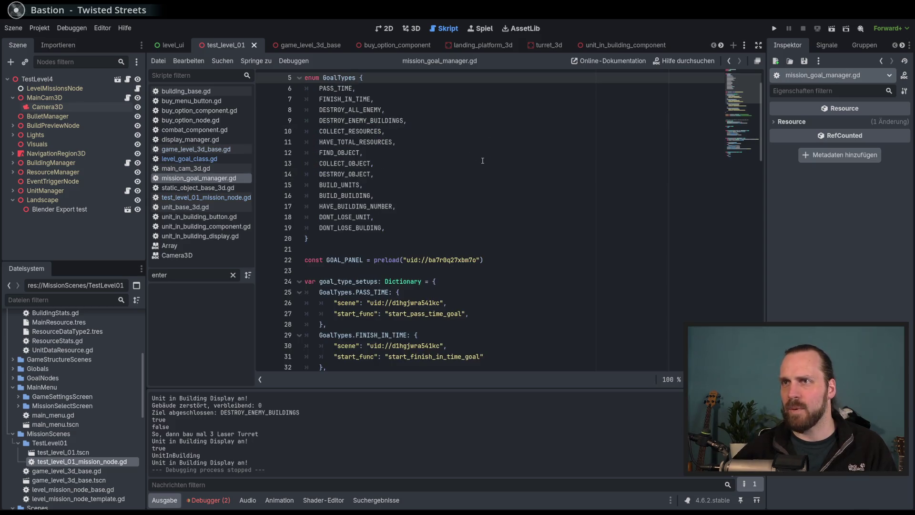
scroll(482, 161, up, 1)
scroll(429, 152, down, 6)
drag(374, 142, 414, 292)
scroll(414, 293, up, 6)
click(413, 238)
mouse_move(341, 121)
mouse_down()
mouse_move(353, 238)
mouse_move(432, 251)
mouse_up()
click(432, 252)
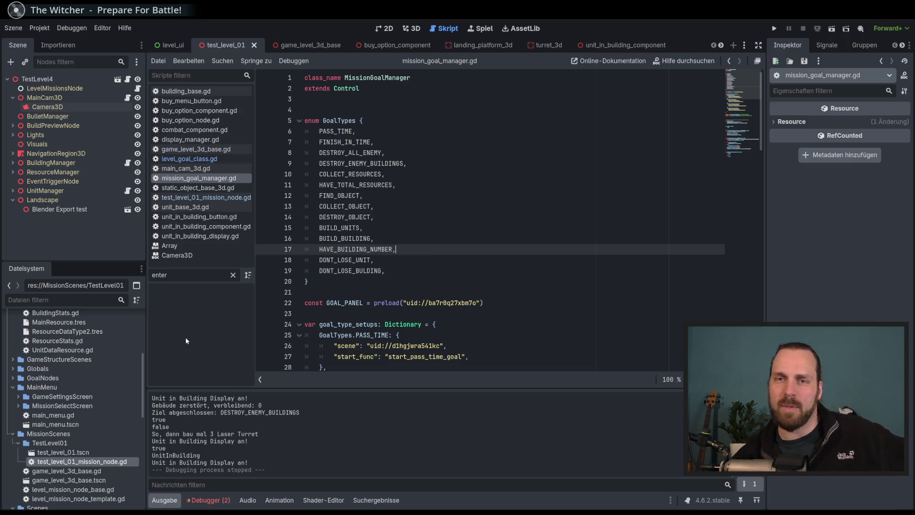
scroll(76, 382, down, 7)
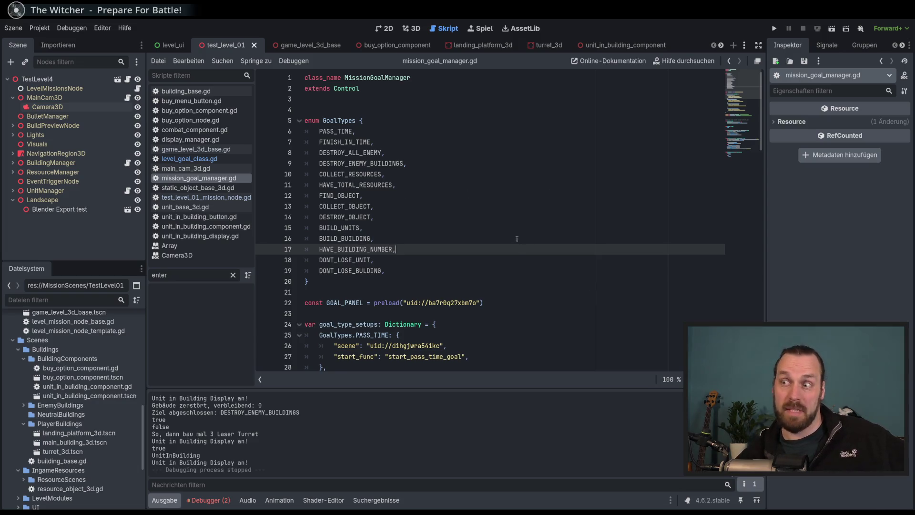
click(413, 29)
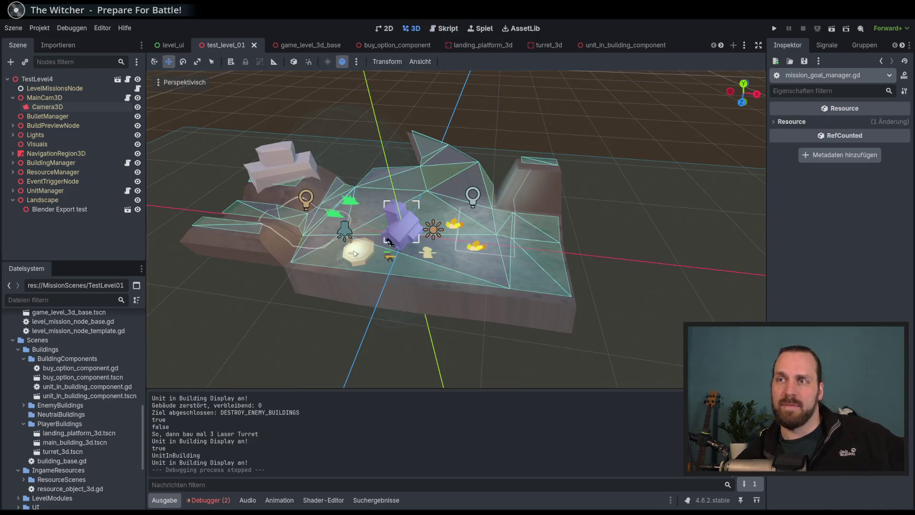
- Filter the project files by 'marker', then clear the filter
mouse_move(140, 437)
mouse_down()
mouse_move(155, 368)
mouse_move(146, 342)
mouse_up()
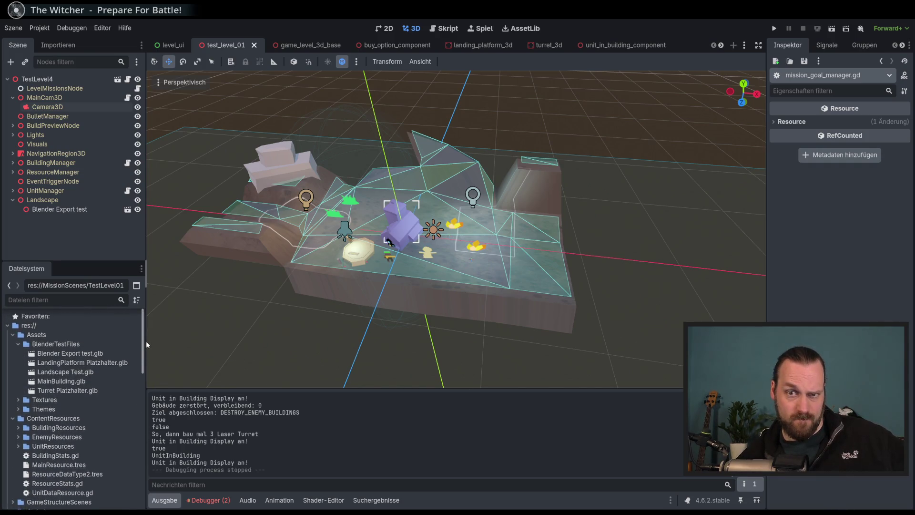
scroll(96, 362, down, 3)
scroll(66, 319, up, 3)
click(66, 303)
text(marker)
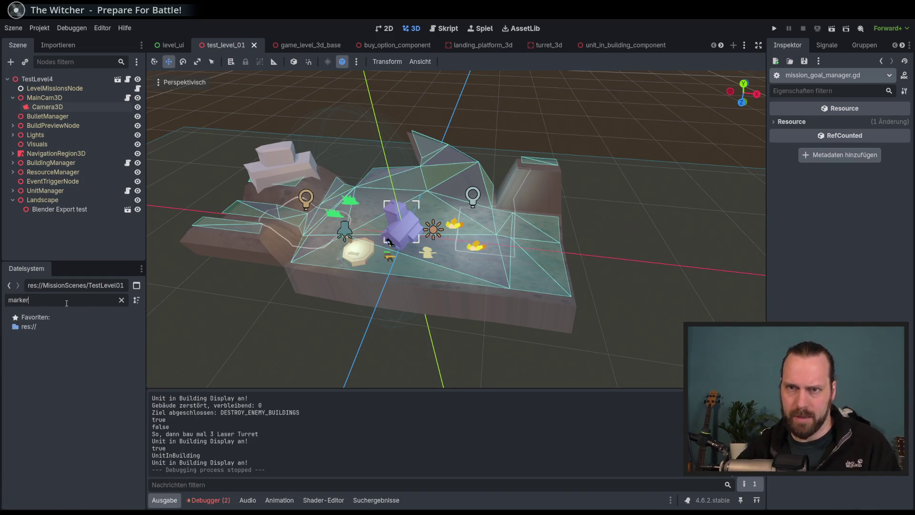
key(BackSpace)
key(BackSpace)
key(BackSpace)
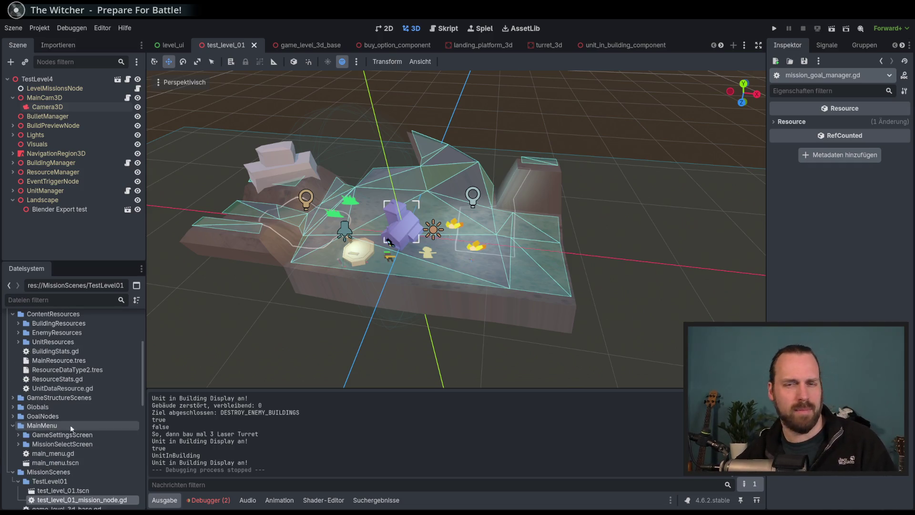
- Collapse the BlenderTestFiles, Assets and ContentResources folders
scroll(137, 398, down, 6)
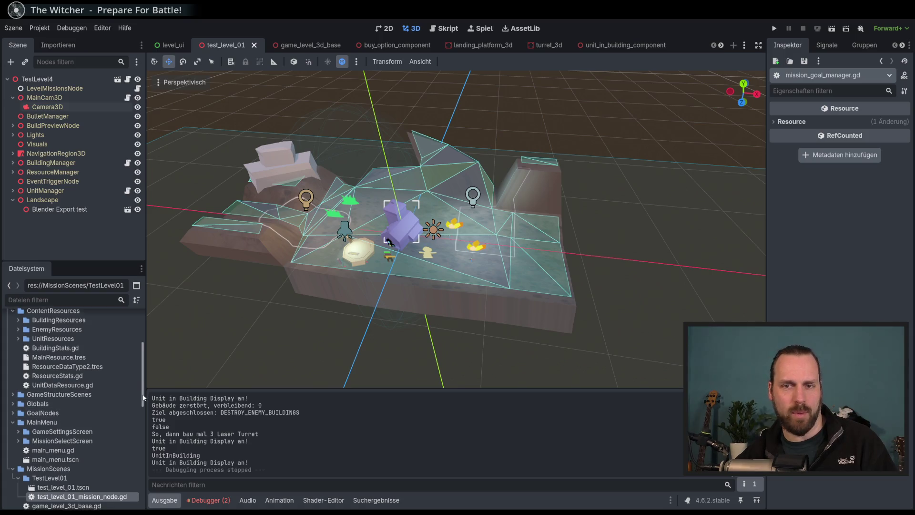
scroll(137, 442, down, 5)
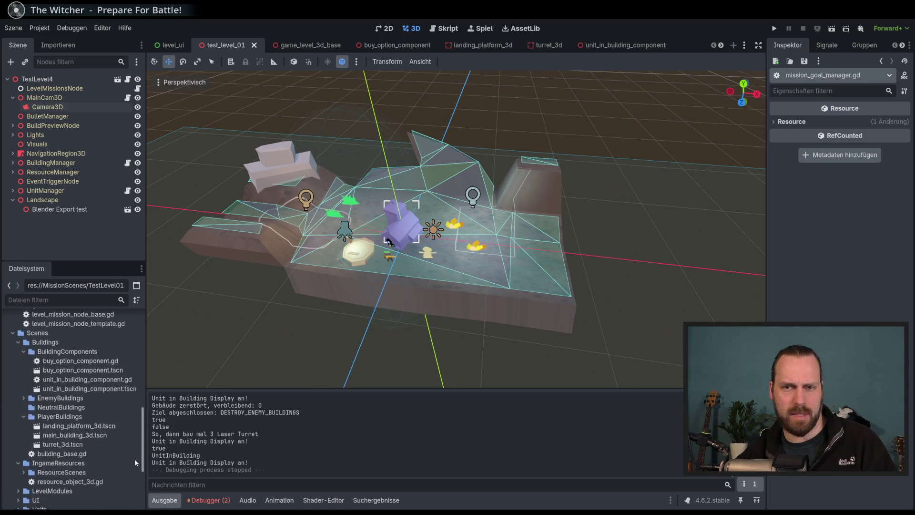
scroll(132, 487, down, 3)
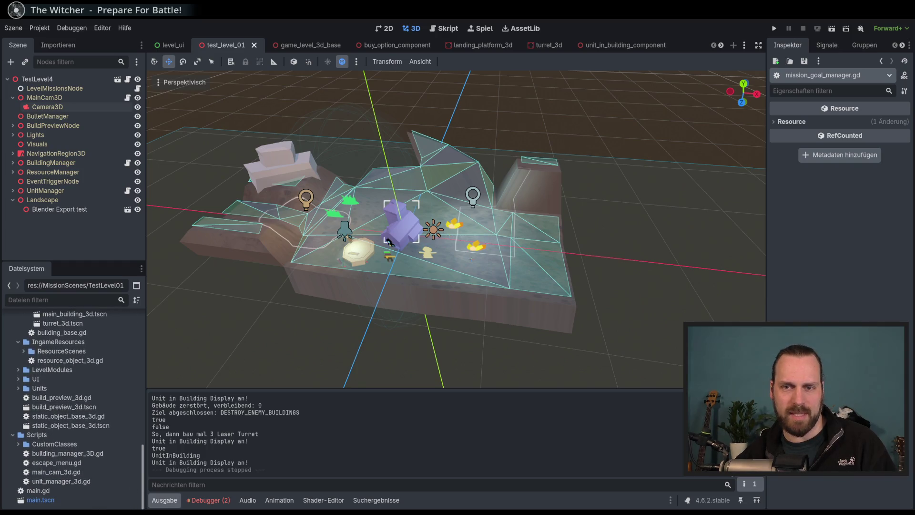
scroll(125, 408, up, 15)
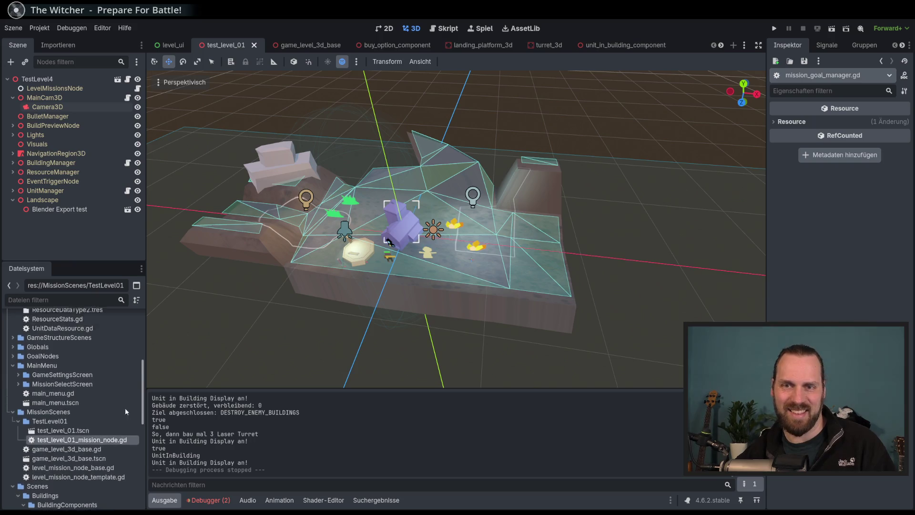
scroll(128, 396, up, 4)
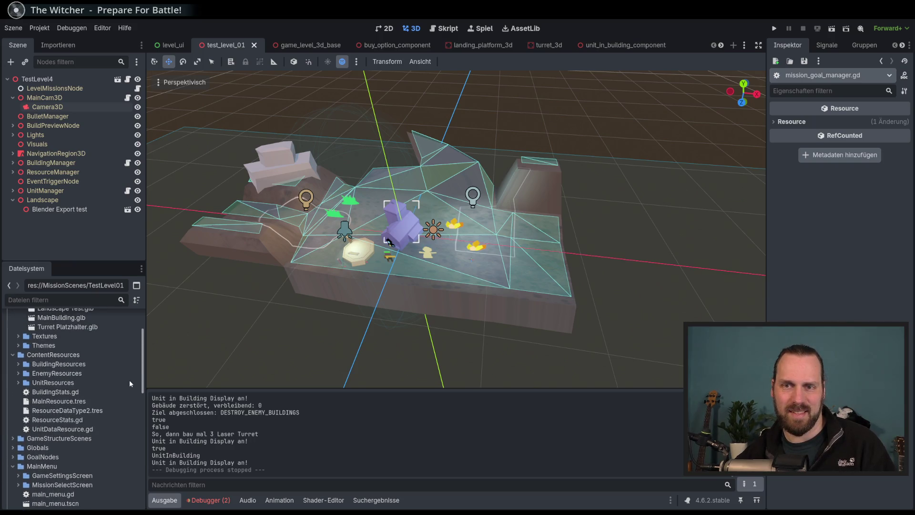
scroll(130, 379, up, 5)
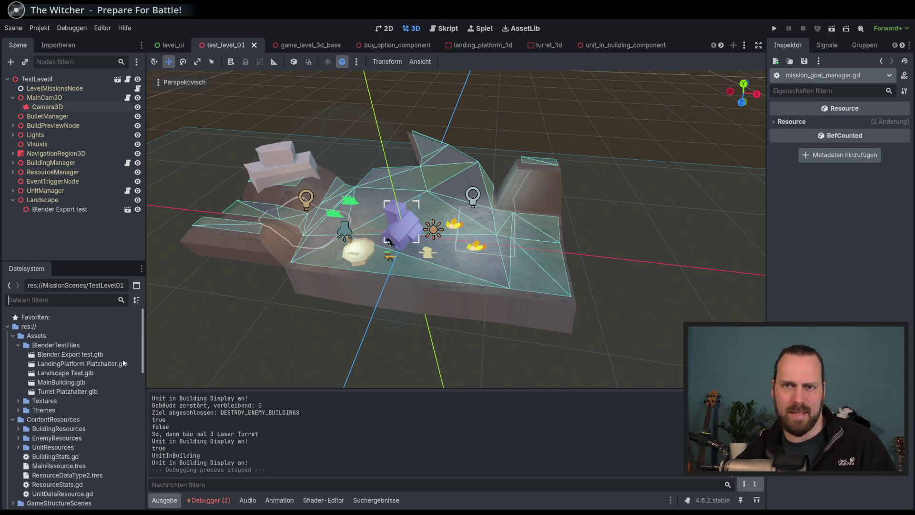
click(18, 345)
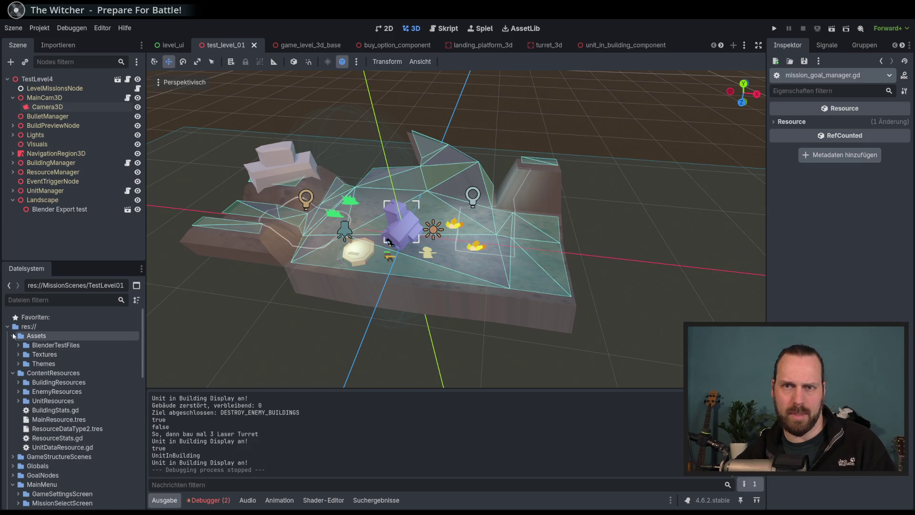
click(13, 335)
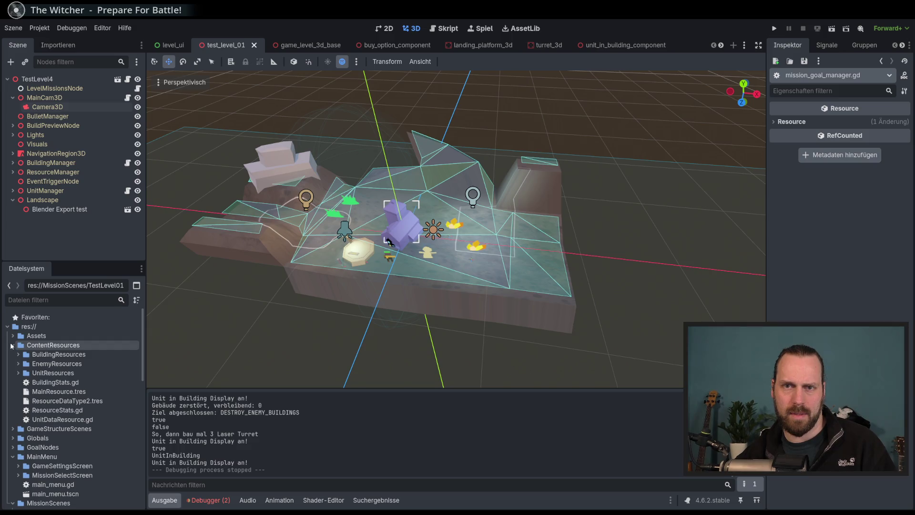
click(13, 345)
- Expand Scenes/LevelModules and select its TriggerShapes folder
scroll(36, 352, down, 3)
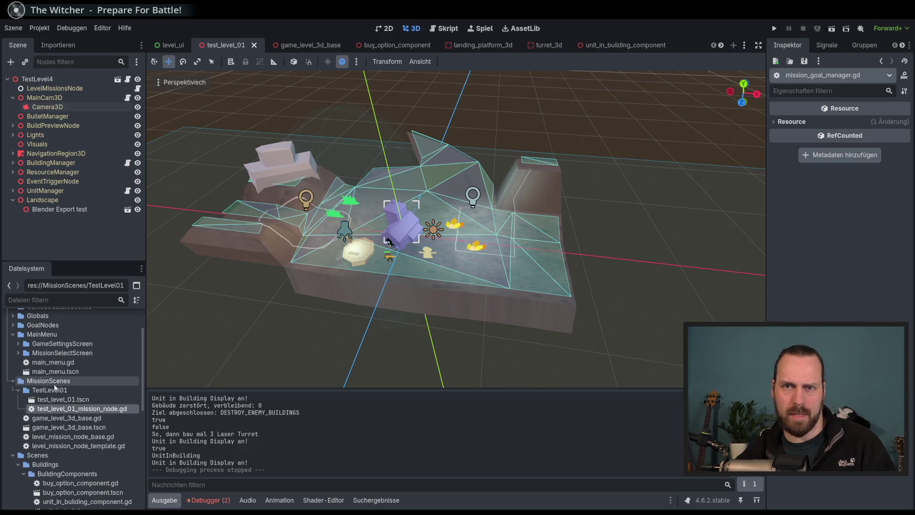
click(13, 325)
click(13, 325)
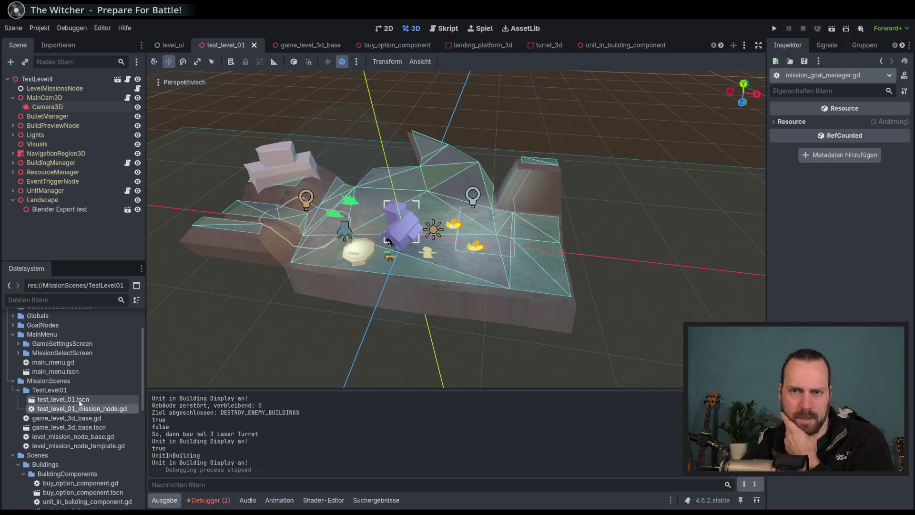
scroll(130, 439, down, 3)
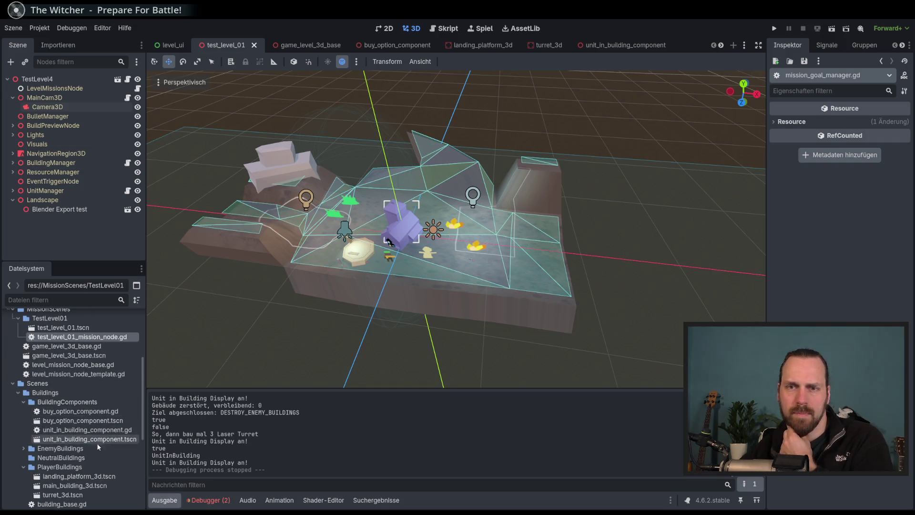
scroll(105, 443, down, 2)
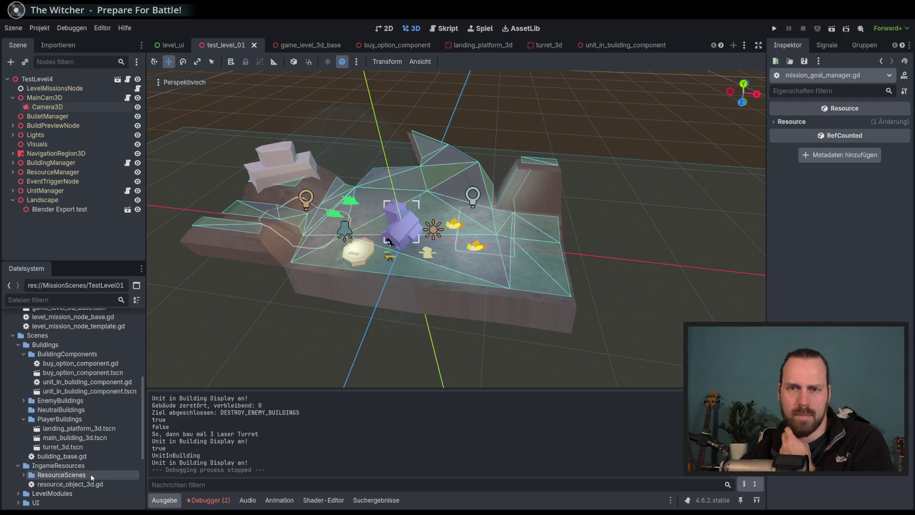
click(18, 494)
scroll(18, 494, down, 2)
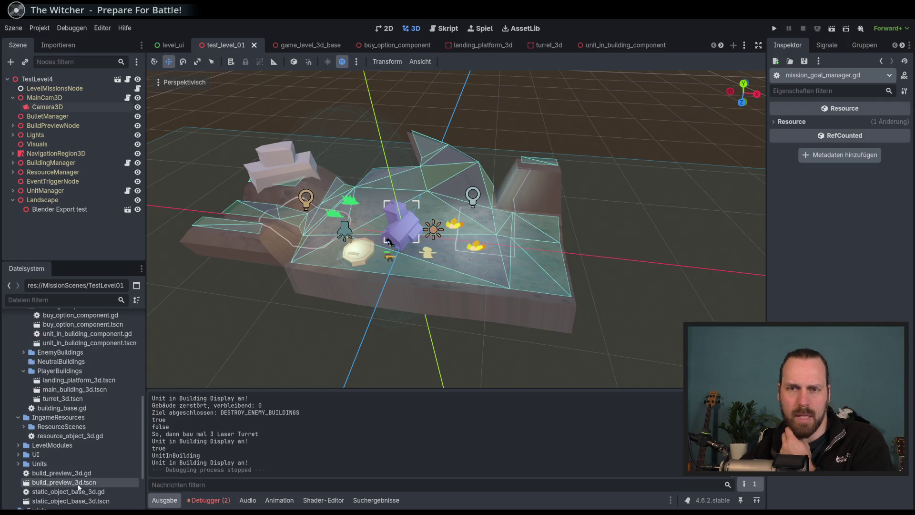
click(21, 452)
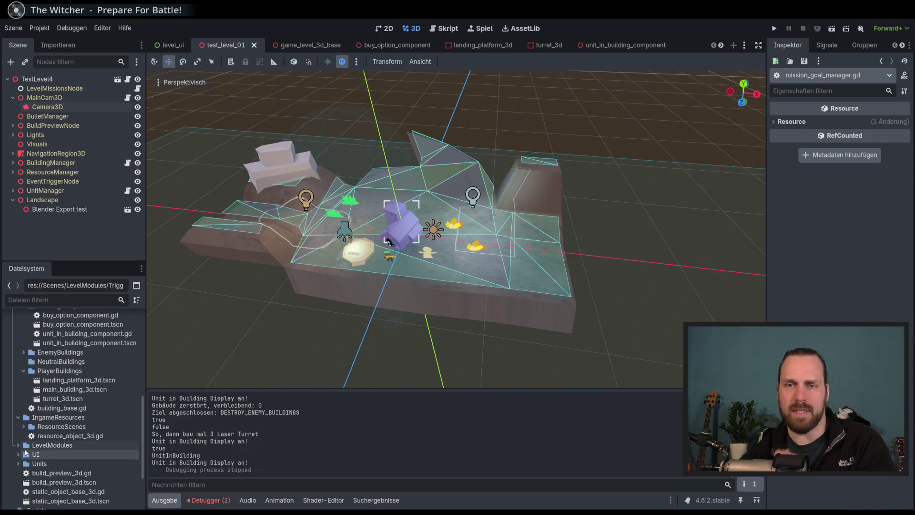
- Open the existing event_trigger.tscn scene
scroll(95, 468, down, 1)
double_click(72, 449)
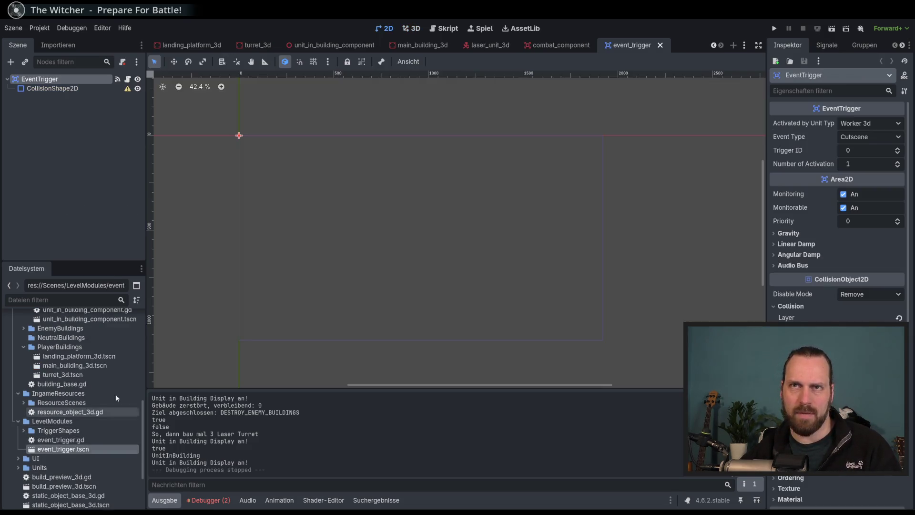
scroll(311, 188, down, 1)
scroll(357, 208, left, 2)
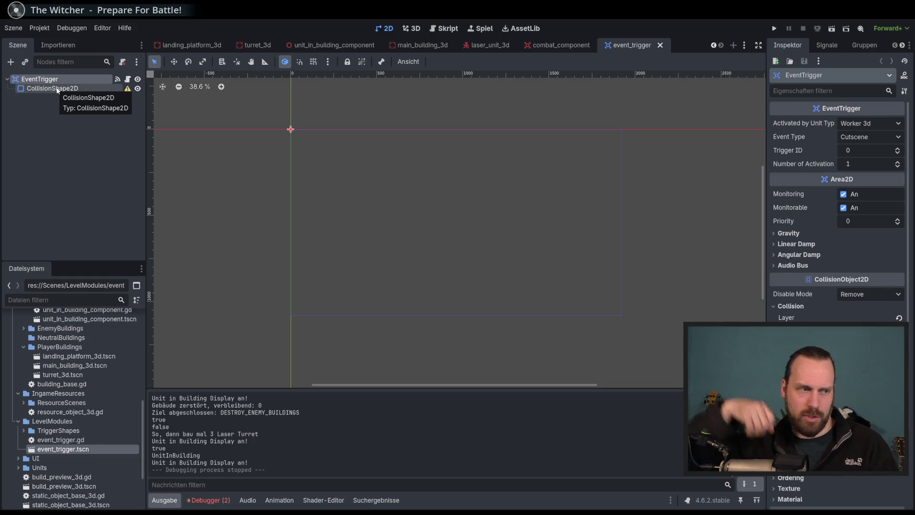
- Open event_trigger.gd and review its number_of_activations check around line 24
double_click(60, 440)
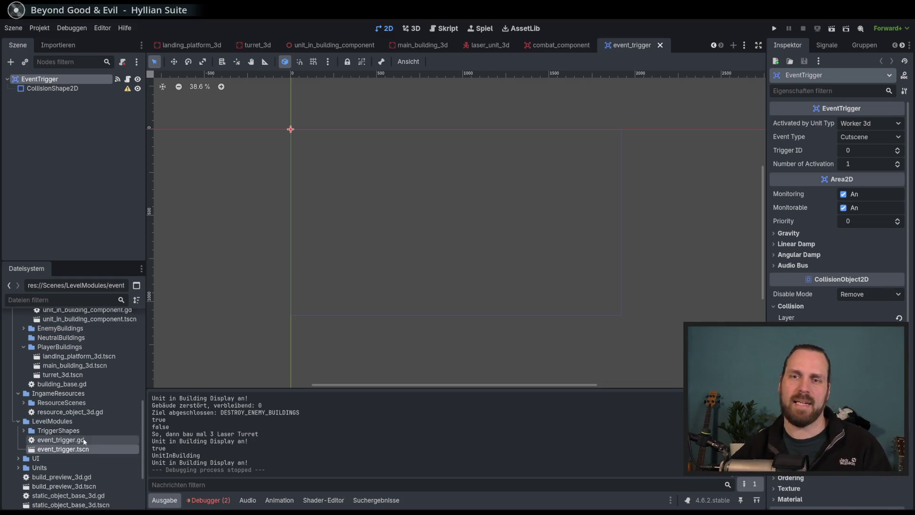
scroll(525, 215, up, 4)
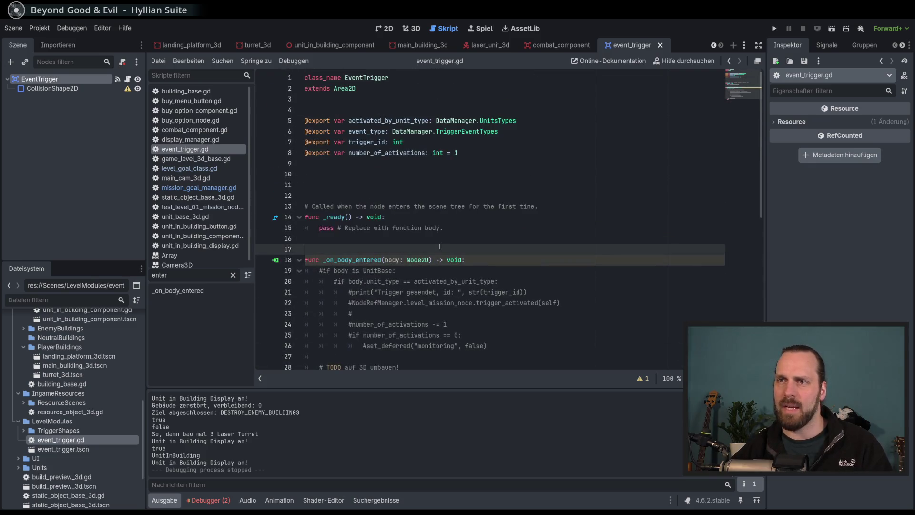
scroll(453, 248, down, 2)
click(436, 270)
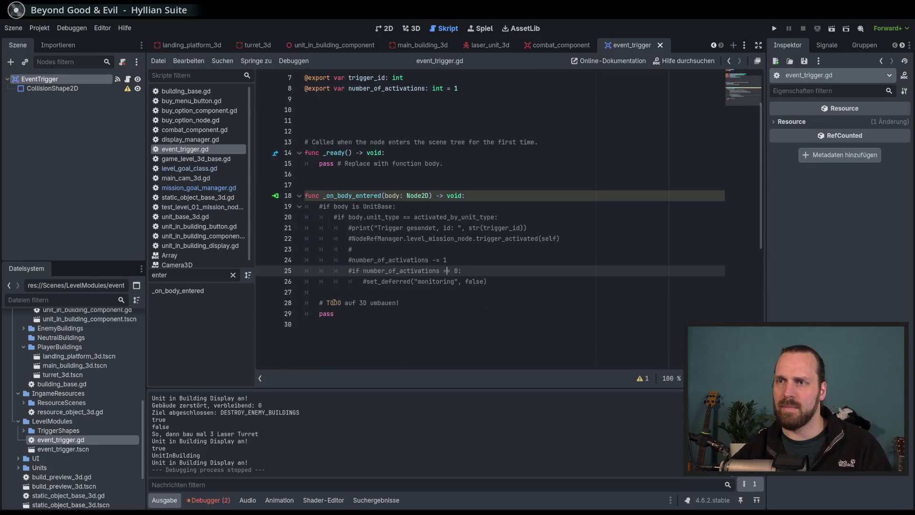
scroll(414, 231, up, 2)
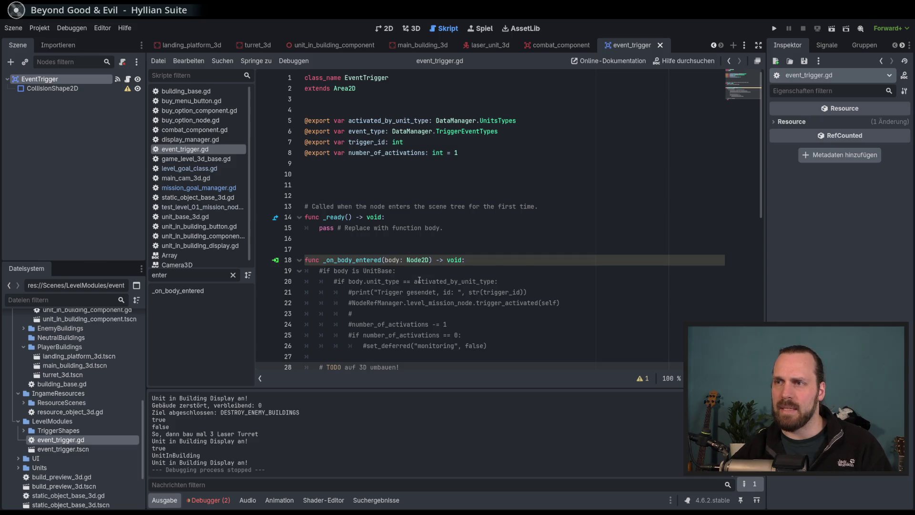
scroll(420, 280, down, 2)
click(504, 261)
key(Down)
key(Down)
key(Up)
key(Up)
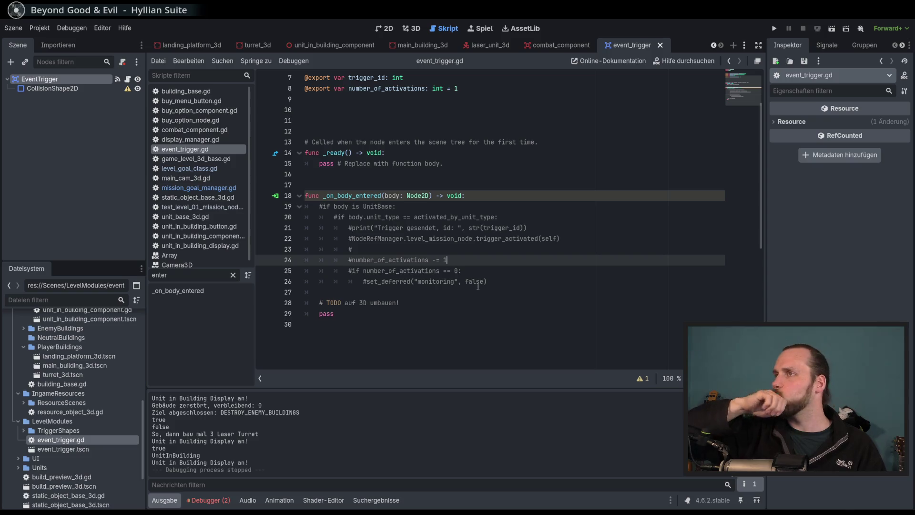
- Confirm the script extends Area2D, then return to the 3D viewport
scroll(478, 286, up, 2)
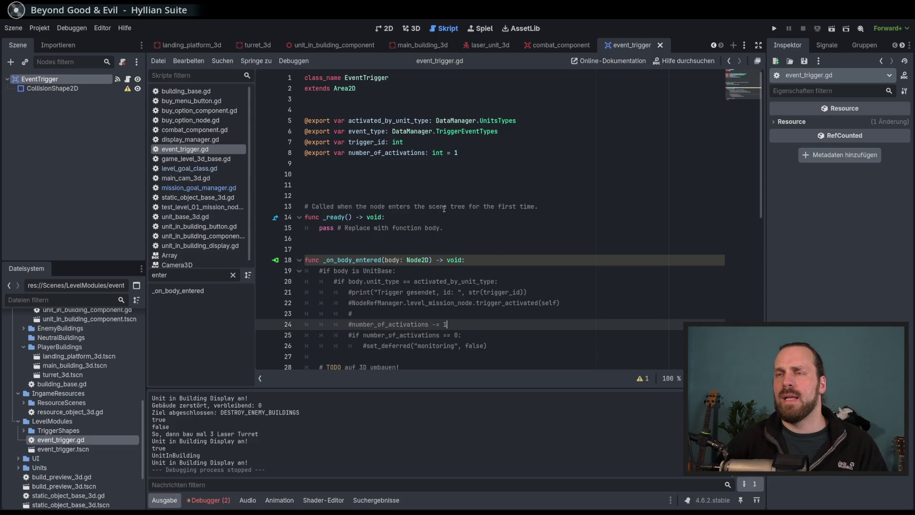
click(355, 88)
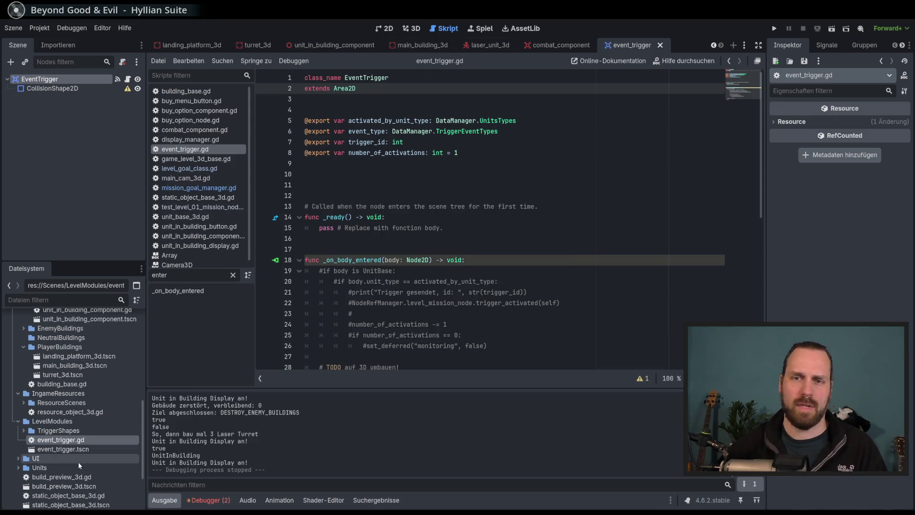
click(411, 25)
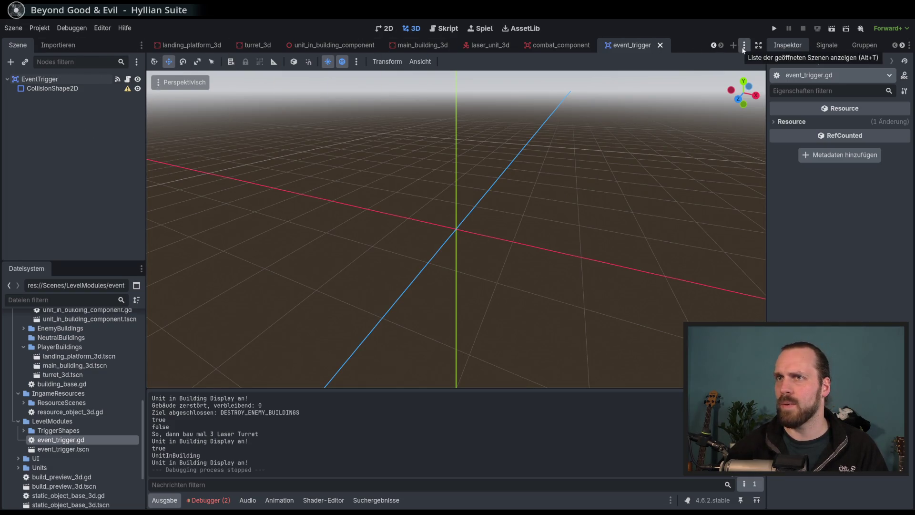
click(221, 48)
- Close every scene tab except event_trigger
click(230, 45)
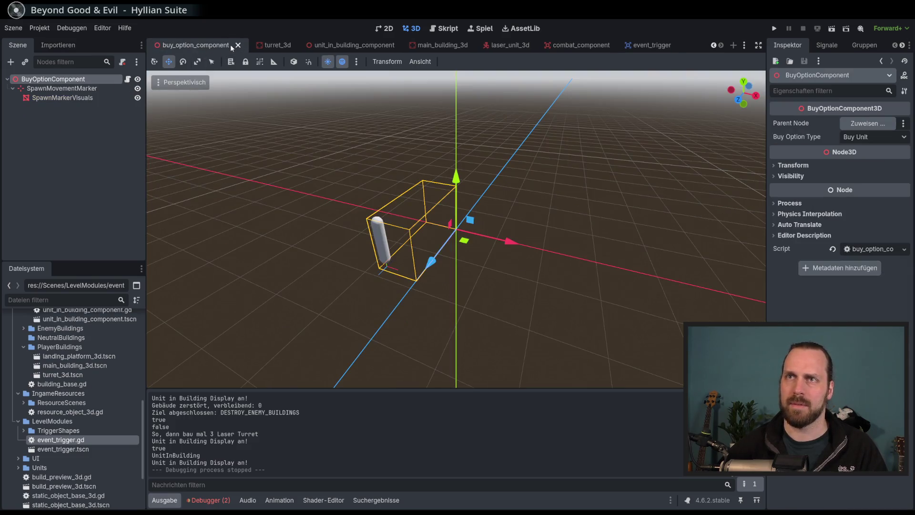
click(633, 46)
right_click(633, 45)
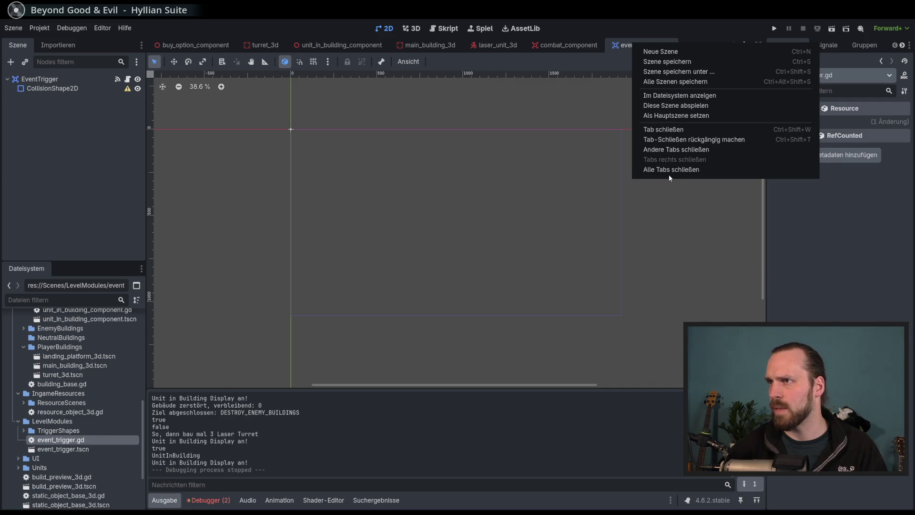
click(673, 150)
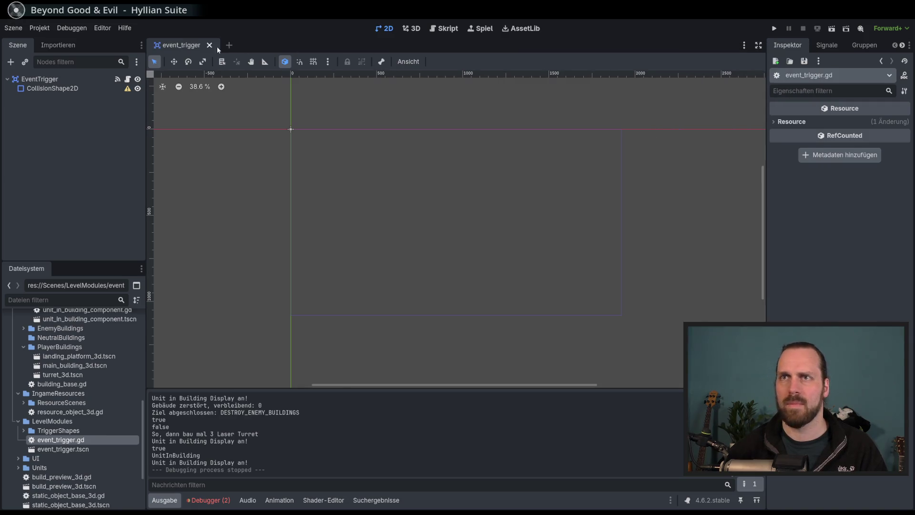
- Create a new scene with a 3D root node, opening event_trigger.tscn for reference
click(230, 45)
click(53, 105)
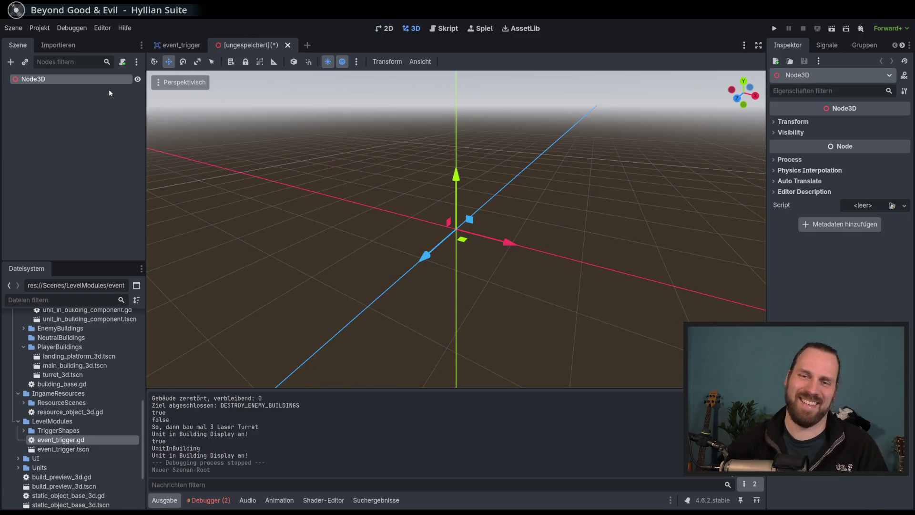
double_click(68, 450)
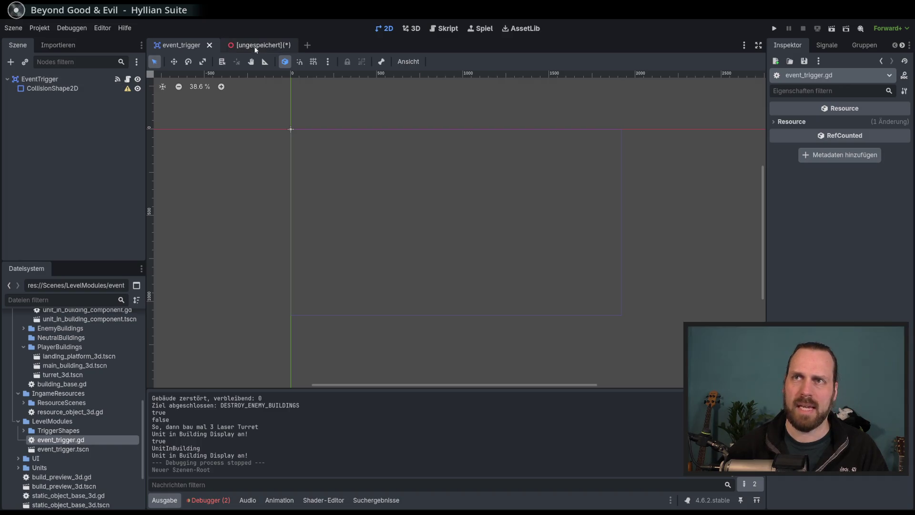
click(256, 46)
- Change the root node's type to Area3D and rename it EventTrigger
right_click(33, 82)
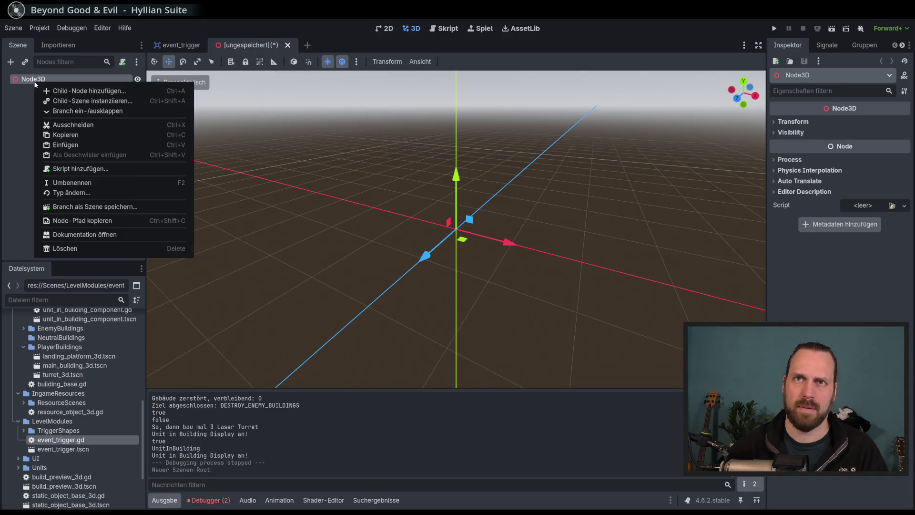
click(75, 194)
text(Area)
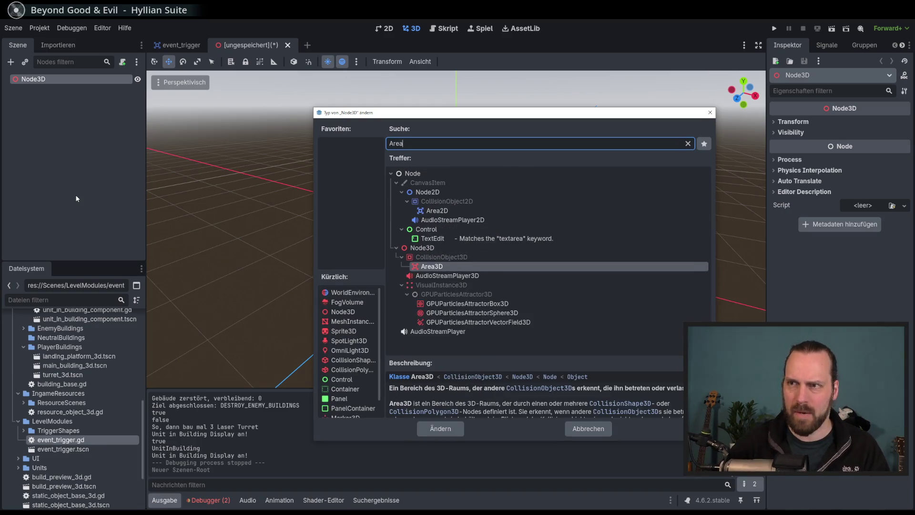
key(Return)
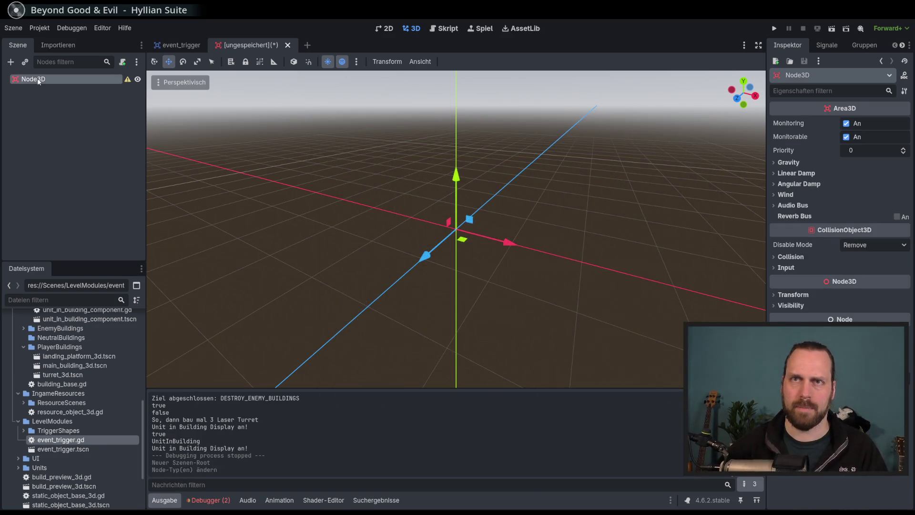
key(F2)
text(Eve)
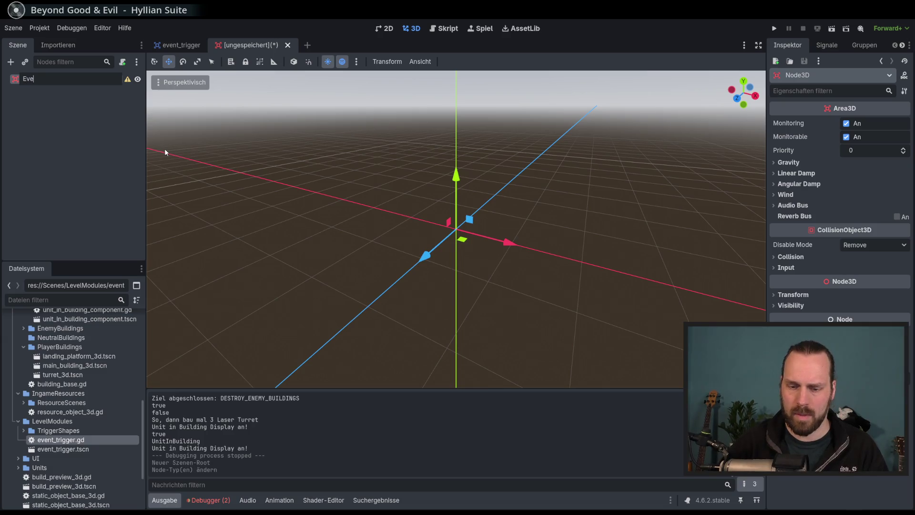
text(ntTrigger)
key(Return)
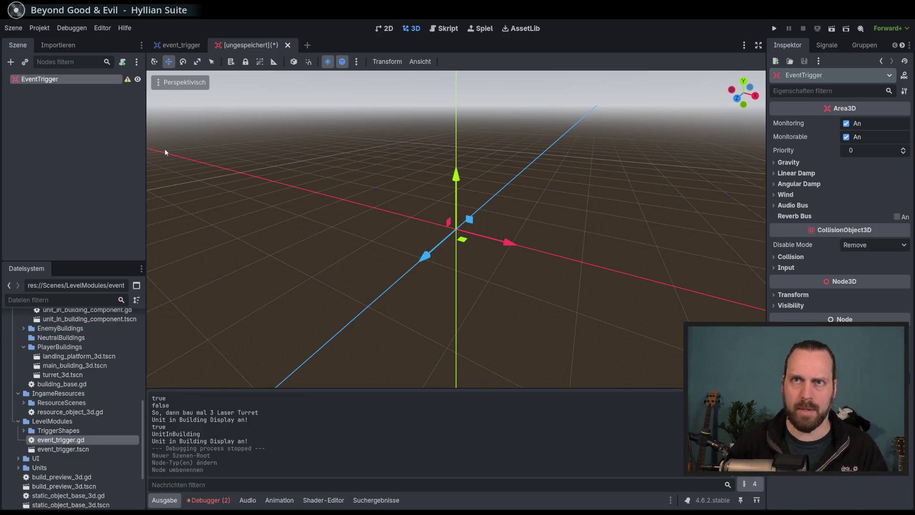
- Save the scene as event_trigger_3d.tscn in Scenes/LevelModules, then search for a collision child node
key(ctrl+s)
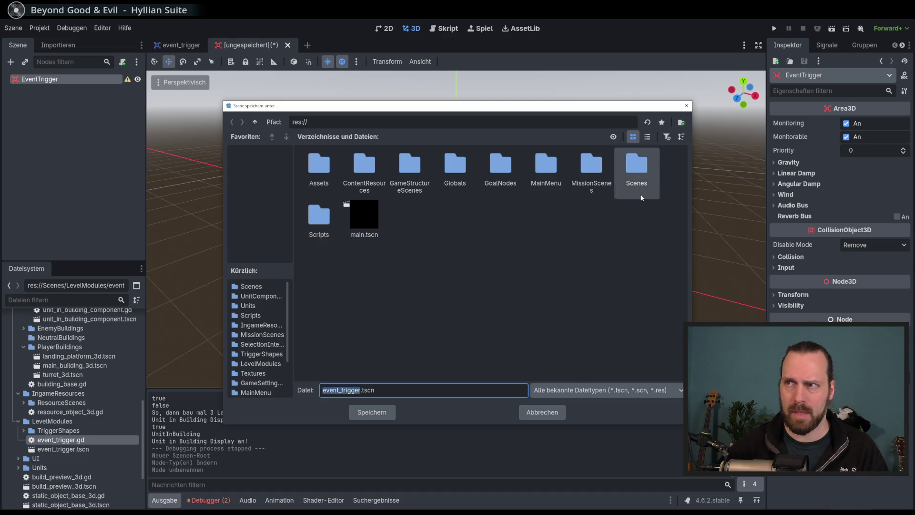
double_click(632, 176)
double_click(415, 184)
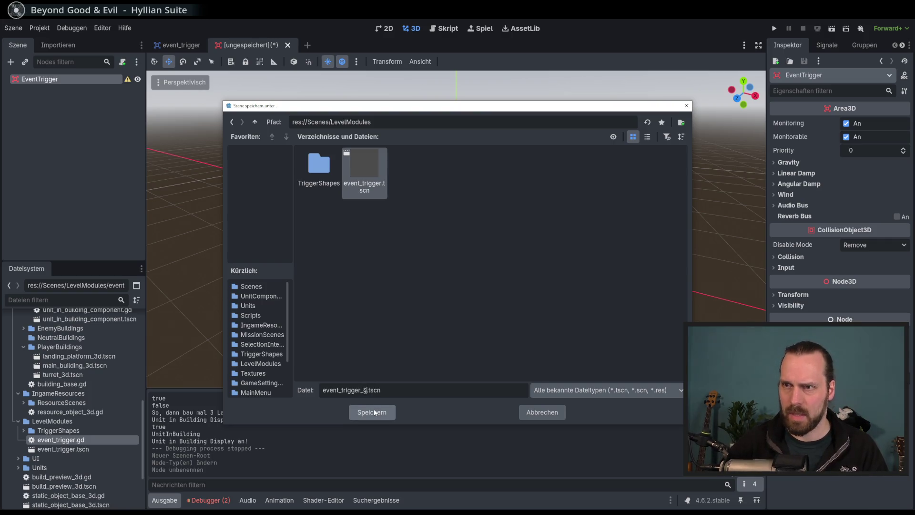
key(BackSpace)
key(BackSpace)
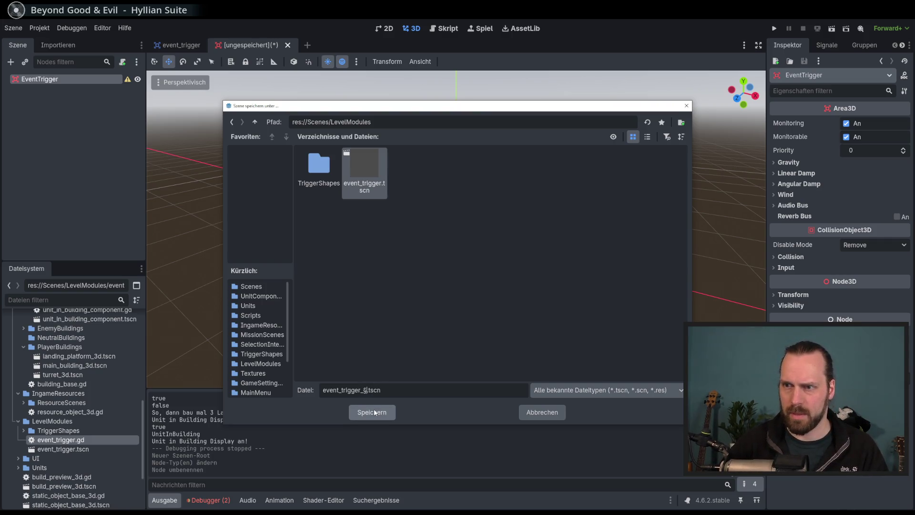
text(3d)
click(375, 412)
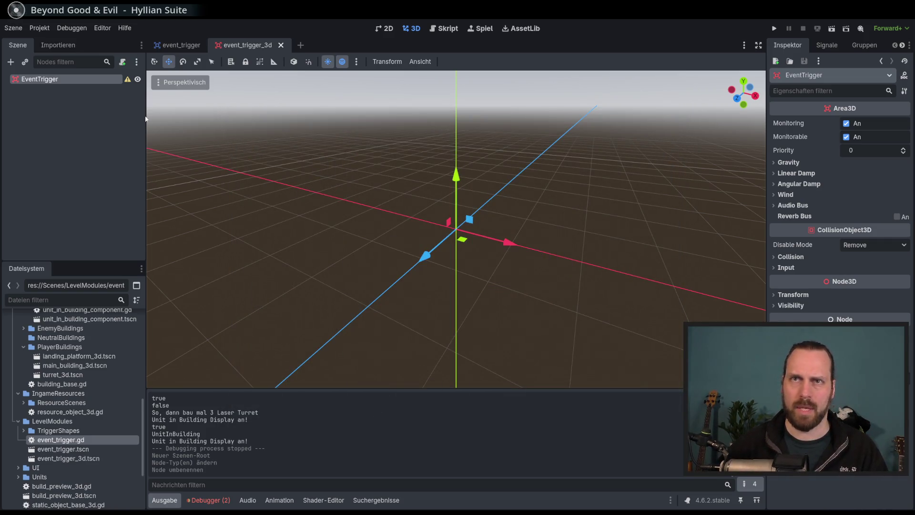
click(11, 63)
text(collisio)
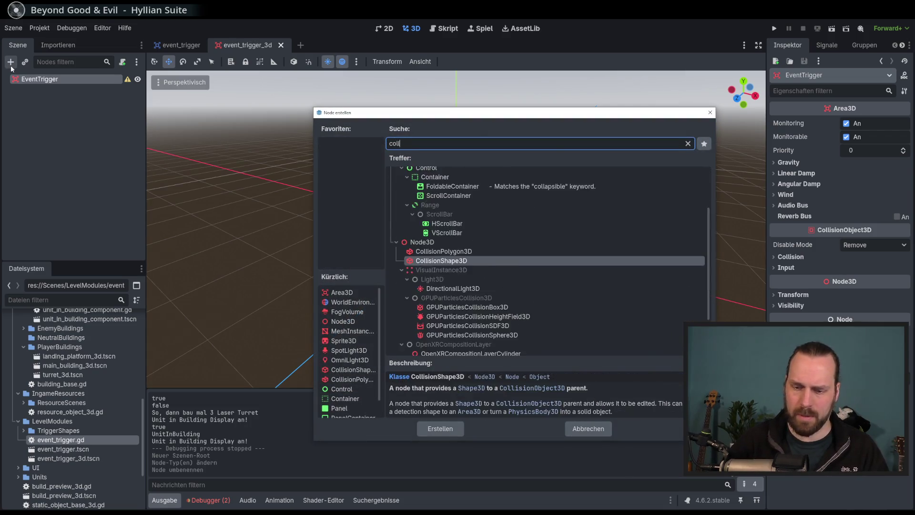
- Add a CollisionShape3D with a CapsuleShape3D, make it taller and wider, and save
key(Return)
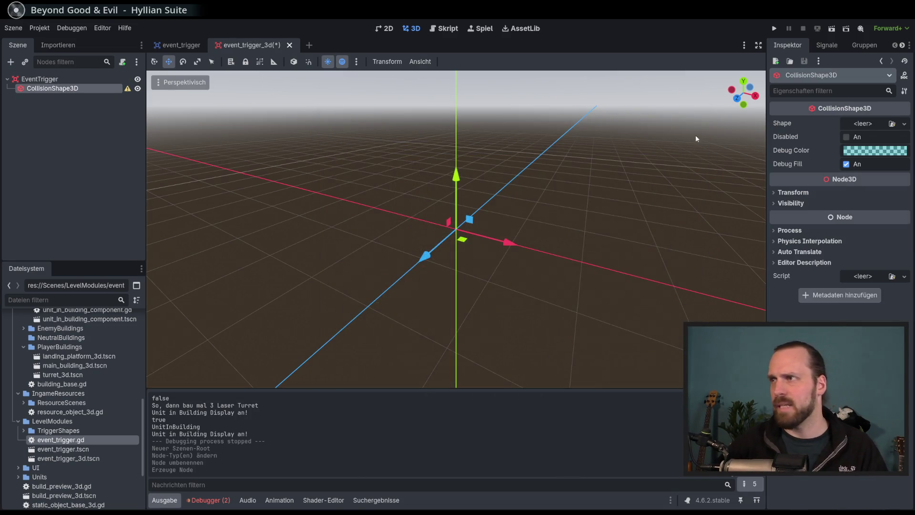
click(904, 123)
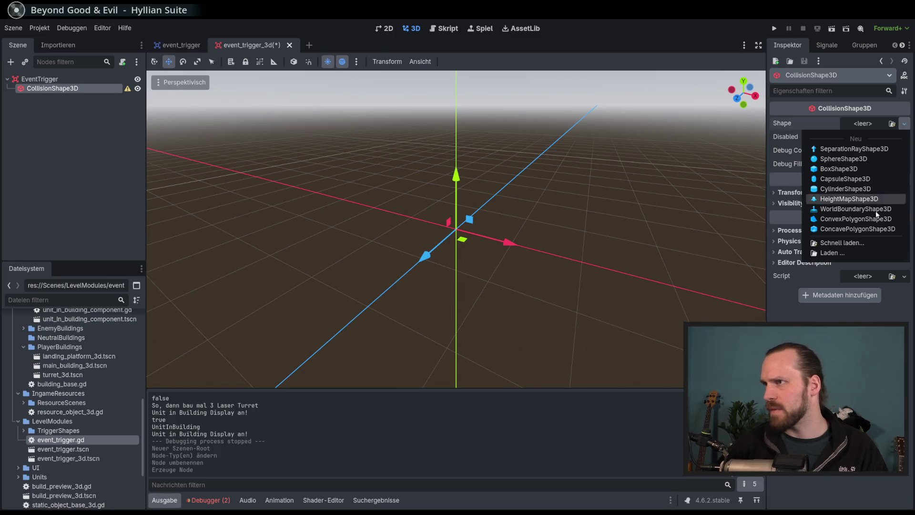
click(844, 180)
scroll(477, 210, down, 3)
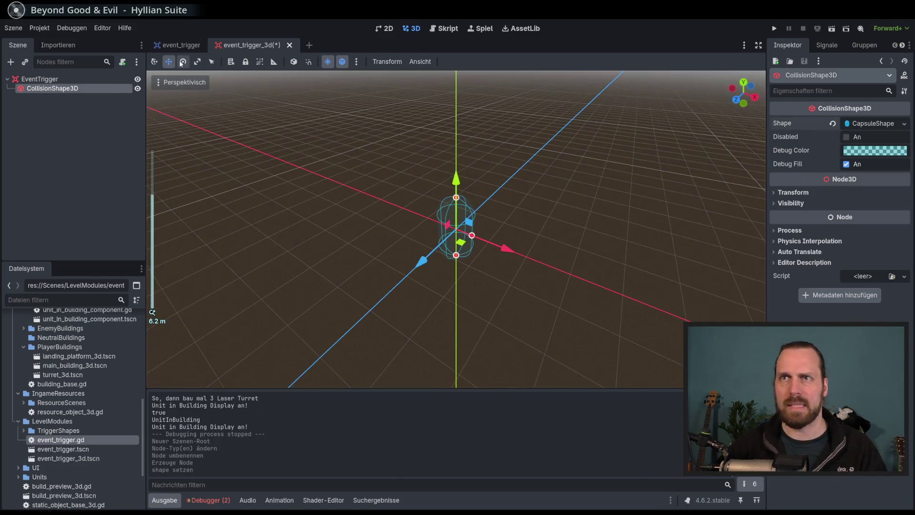
drag(456, 197, 455, 71)
scroll(507, 147, down, 3)
scroll(465, 185, up, 3)
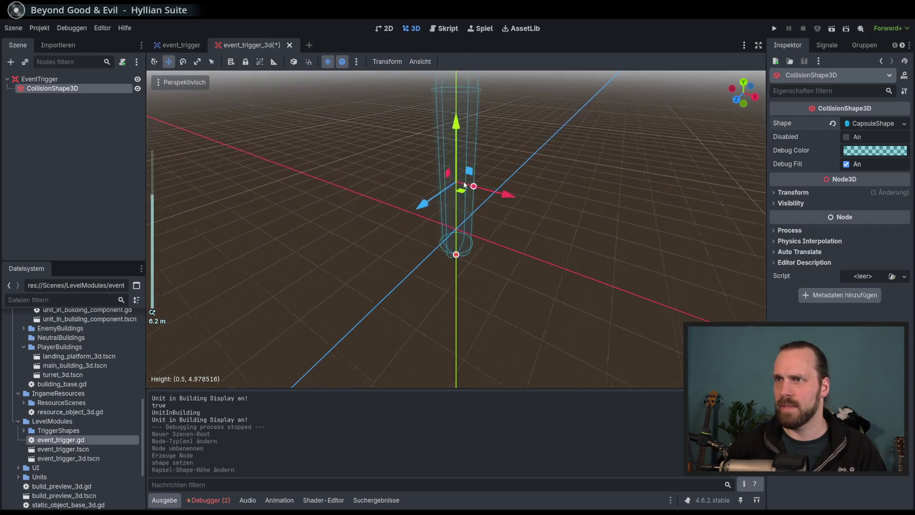
drag(474, 189, 491, 188)
scroll(491, 188, down, 2)
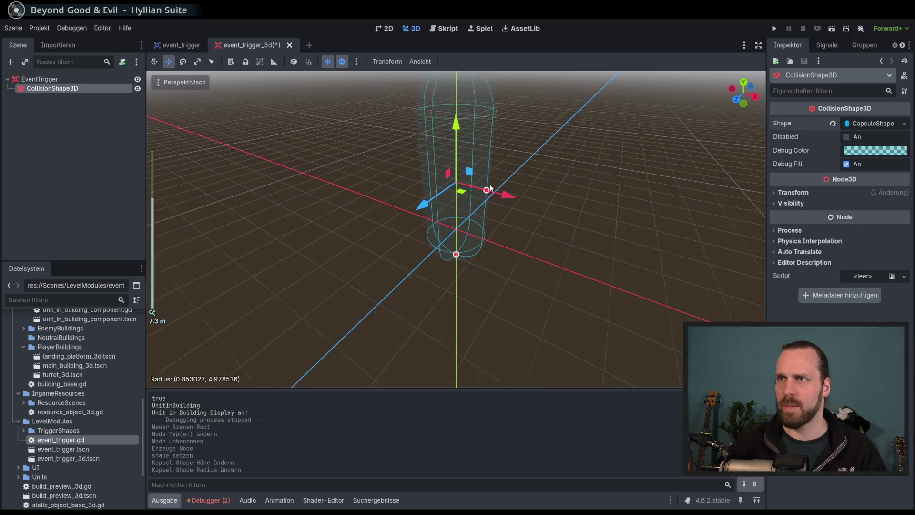
scroll(491, 189, down, 2)
key(ctrl+s)
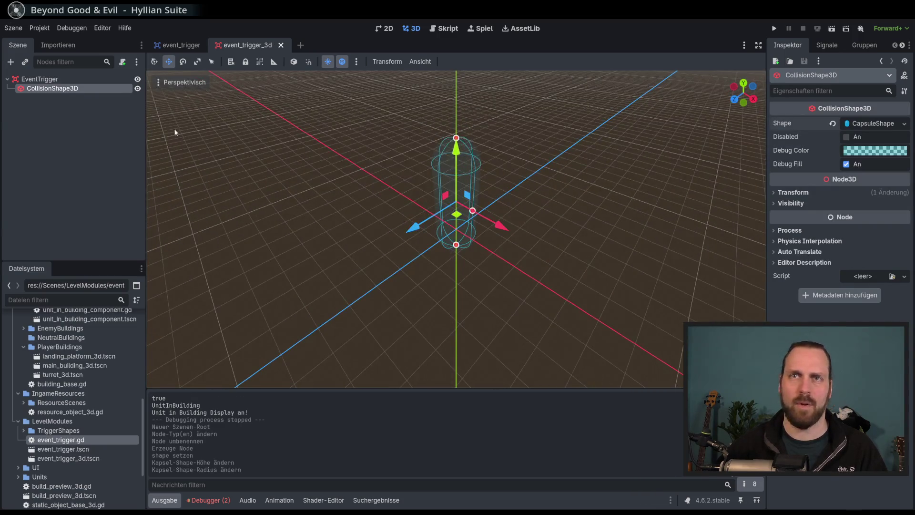
- Edit event_trigger.gd so it extends Area3D instead of Area2D
mouse_move(343, 157)
mouse_down()
mouse_move(339, 136)
mouse_move(365, 190)
mouse_move(345, 198)
mouse_up()
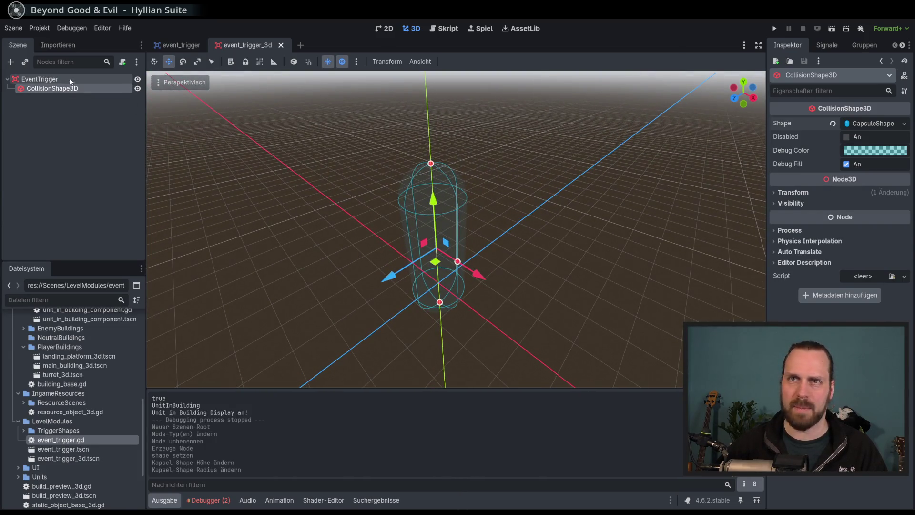
click(128, 78)
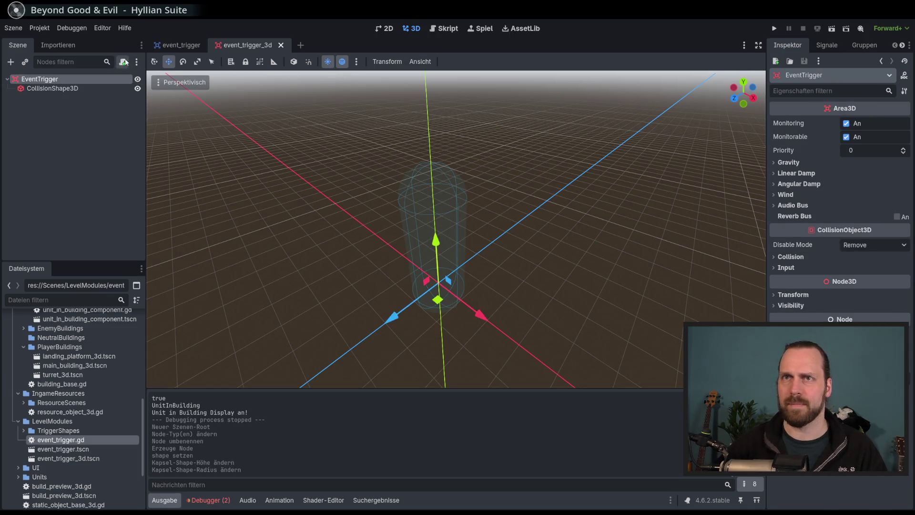
click(122, 62)
click(561, 181)
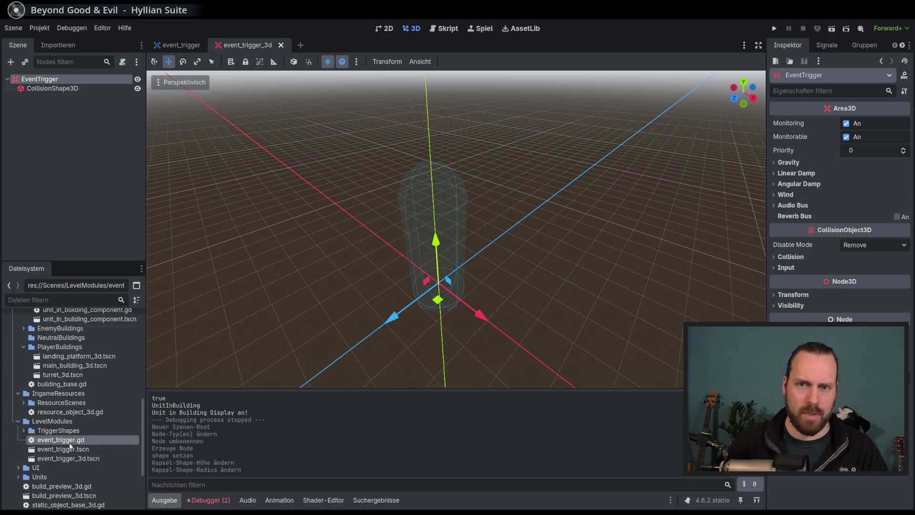
double_click(70, 441)
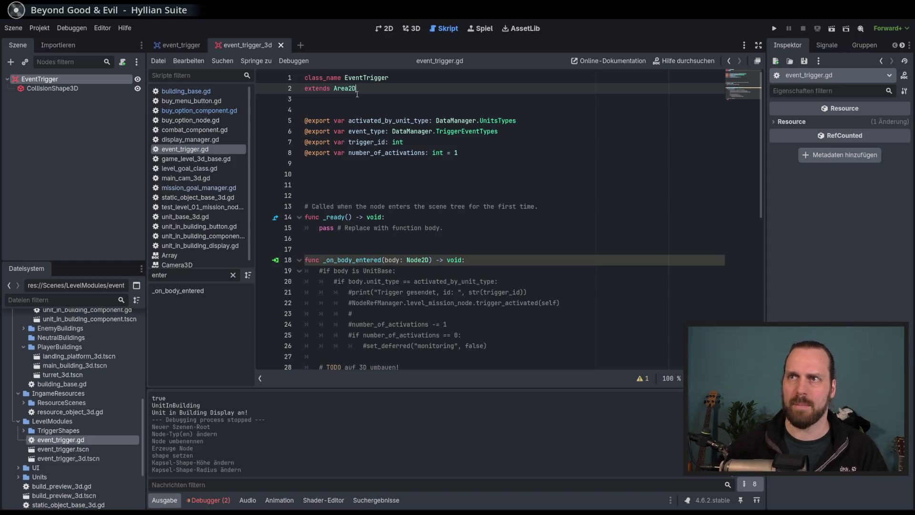
key(Left)
key(BackSpace)
text(3)
key(Return)
key(BackSpace)
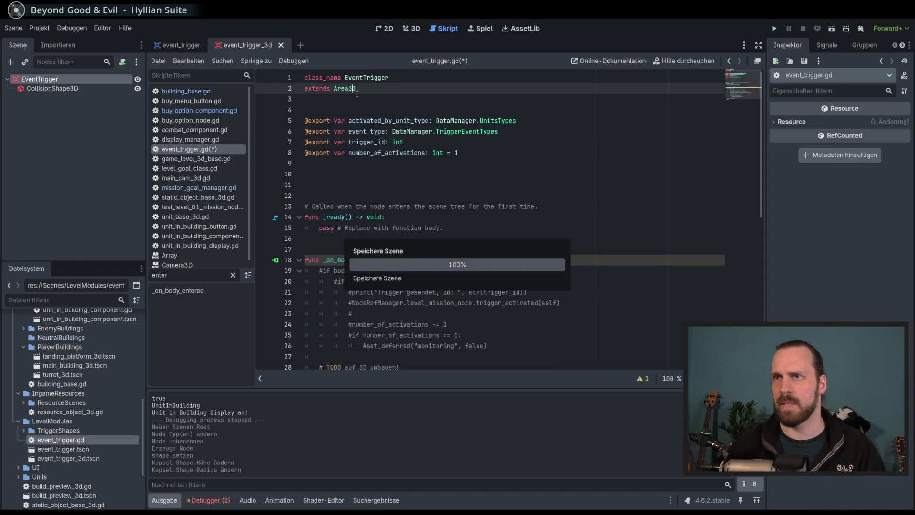